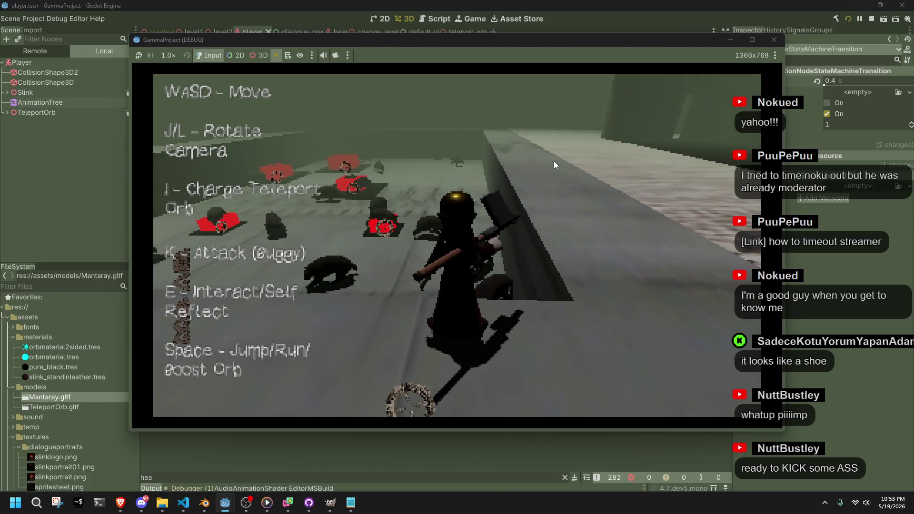
Charge the glowing orb three times to engulf the enemies, then release it and move.
{"action": "key", "text": "i"}
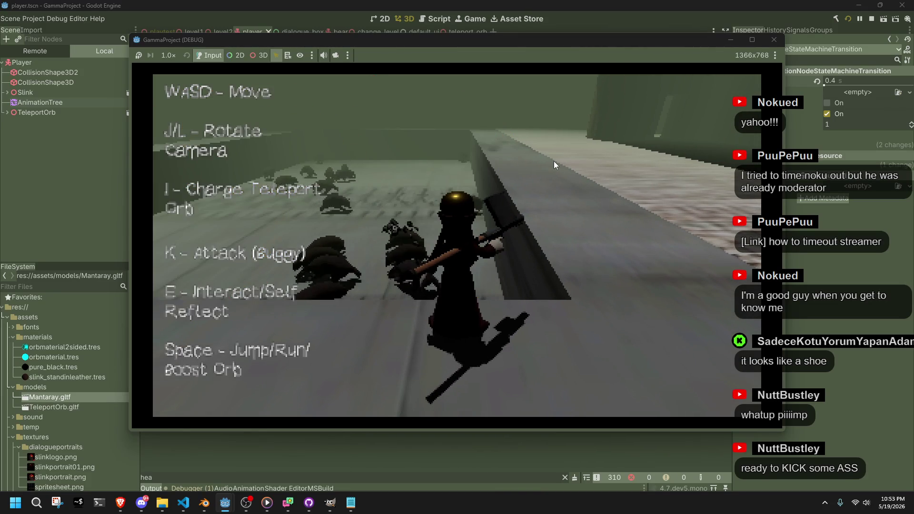
{"action": "key", "text": "i"}
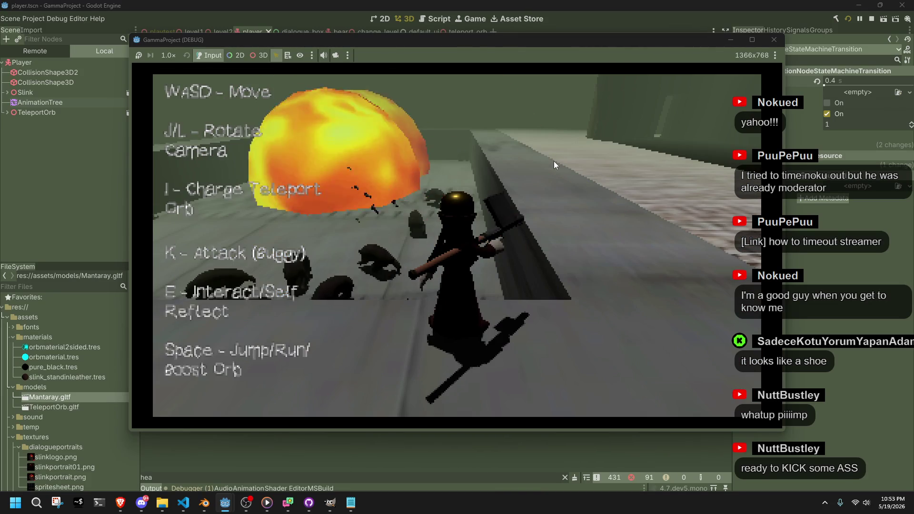
{"action": "key", "text": "i"}
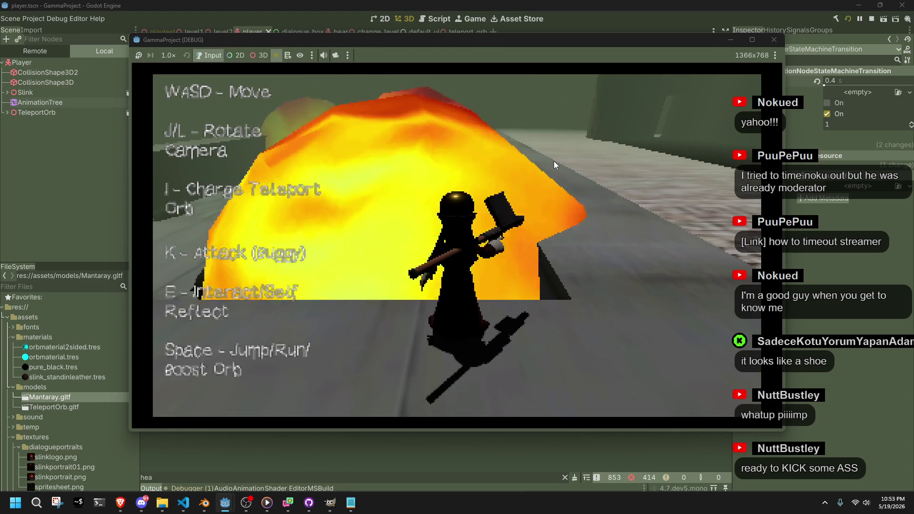
{"action": "key", "text": "w"}
{"action": "key", "text": "w"}
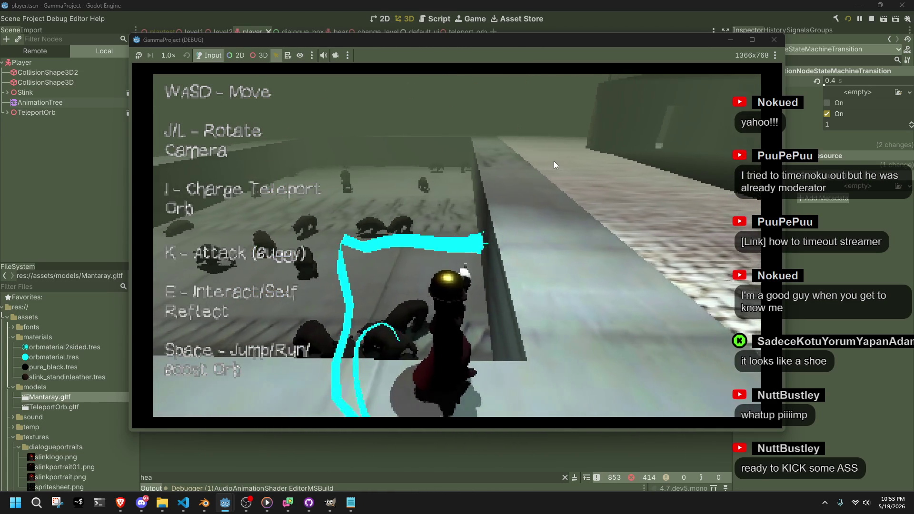
Turn the game camera left and right, dash along the walkway and fly past the pillar.
{"action": "key", "text": "j"}
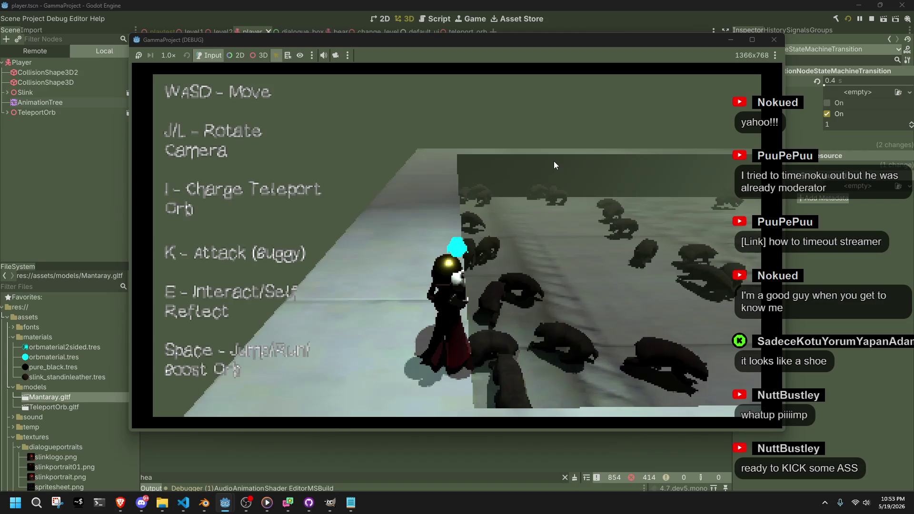
{"action": "key", "text": "l"}
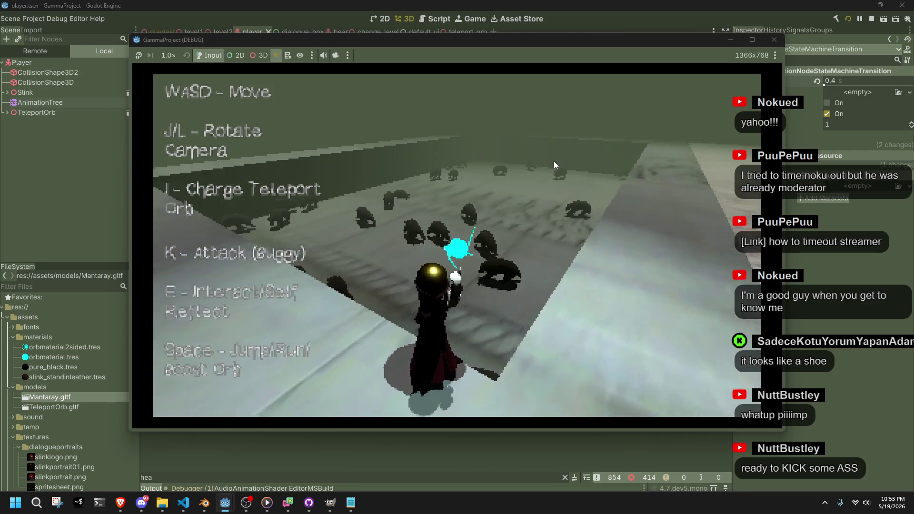
{"action": "key", "text": "l"}
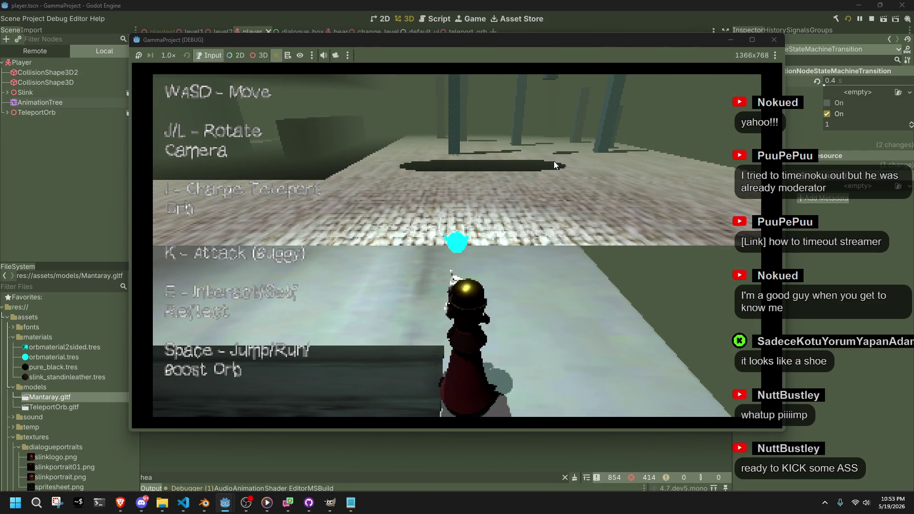
{"action": "key", "text": "j"}
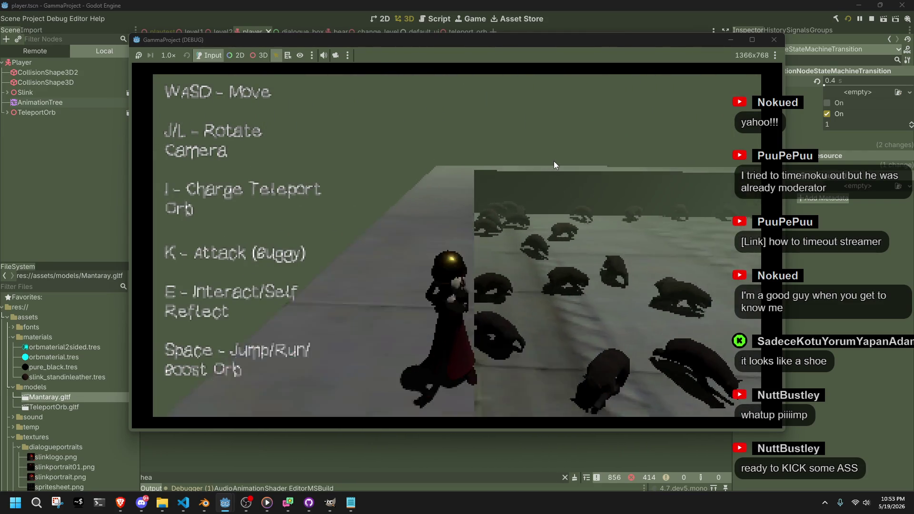
{"action": "key", "text": "w"}
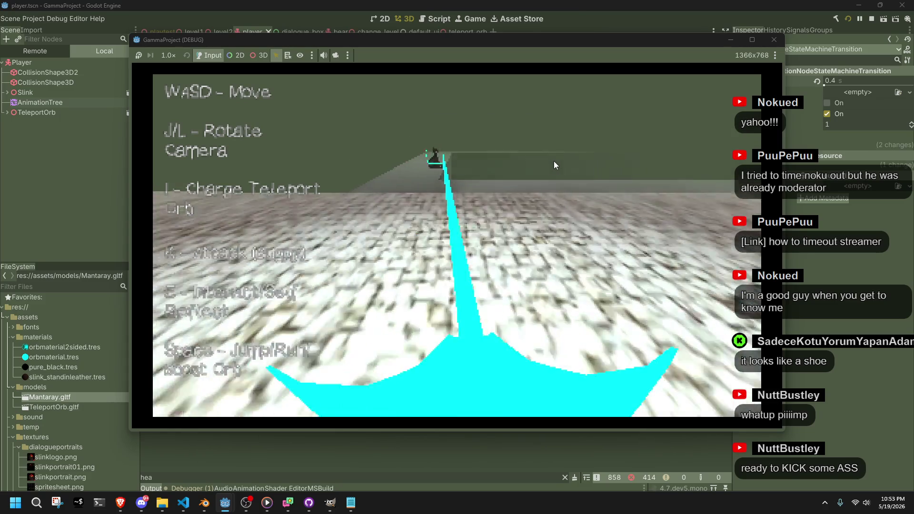
{"action": "key", "text": "space"}
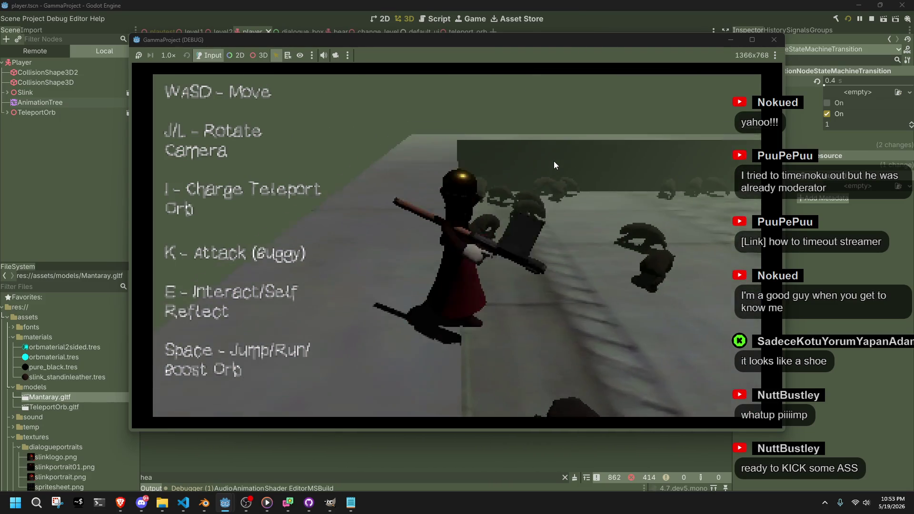
Transform into the manta and fly it left, right, up over the platform and back.
{"action": "key", "text": "w"}
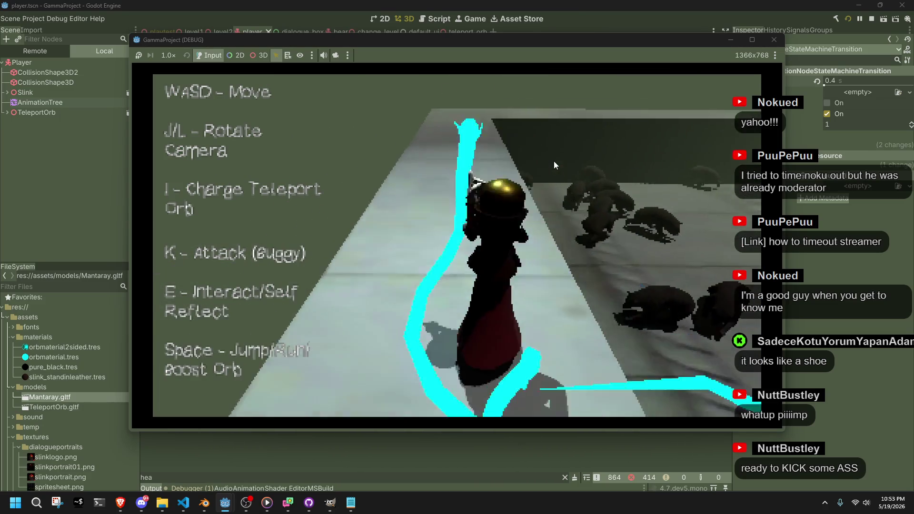
{"action": "key", "text": "space"}
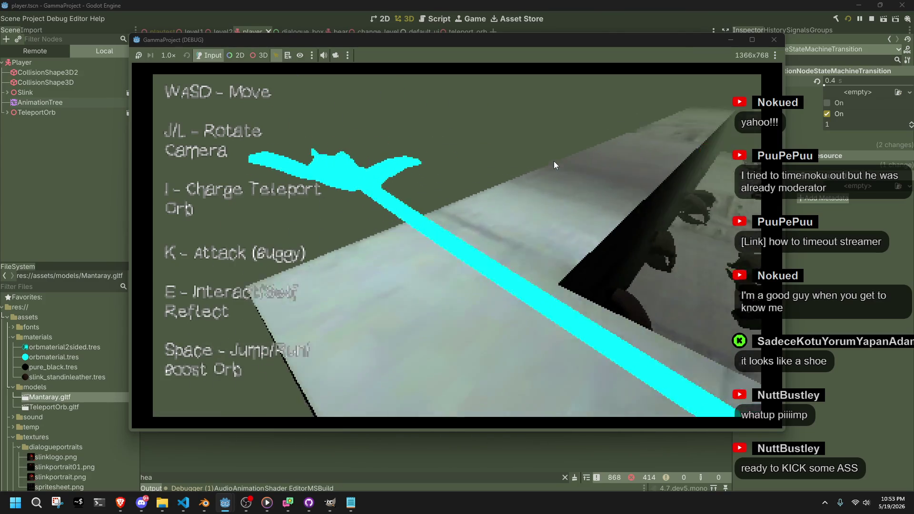
{"action": "key", "text": "a"}
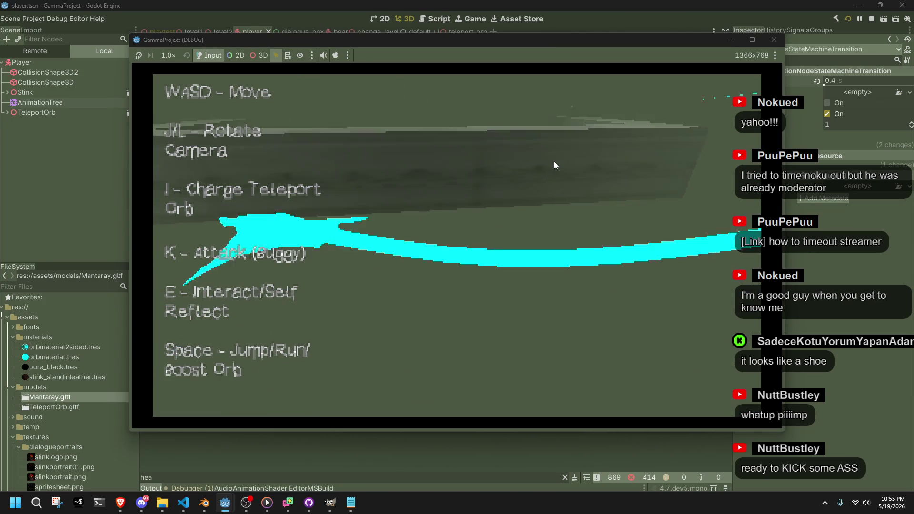
{"action": "key", "text": "j"}
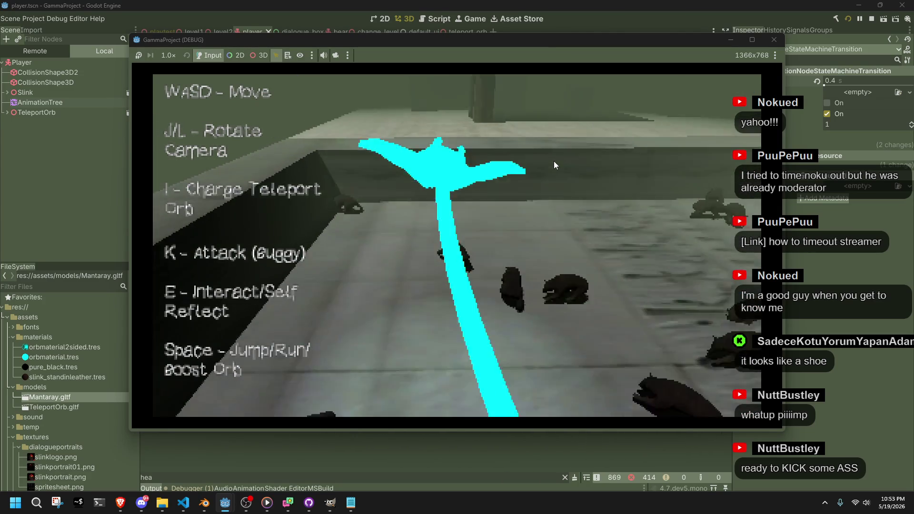
{"action": "key", "text": "d"}
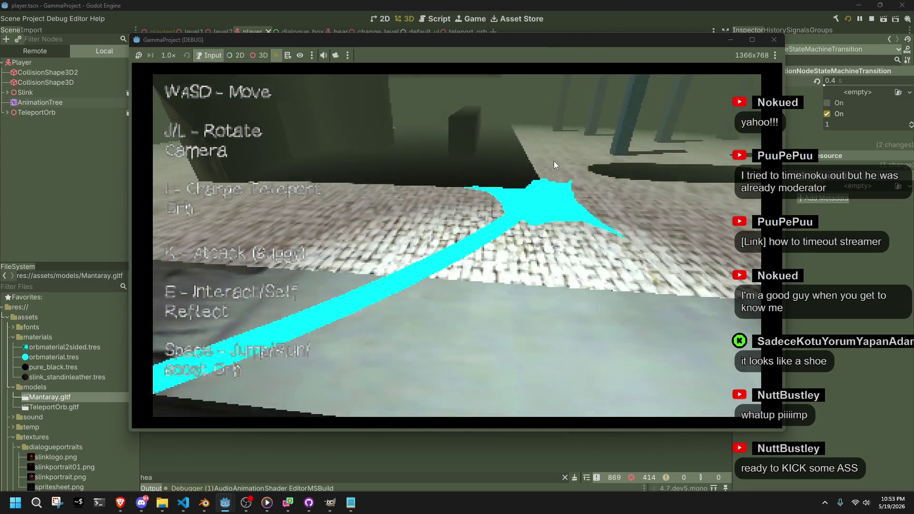
{"action": "key", "text": "a"}
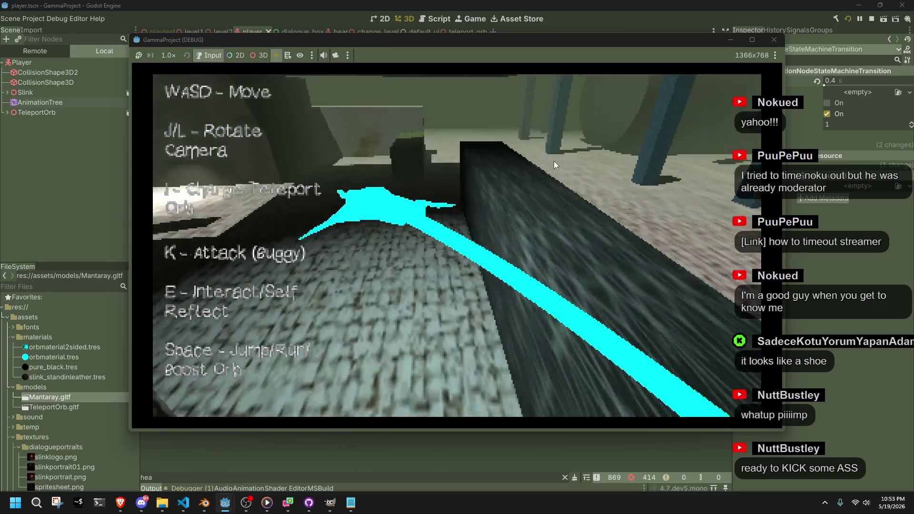
{"action": "key", "text": "space"}
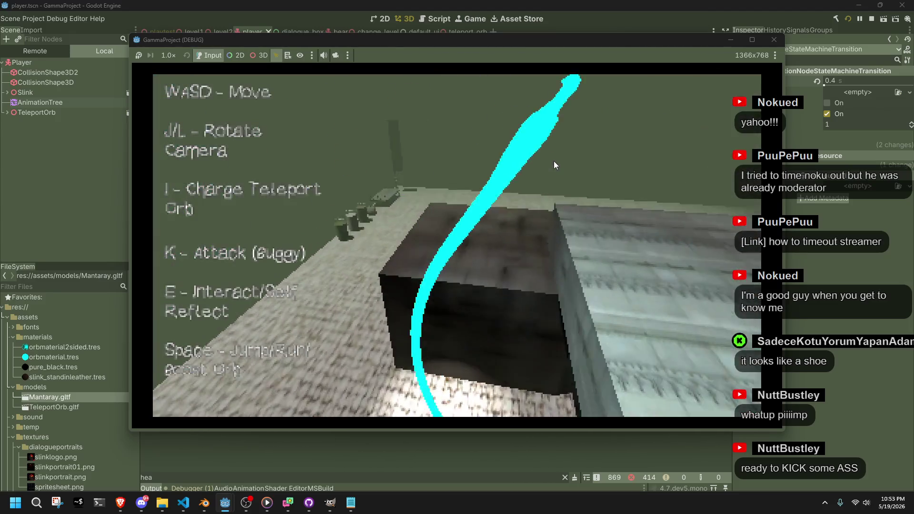
{"action": "key", "text": "w"}
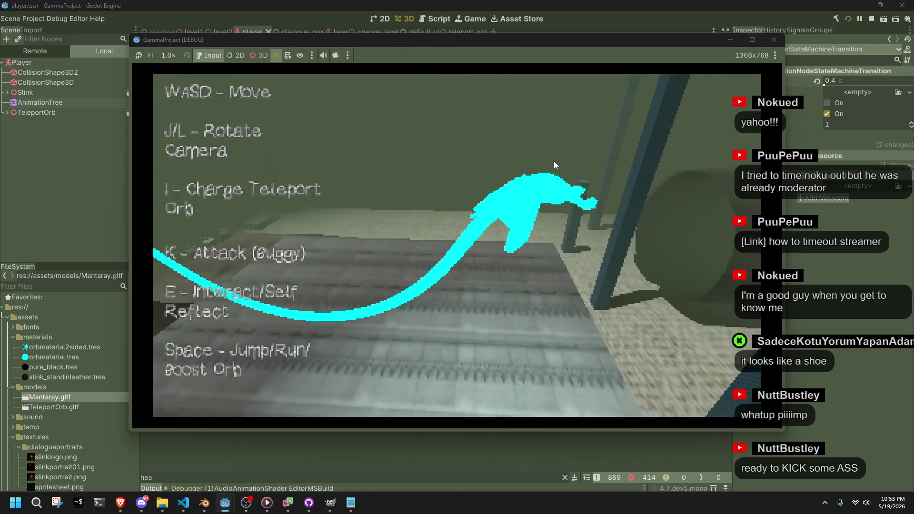
{"action": "key", "text": "a"}
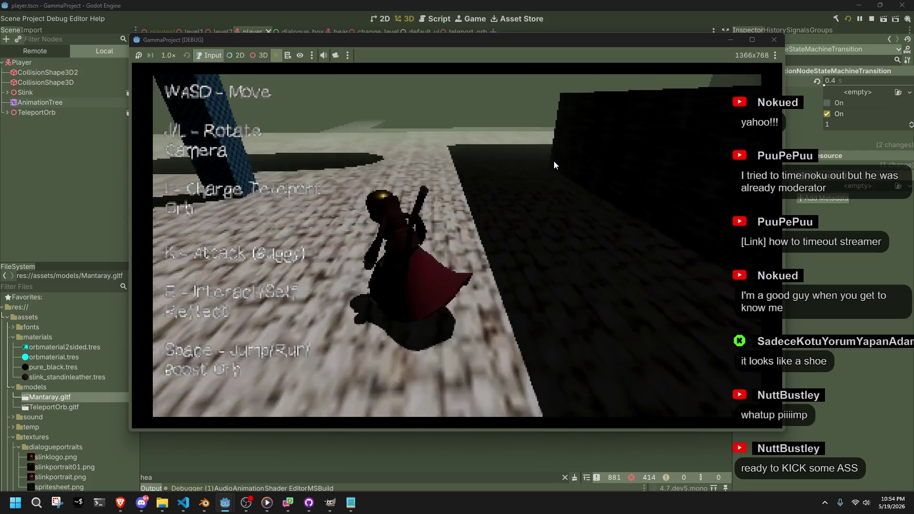
Walk the character onto the grey ground, then switch to the browser's textures page.
{"action": "key", "text": "a"}
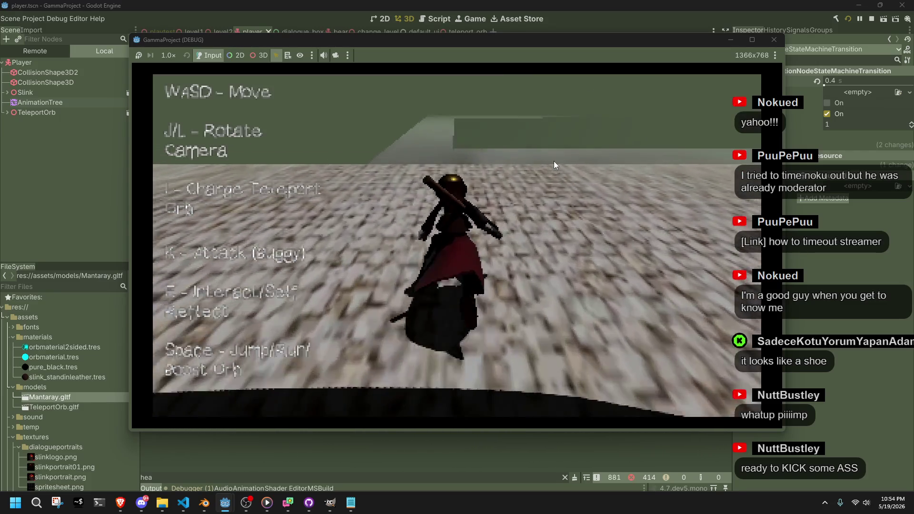
{"action": "key", "text": "w"}
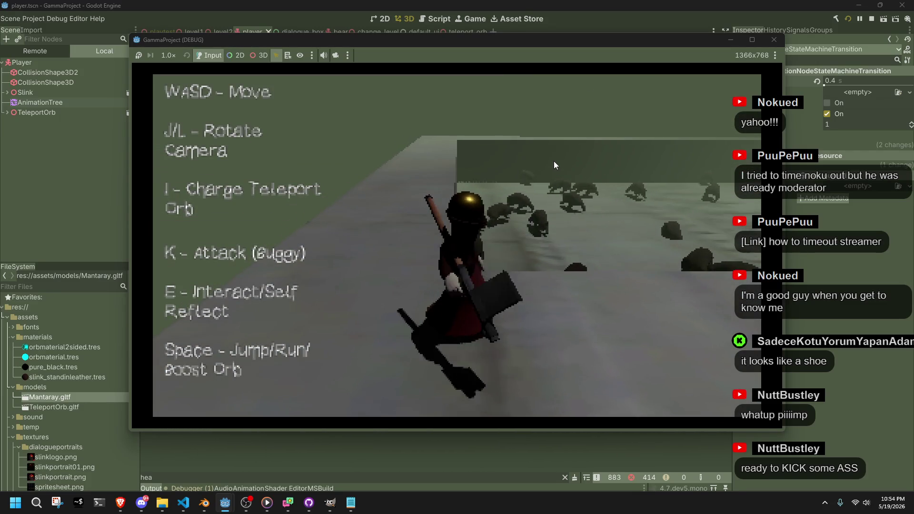
{"action": "key", "text": "a"}
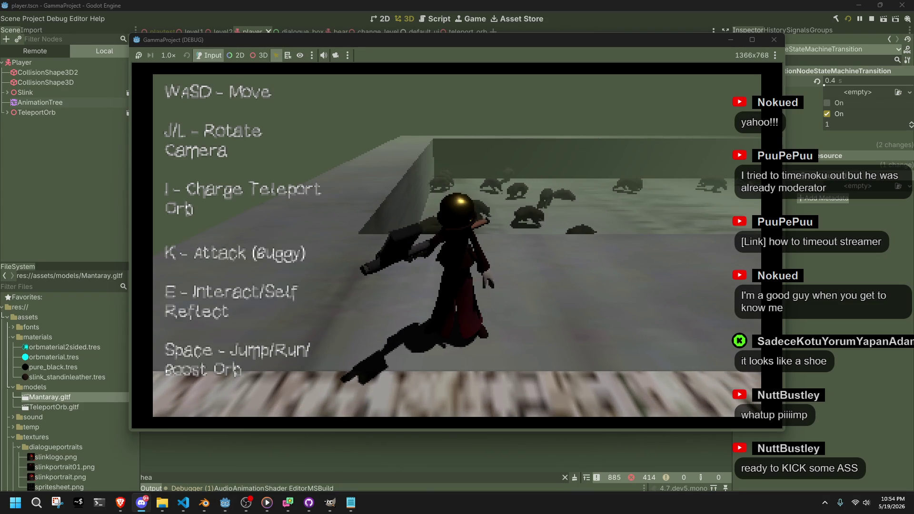
{"action": "key", "text": "alt+Tab"}
{"action": "scroll", "coordinate": [566, 367], "scroll_direction": "down", "scroll_amount": 10}
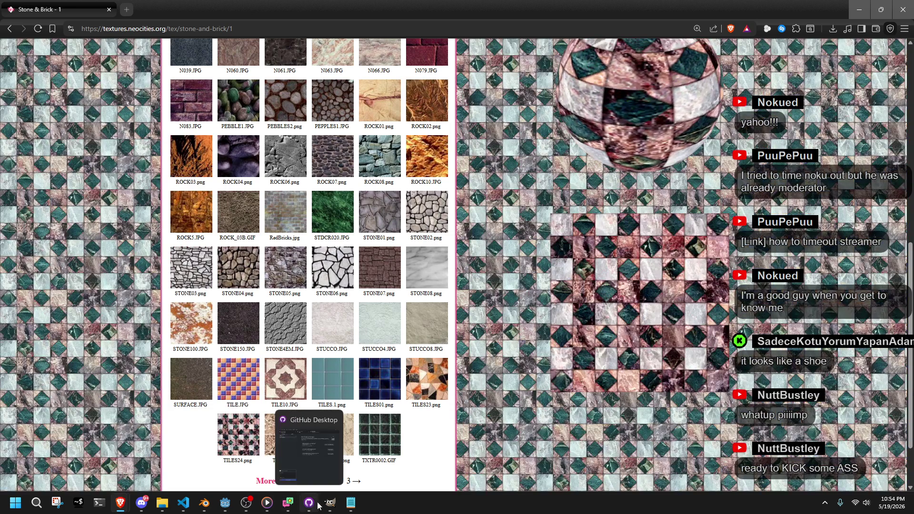
Return to Blender from the Stone & Brick texture gallery.
{"action": "left_click", "coordinate": [209, 506]}
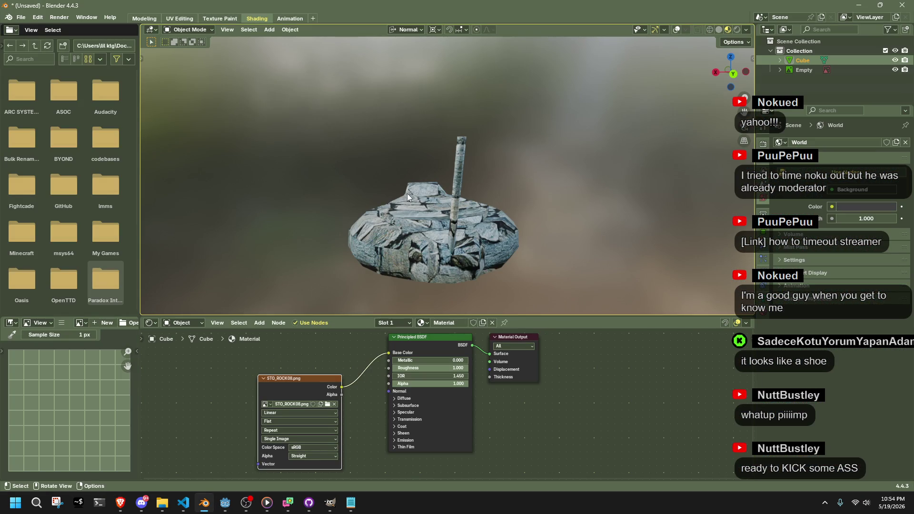
Load FLR_MARBLE9.JPG as the model's texture and inspect it.
{"action": "left_click", "coordinate": [327, 405]}
{"action": "scroll", "coordinate": [465, 219], "scroll_direction": "down", "scroll_amount": 3}
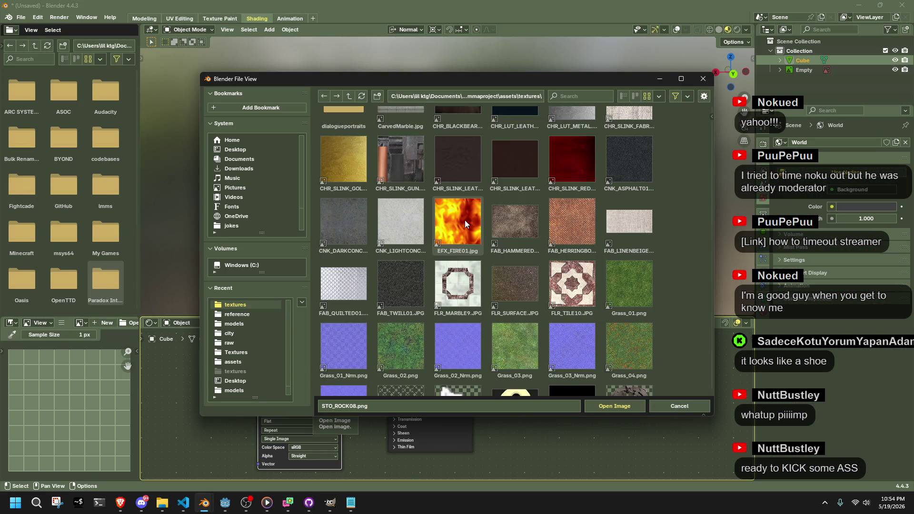
{"action": "double_click", "coordinate": [464, 220]}
{"action": "middle_click_drag", "start_coordinate": [462, 220], "coordinate": [566, 250]}
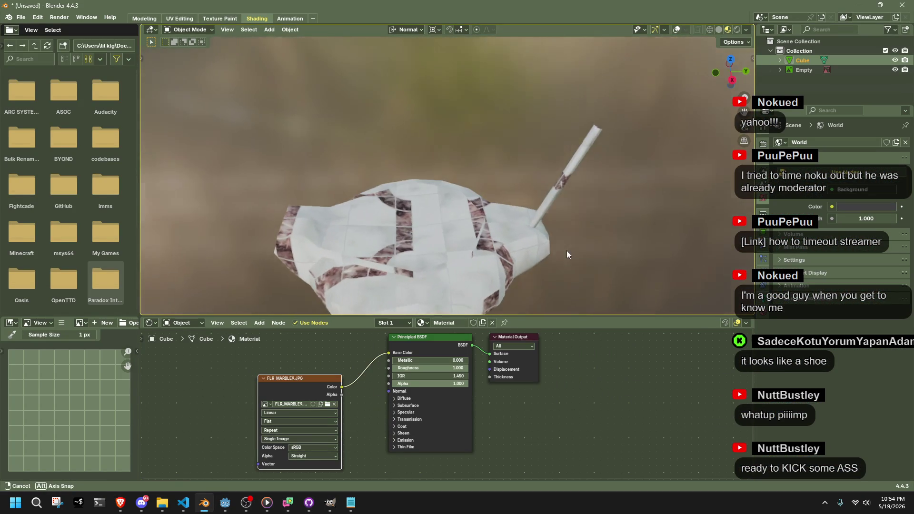
{"action": "left_click", "coordinate": [325, 404]}
{"action": "left_click", "coordinate": [376, 478]}
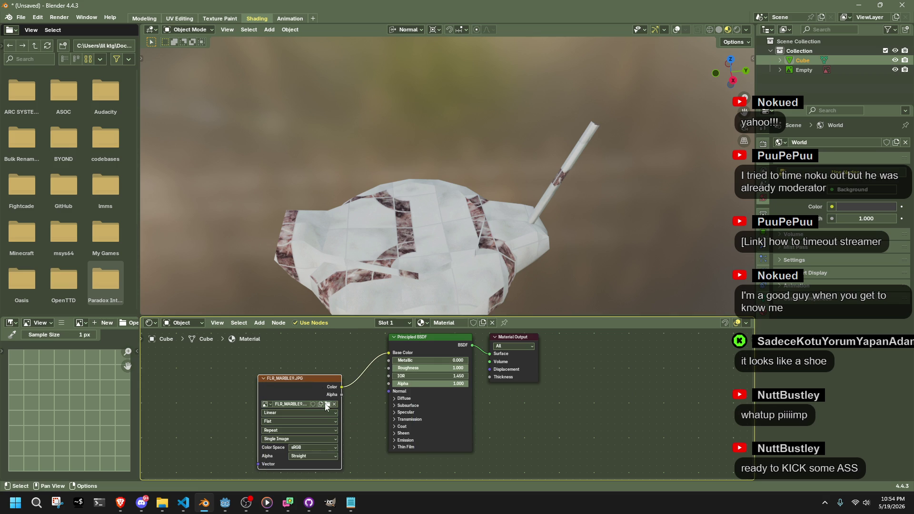
Swap the texture to STO_GRANITE2.png and orbit around the granite-textured model.
{"action": "left_click", "coordinate": [327, 404]}
{"action": "scroll", "coordinate": [442, 316], "scroll_direction": "down", "scroll_amount": 5}
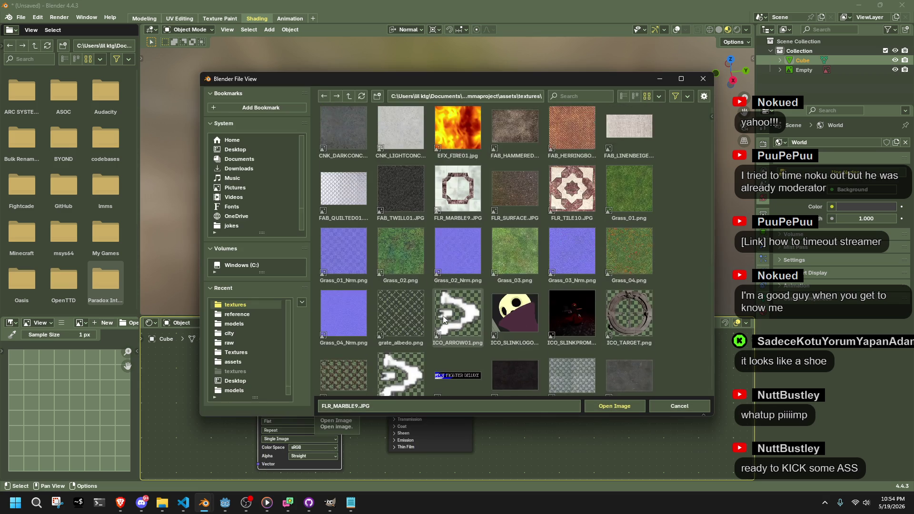
{"action": "scroll", "coordinate": [442, 315], "scroll_direction": "down", "scroll_amount": 3}
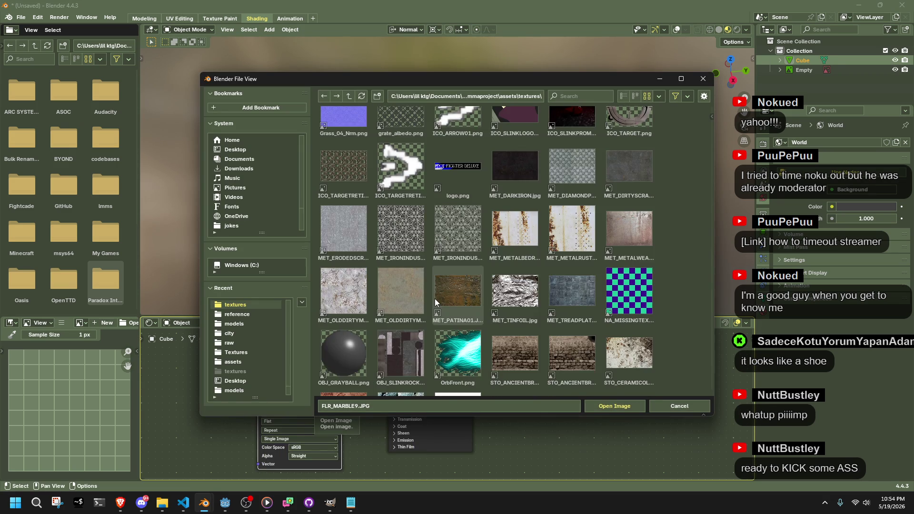
{"action": "double_click", "coordinate": [365, 351]}
{"action": "mouse_move", "coordinate": [518, 235]}
{"action": "middle_mouse_down"}
{"action": "mouse_move", "coordinate": [473, 200]}
{"action": "mouse_move", "coordinate": [466, 216]}
{"action": "middle_mouse_up"}
{"action": "mouse_move", "coordinate": [516, 241]}
{"action": "middle_mouse_down"}
{"action": "mouse_move", "coordinate": [370, 234]}
{"action": "mouse_move", "coordinate": [663, 239]}
{"action": "mouse_move", "coordinate": [612, 240]}
{"action": "mouse_move", "coordinate": [580, 274]}
{"action": "middle_mouse_up"}
{"action": "mouse_move", "coordinate": [523, 274]}
{"action": "middle_mouse_down"}
{"action": "mouse_move", "coordinate": [331, 244]}
{"action": "mouse_move", "coordinate": [449, 248]}
{"action": "mouse_move", "coordinate": [461, 237]}
{"action": "middle_mouse_up"}
{"action": "scroll", "coordinate": [443, 241], "scroll_direction": "up", "scroll_amount": 3}
{"action": "scroll", "coordinate": [464, 236], "scroll_direction": "up", "scroll_amount": 2}
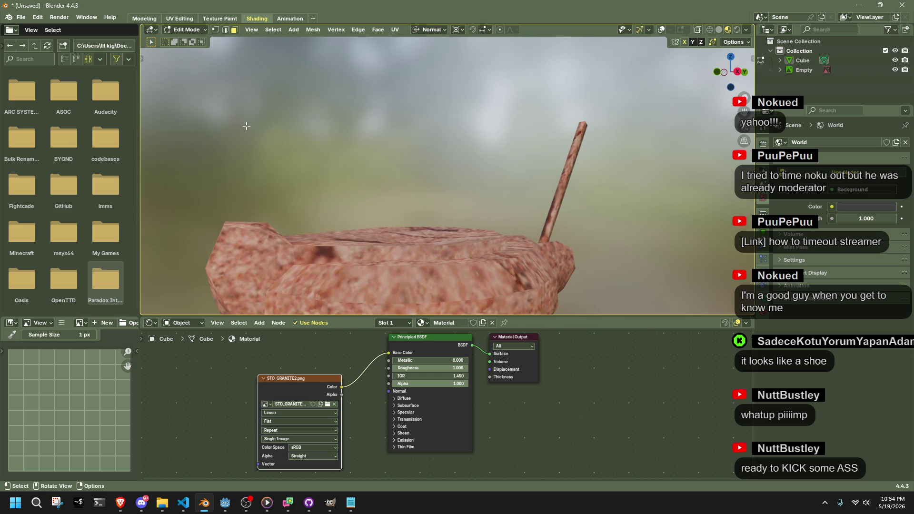
Return the candle to Object Mode and delete the reference image Empty.
{"action": "left_click", "coordinate": [335, 241]}
{"action": "scroll", "coordinate": [419, 204], "scroll_direction": "down", "scroll_amount": 3}
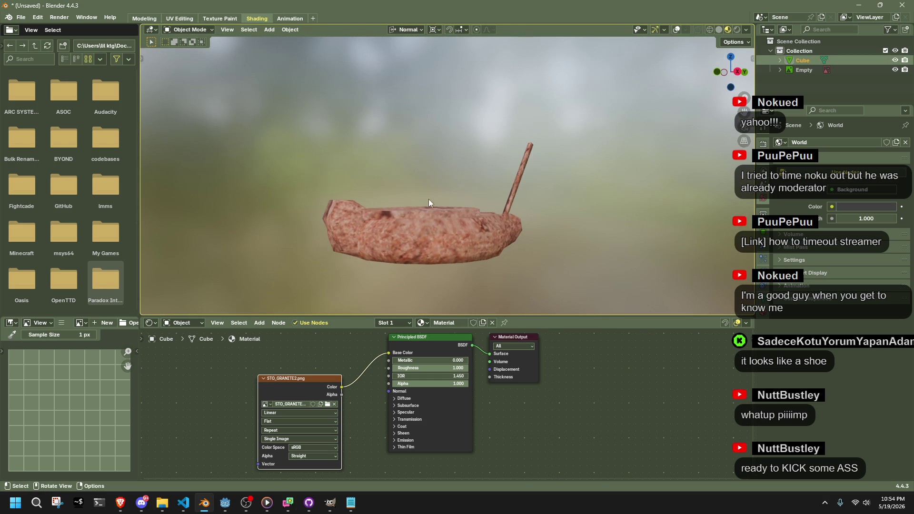
{"action": "key", "text": "Tab"}
{"action": "key", "text": "Tab"}
{"action": "mouse_move", "coordinate": [493, 225]}
{"action": "middle_mouse_down"}
{"action": "mouse_move", "coordinate": [418, 266]}
{"action": "mouse_move", "coordinate": [361, 278]}
{"action": "mouse_move", "coordinate": [400, 287]}
{"action": "middle_mouse_up"}
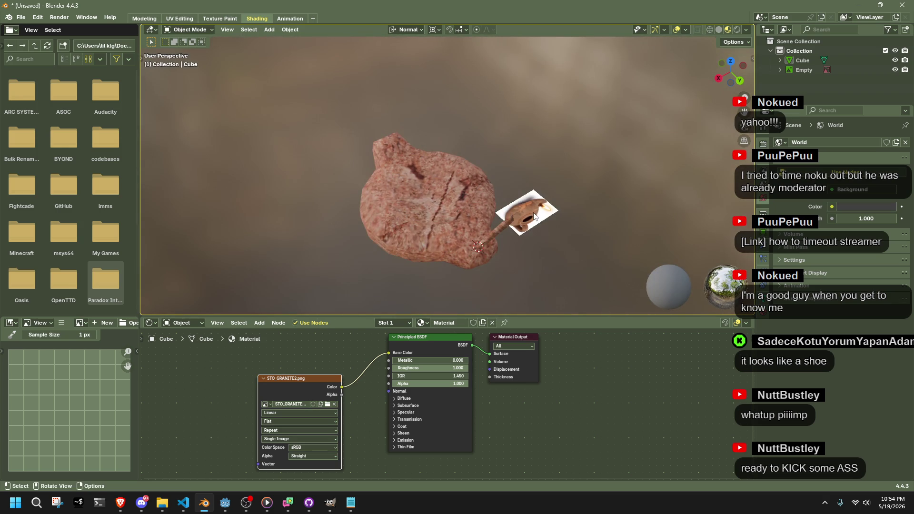
{"action": "left_click", "coordinate": [532, 213]}
{"action": "key", "text": "Delete"}
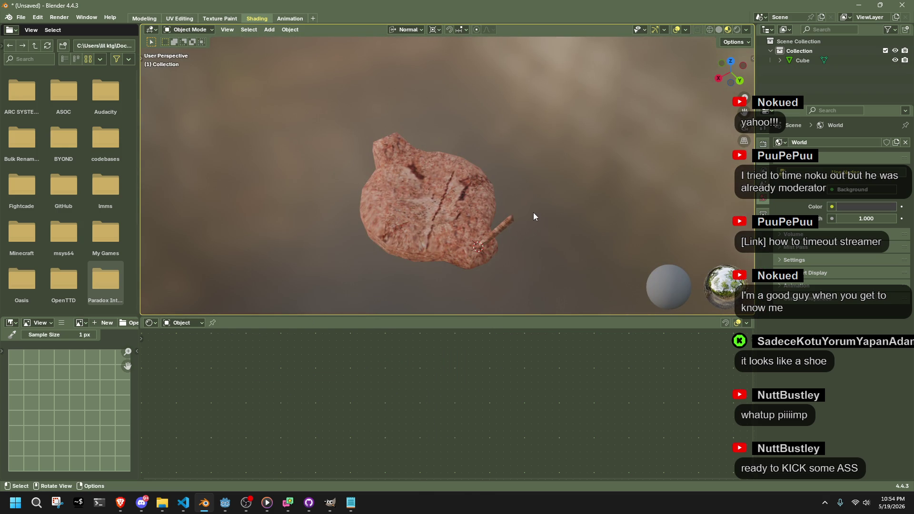
Open the save dialog with Ctrl+S and start editing the file name.
{"action": "middle_click_drag", "start_coordinate": [516, 216], "coordinate": [383, 165]}
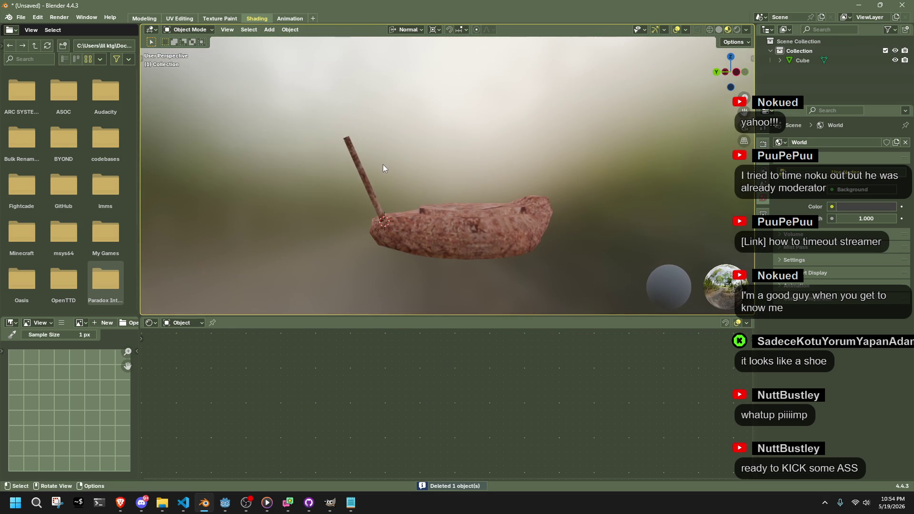
{"action": "key", "text": "ctrl+s"}
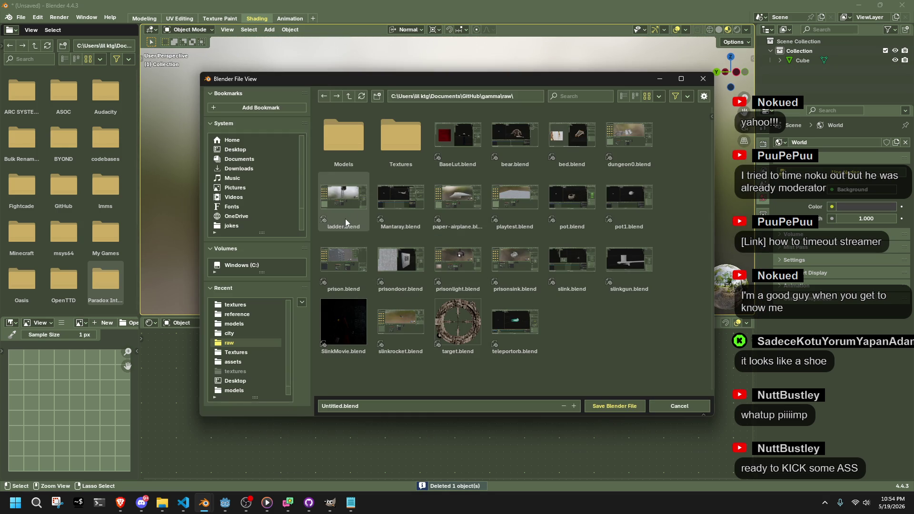
{"action": "left_click", "coordinate": [374, 406]}
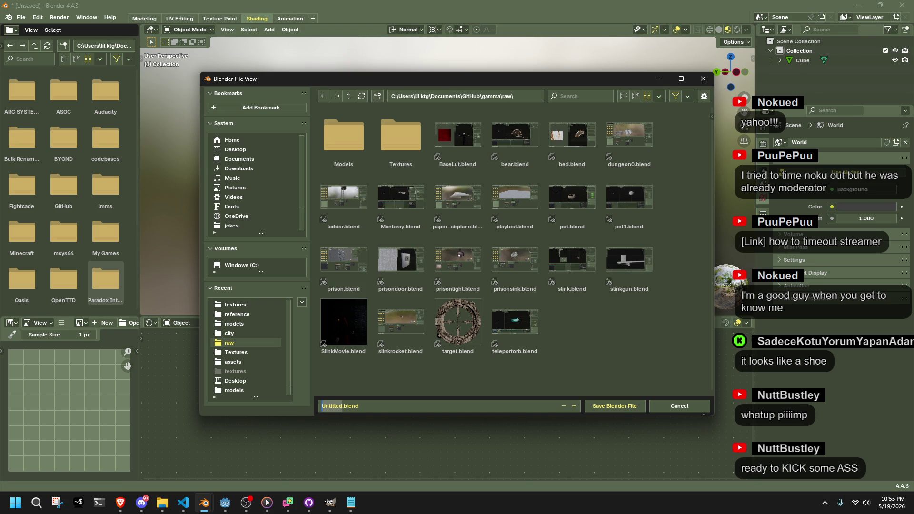
Check Discord, then return and select the default 'Untitled' file name for replacement.
{"action": "key", "text": "alt+Tab"}
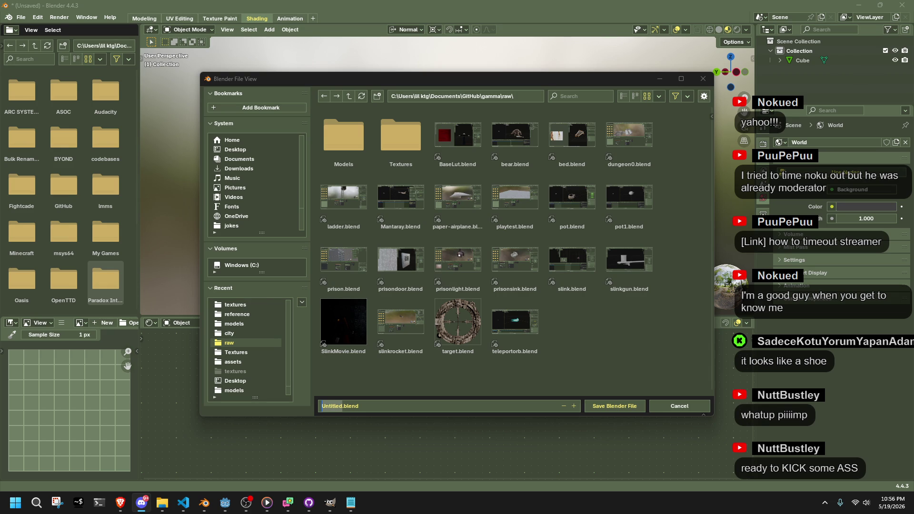
{"action": "left_click", "coordinate": [611, 361]}
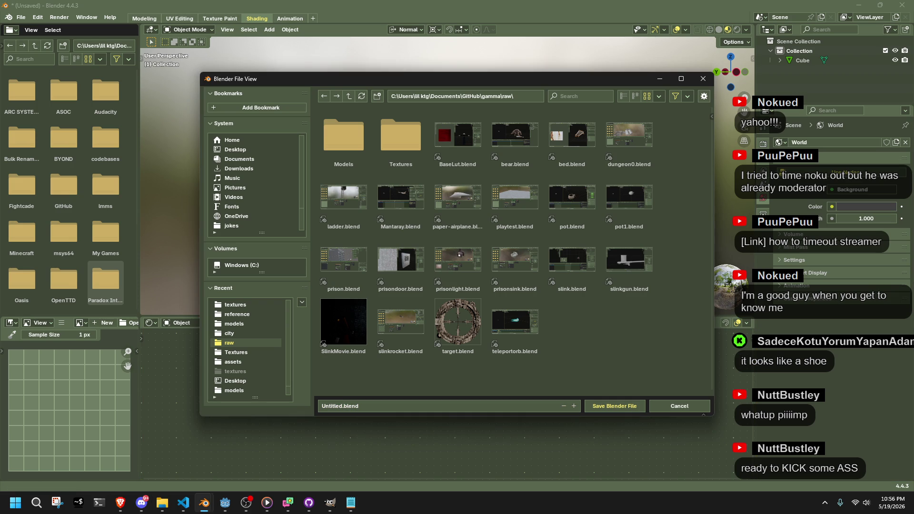
{"action": "key", "text": "alt+Tab"}
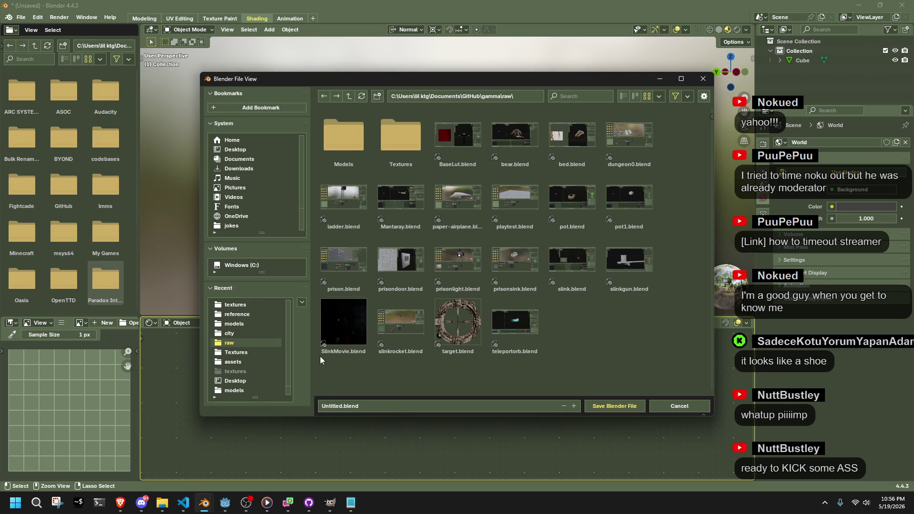
{"action": "left_click_drag", "start_coordinate": [341, 407], "coordinate": [319, 400]}
Save the scene as oilcandle.blend in the raw folder.
{"action": "key", "text": "BackSpace"}
{"action": "type", "text": "oilcandle"}
{"action": "left_click", "coordinate": [609, 406]}
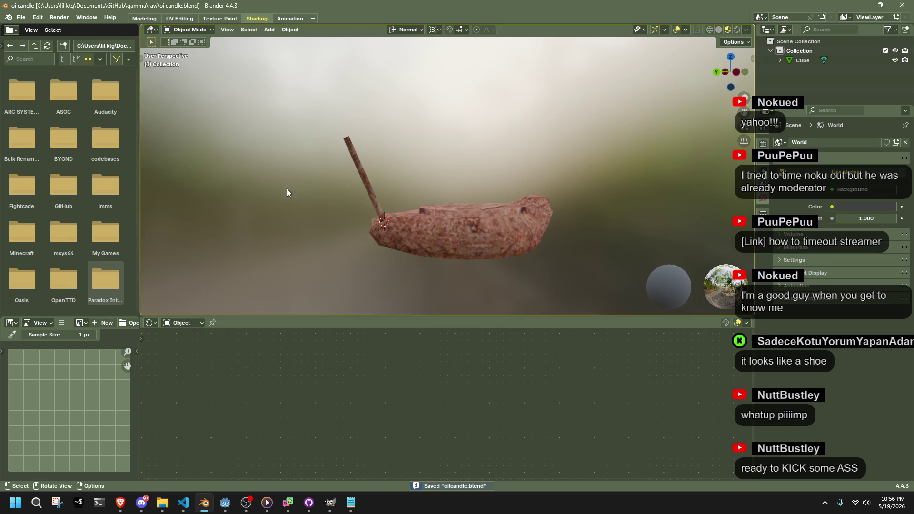
Start a glTF 2.0 export from the File menu, then cancel it without writing a file.
{"action": "left_click", "coordinate": [21, 18]}
{"action": "mouse_move", "coordinate": [47, 164]}
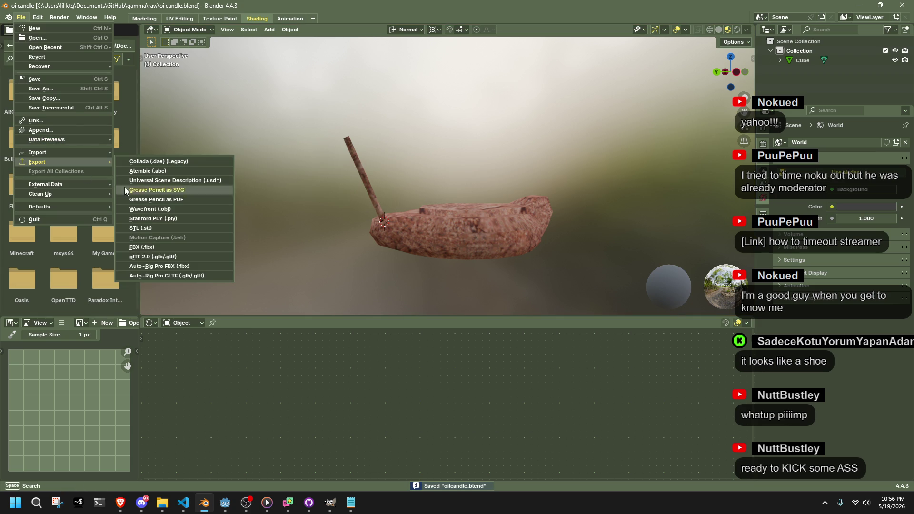
{"action": "left_click", "coordinate": [173, 258]}
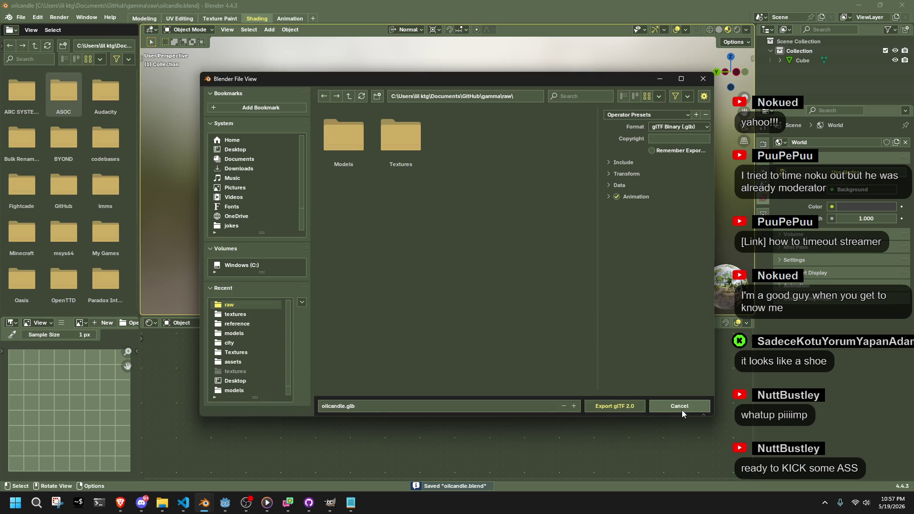
{"action": "left_click", "coordinate": [682, 410]}
{"action": "scroll", "coordinate": [301, 209], "scroll_direction": "up", "scroll_amount": 8}
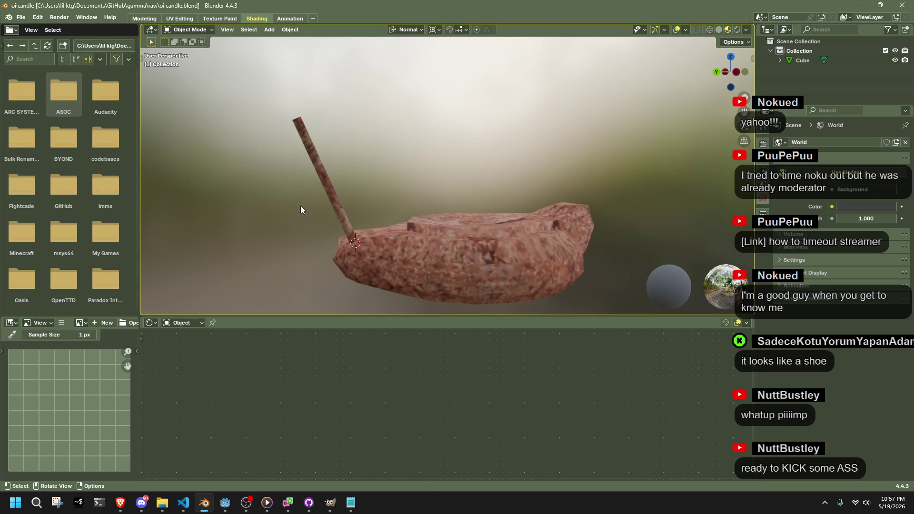
{"action": "scroll", "coordinate": [301, 209], "scroll_direction": "down", "scroll_amount": 3}
{"action": "left_click", "coordinate": [269, 29]}
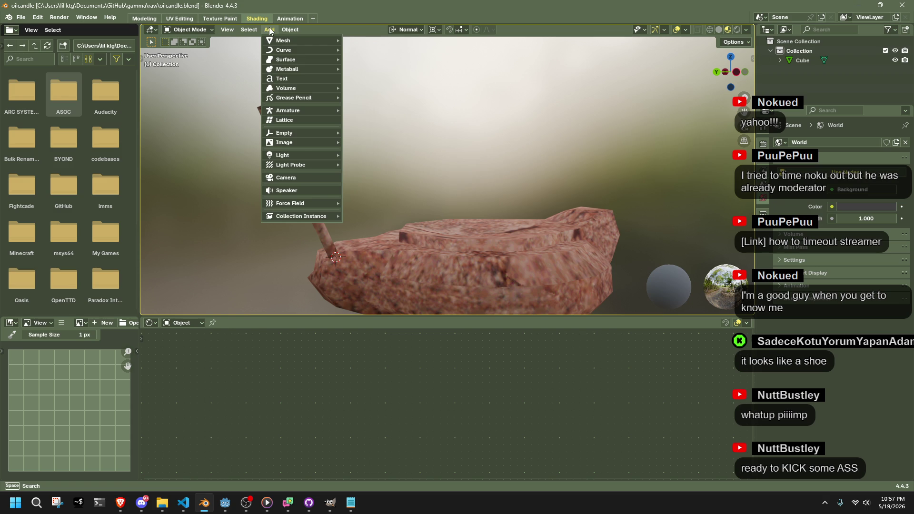
Switch to Right Orthographic view, pan the candle aside, and list the Add > Mesh primitives.
{"action": "mouse_move", "coordinate": [280, 40]}
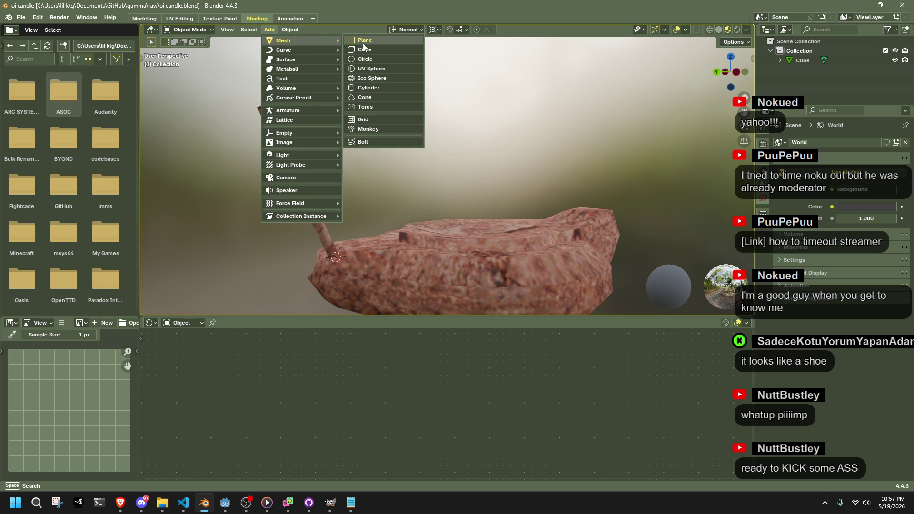
{"action": "mouse_move", "coordinate": [513, 136]}
{"action": "middle_mouse_down"}
{"action": "mouse_move", "coordinate": [476, 179]}
{"action": "mouse_move", "coordinate": [551, 215]}
{"action": "mouse_move", "coordinate": [595, 181]}
{"action": "middle_mouse_up"}
{"action": "left_click", "coordinate": [724, 81]}
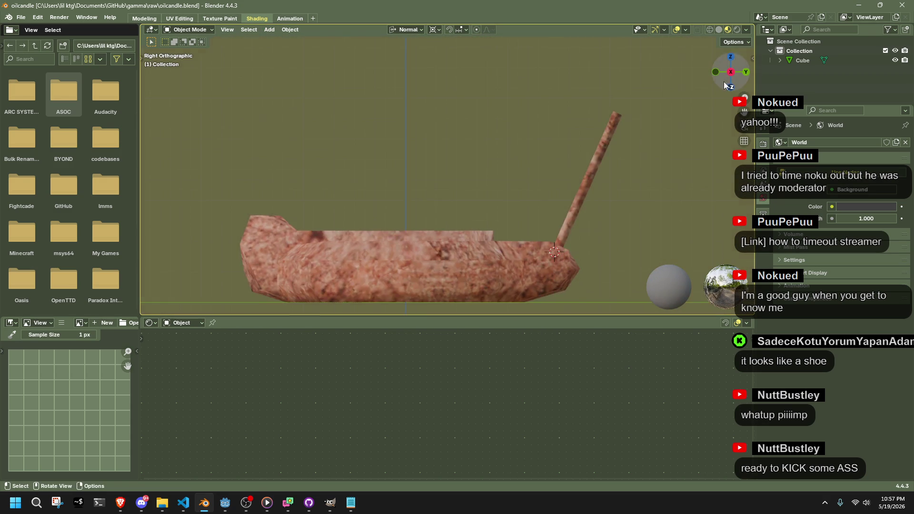
{"action": "mouse_move", "coordinate": [672, 173]}
{"action": "middle_mouse_down", "text": "shift"}
{"action": "mouse_move", "coordinate": [598, 167]}
{"action": "mouse_move", "coordinate": [317, 53]}
{"action": "middle_mouse_up", "text": "shift"}
{"action": "left_click", "coordinate": [267, 32]}
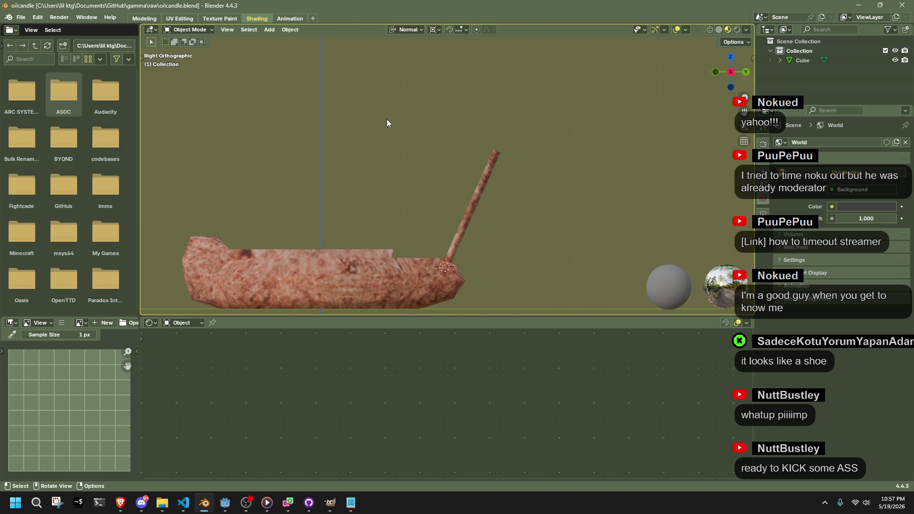
{"action": "left_click", "coordinate": [266, 32]}
{"action": "mouse_move", "coordinate": [273, 45]}
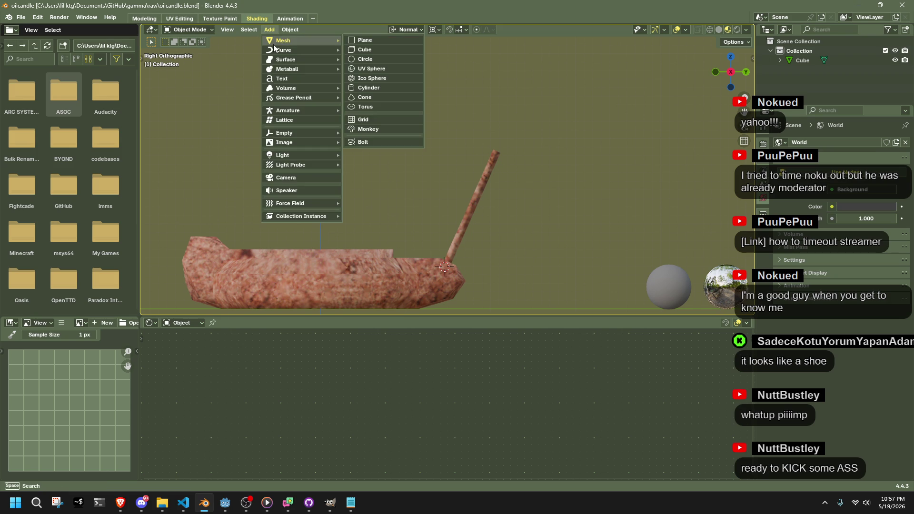
Add a cube and merge its four bottom vertices into a single point in X-ray.
{"action": "left_click", "coordinate": [358, 52]}
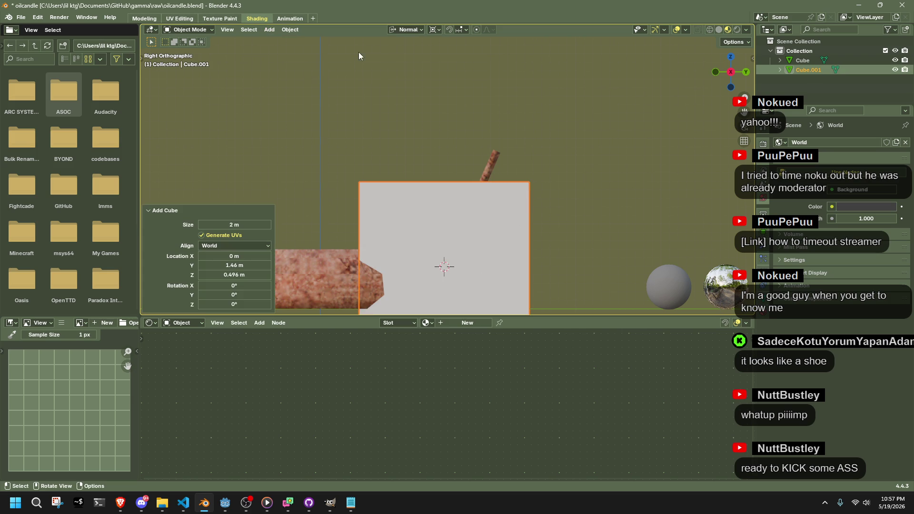
{"action": "mouse_move", "coordinate": [449, 130]}
{"action": "middle_mouse_down"}
{"action": "mouse_move", "coordinate": [568, 223]}
{"action": "mouse_move", "coordinate": [512, 218]}
{"action": "mouse_move", "coordinate": [522, 231]}
{"action": "middle_mouse_up"}
{"action": "key", "text": "Tab"}
{"action": "key", "text": "alt+z"}
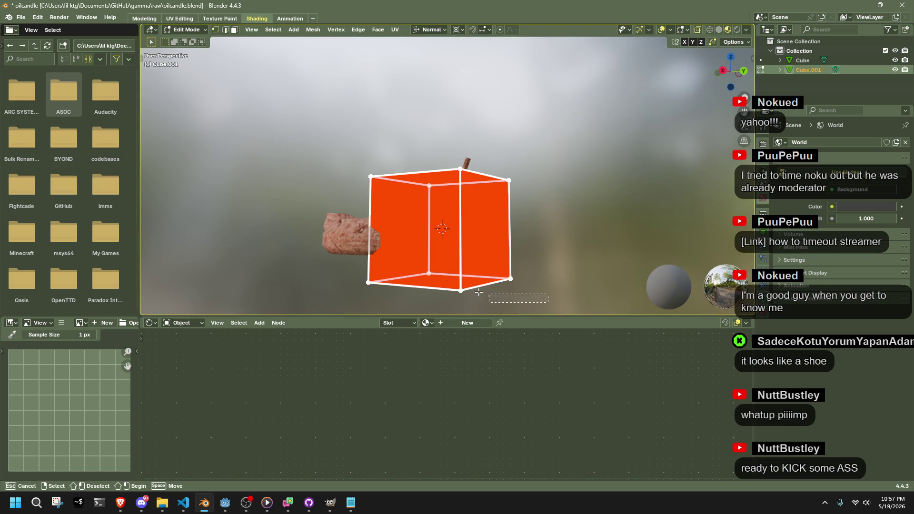
{"action": "left_click_drag", "start_coordinate": [352, 152], "coordinate": [548, 262]}
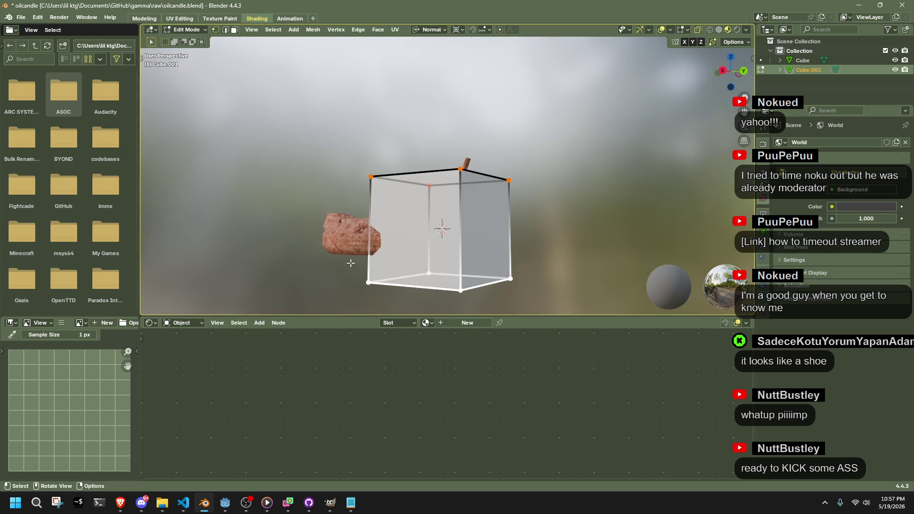
{"action": "key", "text": "m"}
{"action": "left_click", "coordinate": [551, 264]}
Subdivide the top edges with 2 cuts and raise the centre top face into a peak.
{"action": "right_click", "coordinate": [545, 222]}
{"action": "mouse_move", "coordinate": [545, 222]}
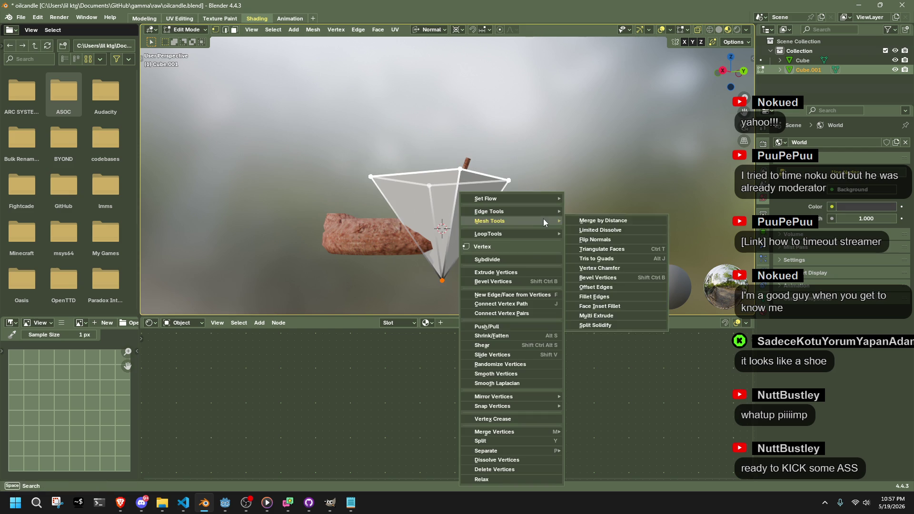
{"action": "left_click", "coordinate": [523, 260]}
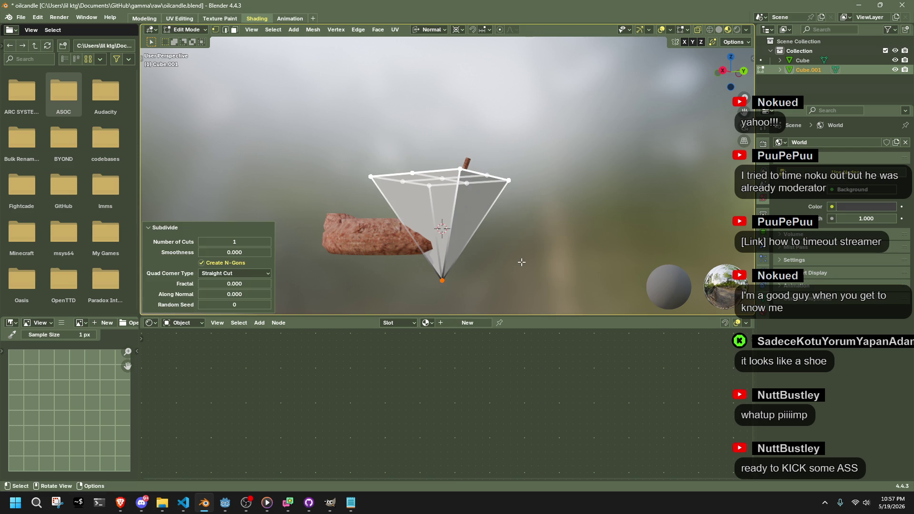
{"action": "left_click", "coordinate": [269, 242]}
{"action": "mouse_move", "coordinate": [436, 170]}
{"action": "middle_mouse_down"}
{"action": "mouse_move", "coordinate": [514, 202]}
{"action": "mouse_move", "coordinate": [543, 238]}
{"action": "middle_mouse_up"}
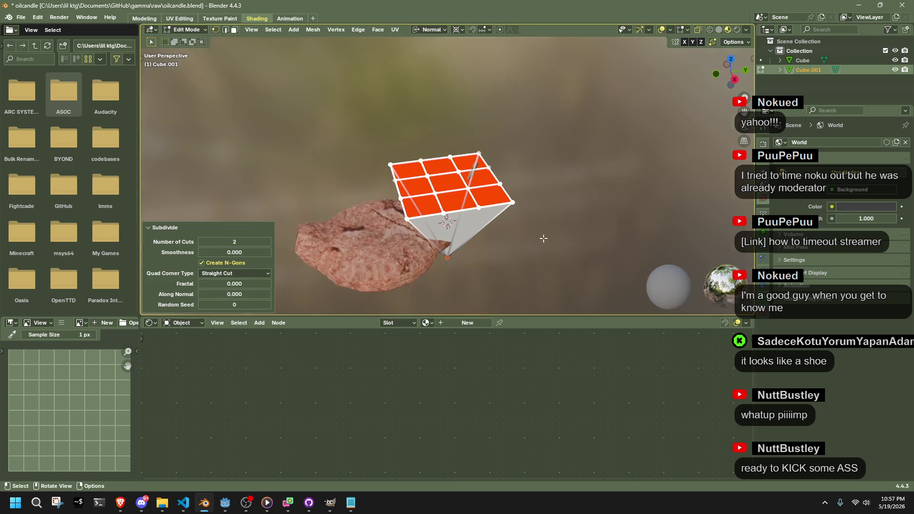
{"action": "left_click", "coordinate": [437, 191]}
{"action": "left_click", "coordinate": [457, 173], "text": "shift"}
{"action": "left_click", "coordinate": [430, 180], "text": "shift"}
{"action": "left_click", "coordinate": [468, 193], "text": "shift"}
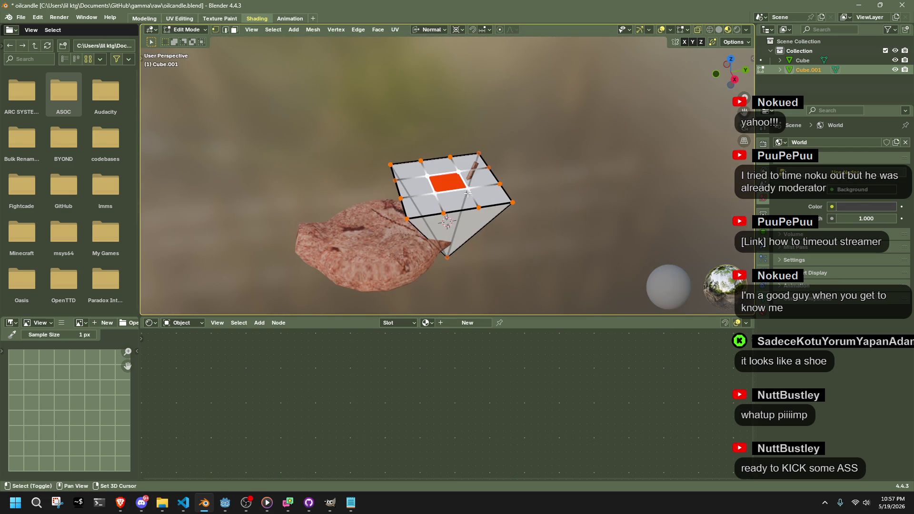
{"action": "key", "text": "g"}
{"action": "key", "text": "z"}
{"action": "left_click", "coordinate": [555, 205]}
Lift the whole flame mesh and place its tip at the top of the wick.
{"action": "middle_click_drag", "start_coordinate": [556, 205], "coordinate": [387, 145]}
{"action": "mouse_move", "coordinate": [327, 128]}
{"action": "left_mouse_down"}
{"action": "mouse_move", "coordinate": [528, 299]}
{"action": "mouse_move", "coordinate": [552, 210]}
{"action": "left_mouse_up"}
{"action": "key", "text": "g"}
{"action": "key", "text": "z"}
{"action": "key", "text": "z"}
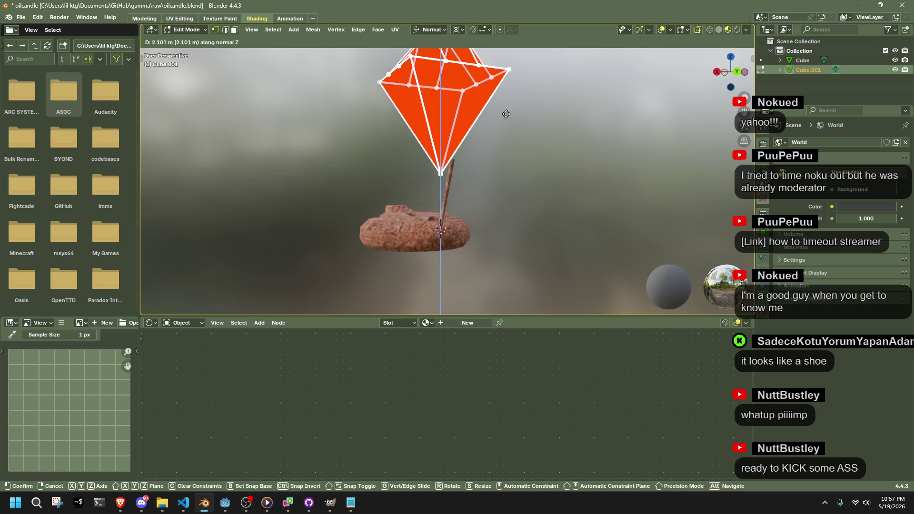
{"action": "left_click", "coordinate": [506, 114]}
{"action": "key", "text": "KP_3"}
{"action": "key", "text": "g"}
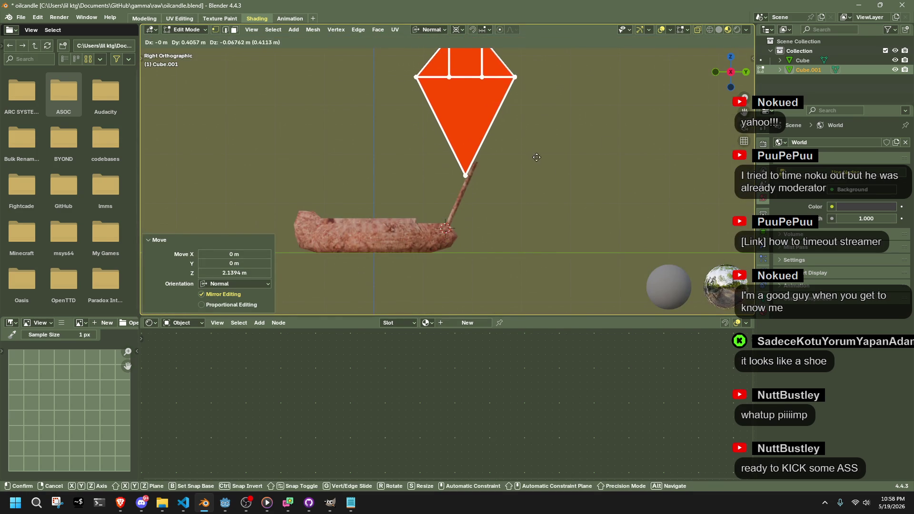
{"action": "left_click", "coordinate": [548, 145]}
Scale the diamond flame down, first to 0.755 and then smaller.
{"action": "scroll", "coordinate": [549, 144], "scroll_direction": "up", "scroll_amount": 2}
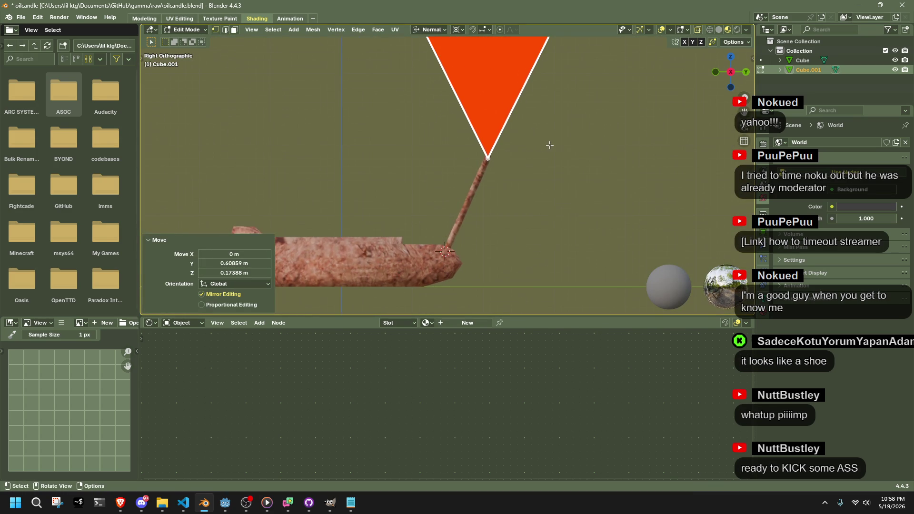
{"action": "key", "text": "s"}
{"action": "scroll", "coordinate": [520, 178], "scroll_direction": "down", "scroll_amount": 3}
{"action": "left_click", "coordinate": [555, 128]}
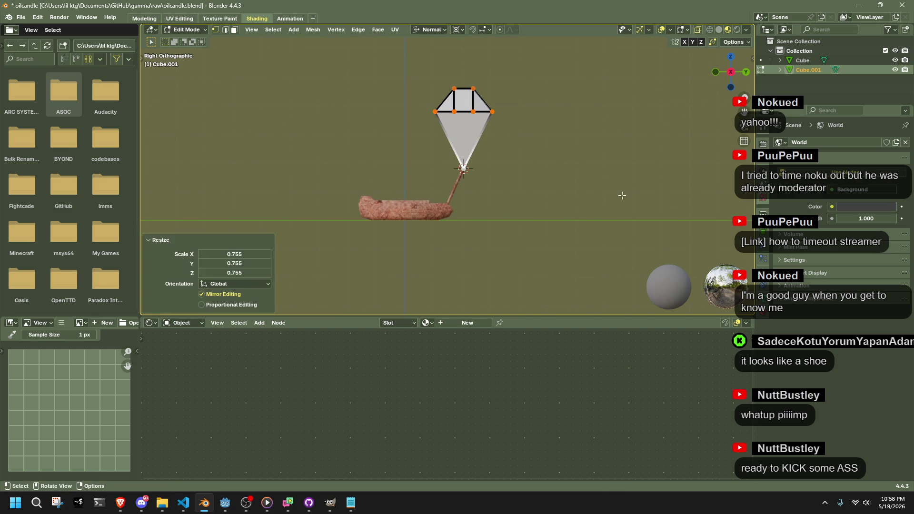
{"action": "key", "text": "s"}
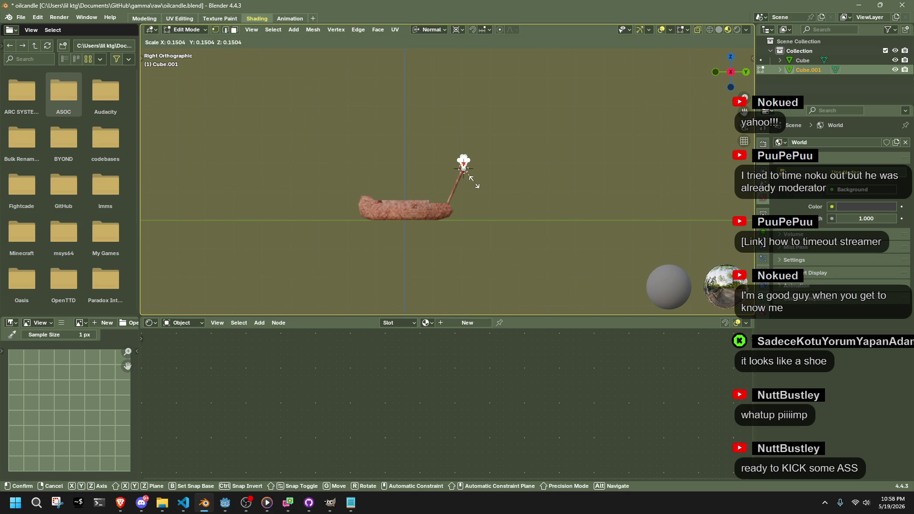
{"action": "left_click", "coordinate": [474, 182]}
{"action": "scroll", "coordinate": [552, 157], "scroll_direction": "up", "scroll_amount": 3}
{"action": "mouse_move", "coordinate": [577, 159]}
{"action": "middle_mouse_down"}
{"action": "mouse_move", "coordinate": [527, 165]}
{"action": "mouse_move", "coordinate": [549, 149]}
{"action": "middle_mouse_up"}
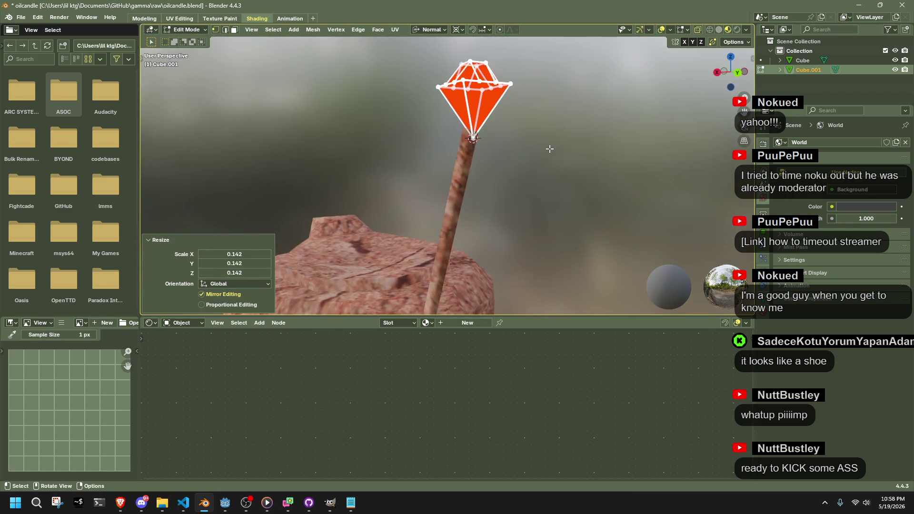
Back in Object Mode, reselect the flame and create Material.001 for it.
{"action": "key", "text": "Tab"}
{"action": "left_click", "coordinate": [558, 153]}
{"action": "left_click", "coordinate": [476, 119]}
{"action": "left_click", "coordinate": [467, 323]}
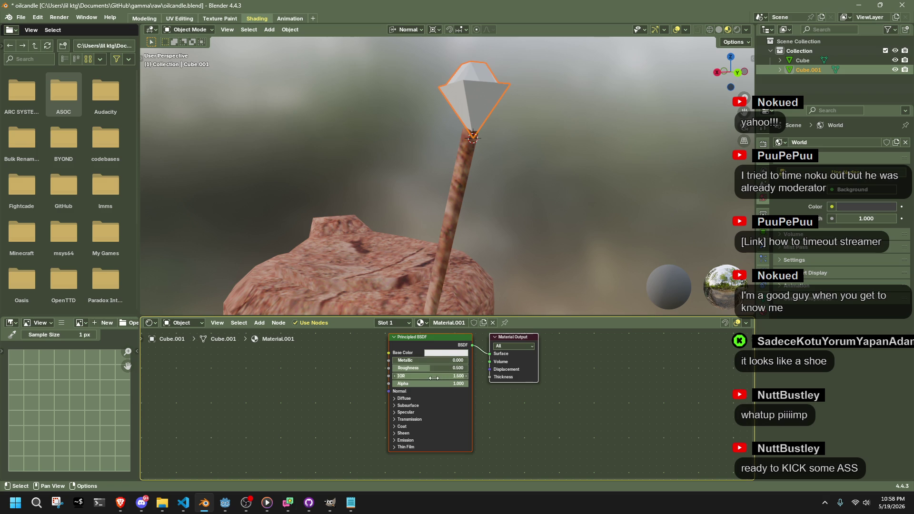
Replace the Principled BSDF with an Emission node linked to the material Surface.
{"action": "left_click", "coordinate": [416, 343]}
{"action": "key", "text": "x"}
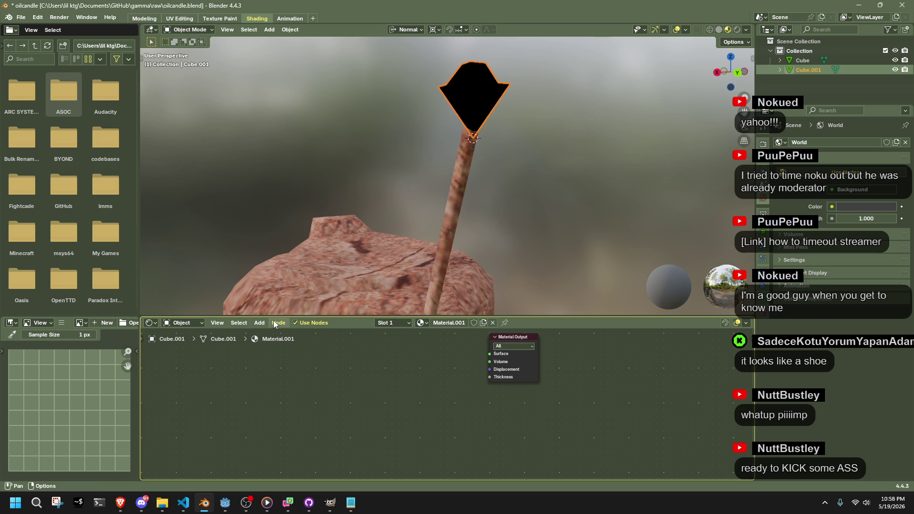
{"action": "left_click", "coordinate": [264, 323]}
{"action": "type", "text": "e"}
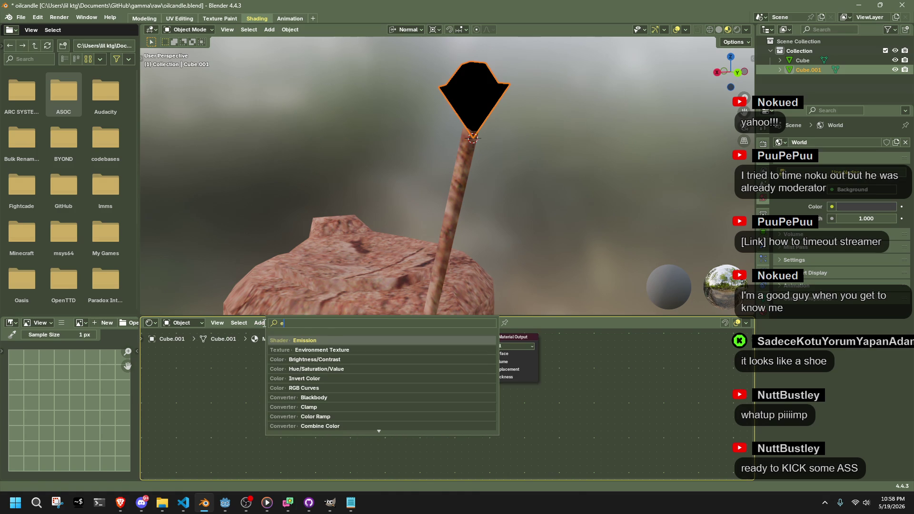
{"action": "key", "text": "Return"}
{"action": "left_click", "coordinate": [361, 380]}
{"action": "left_click_drag", "start_coordinate": [397, 391], "coordinate": [489, 355]}
Set the Emission colour to orange and reselect the glowing flame in the viewport.
{"action": "left_click", "coordinate": [382, 399]}
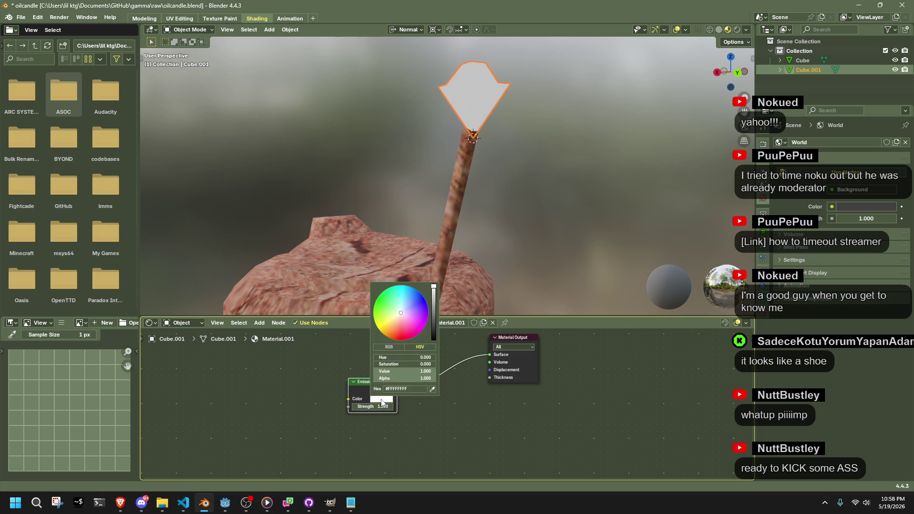
{"action": "left_click", "coordinate": [406, 339]}
{"action": "left_click_drag", "start_coordinate": [406, 340], "coordinate": [385, 335]}
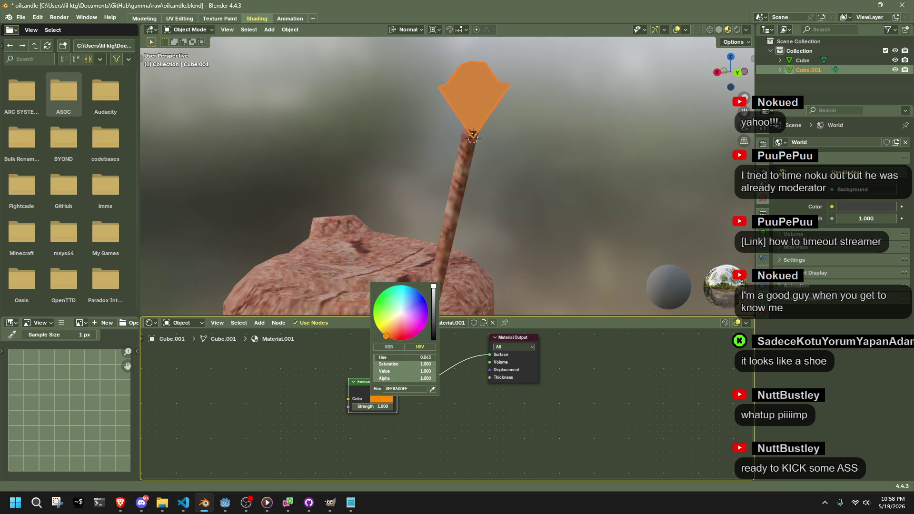
{"action": "left_click", "coordinate": [570, 216]}
{"action": "middle_click_drag", "start_coordinate": [570, 216], "coordinate": [500, 247]}
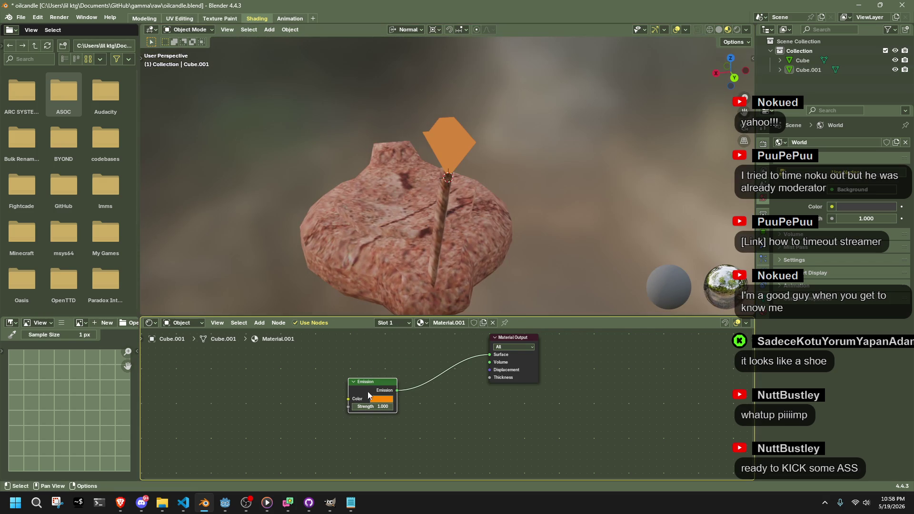
{"action": "scroll", "coordinate": [374, 407], "scroll_direction": "up", "scroll_amount": 2, "text": "ctrl"}
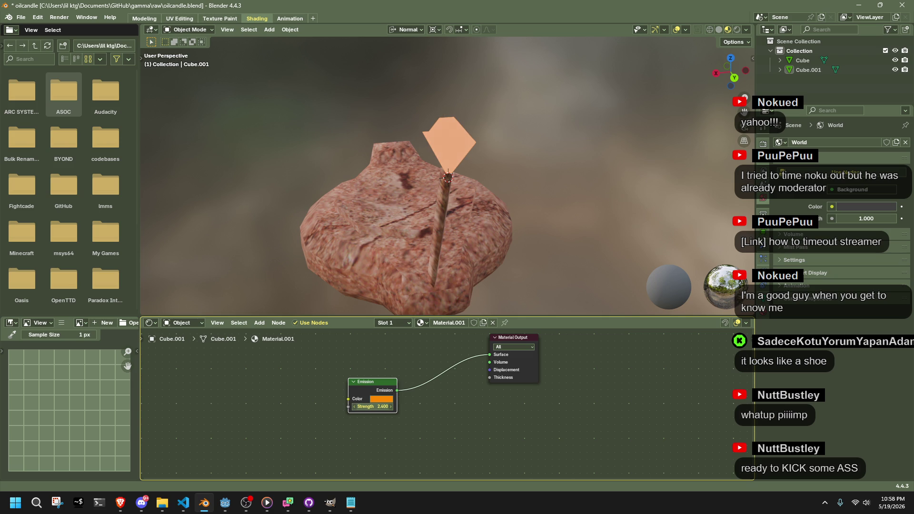
{"action": "scroll", "coordinate": [374, 407], "scroll_direction": "down", "scroll_amount": 1, "text": "ctrl"}
{"action": "left_click", "coordinate": [452, 127]}
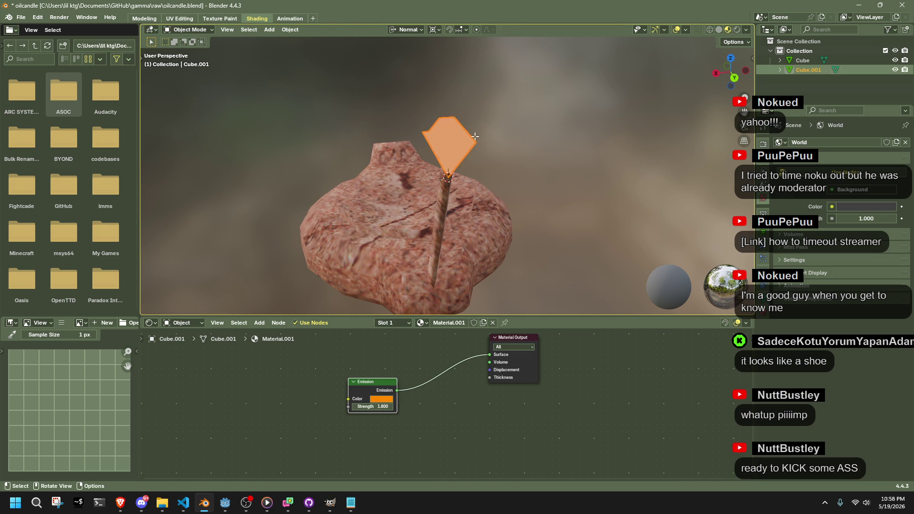
In Edit Mode, move the flame's selected top vertices along Z.
{"action": "key", "text": "Tab"}
{"action": "middle_click_drag", "start_coordinate": [496, 153], "coordinate": [398, 92]}
{"action": "left_click_drag", "start_coordinate": [376, 89], "coordinate": [512, 143]}
{"action": "key", "text": "g"}
{"action": "key", "text": "z"}
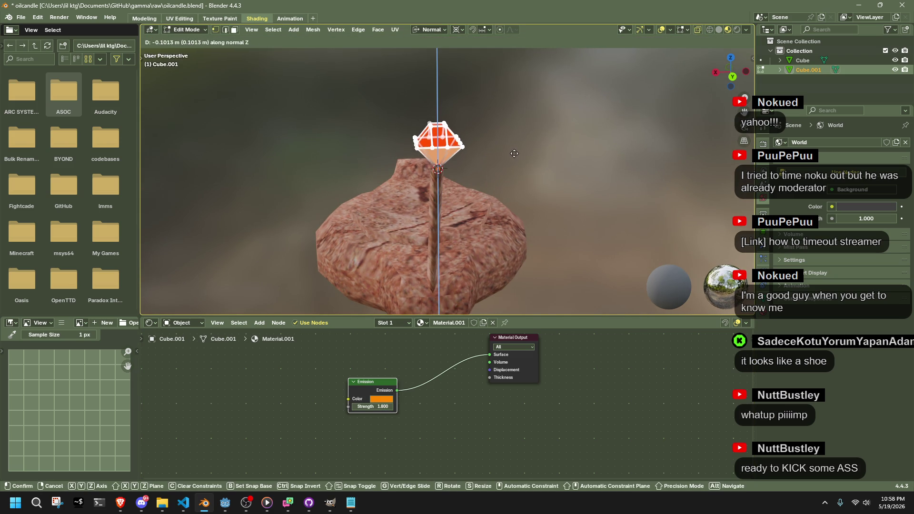
{"action": "left_click", "coordinate": [515, 165]}
Box-select and delete the flame's top vertices, then view the flame from the back.
{"action": "mouse_move", "coordinate": [516, 165]}
{"action": "middle_mouse_down"}
{"action": "mouse_move", "coordinate": [491, 123]}
{"action": "mouse_move", "coordinate": [602, 124]}
{"action": "mouse_move", "coordinate": [575, 100]}
{"action": "middle_mouse_up"}
{"action": "middle_click_drag", "start_coordinate": [501, 103], "coordinate": [438, 106]}
{"action": "key", "text": "b"}
{"action": "left_click_drag", "start_coordinate": [479, 118], "coordinate": [478, 118]}
{"action": "key", "text": "x"}
{"action": "left_click", "coordinate": [479, 118]}
{"action": "middle_click_drag", "start_coordinate": [479, 118], "coordinate": [456, 120]}
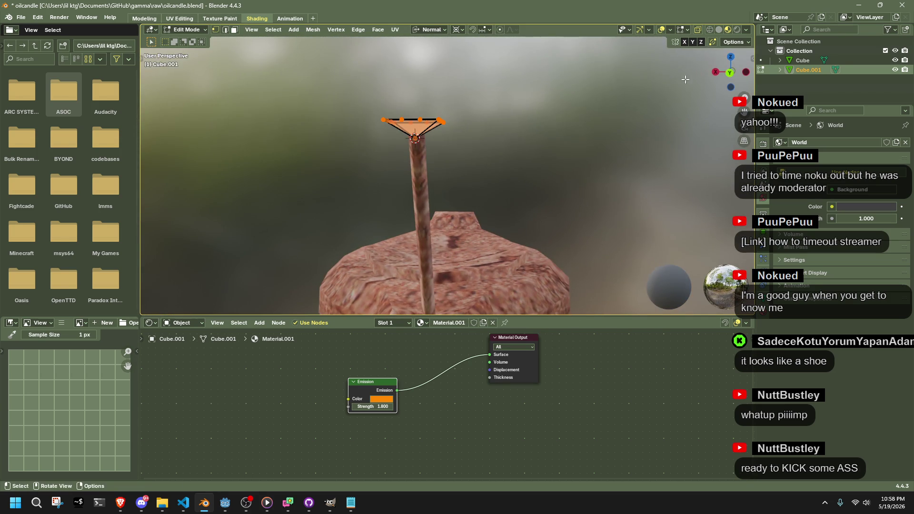
{"action": "left_click", "coordinate": [729, 72]}
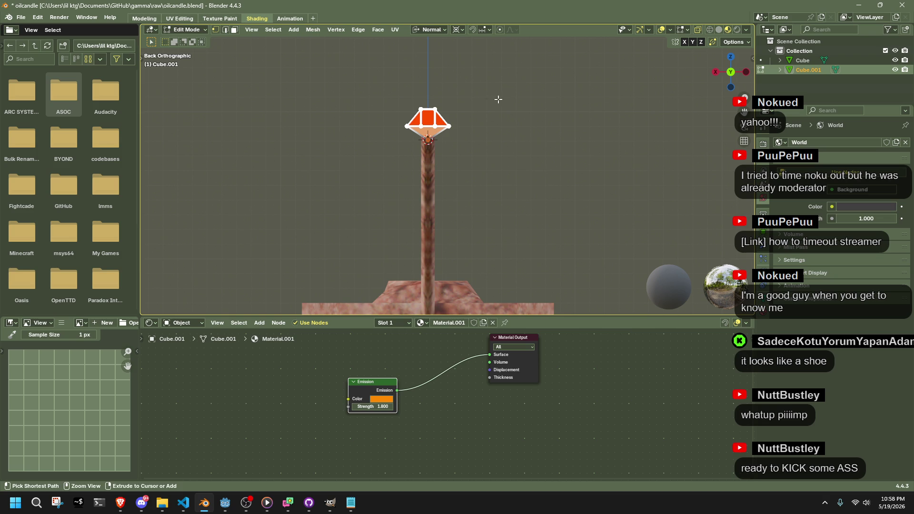
Select the remaining top vertices and scale them to 0 along Z to flatten the top.
{"action": "left_click", "coordinate": [427, 109]}
{"action": "key", "text": "shift+s"}
{"action": "key", "text": "Escape"}
{"action": "left_click_drag", "start_coordinate": [399, 86], "coordinate": [465, 110]}
{"action": "key", "text": "s"}
{"action": "key", "text": "z"}
{"action": "key", "text": "z"}
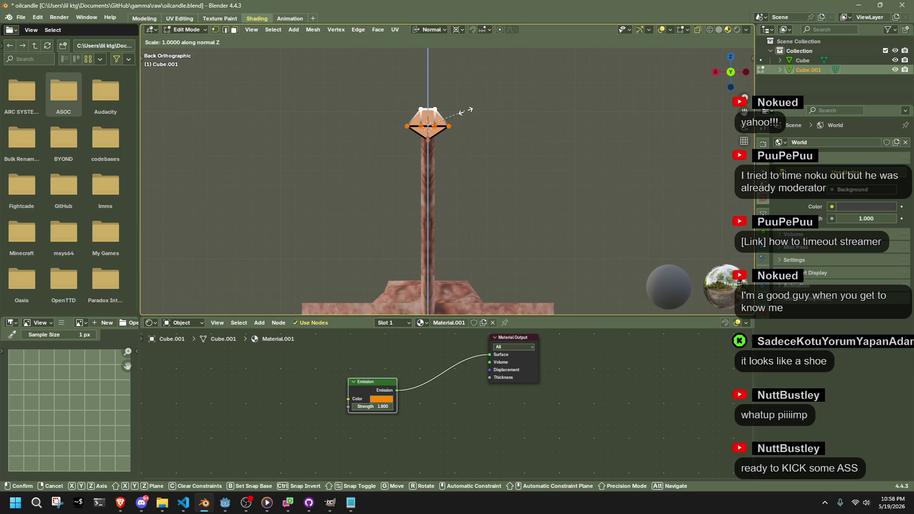
{"action": "key", "text": "0"}
{"action": "key", "text": "Return"}
Extrude the flat top about 0.197 m upward and return to Object Mode.
{"action": "left_click_drag", "start_coordinate": [408, 113], "coordinate": [485, 129]}
{"action": "key", "text": "e"}
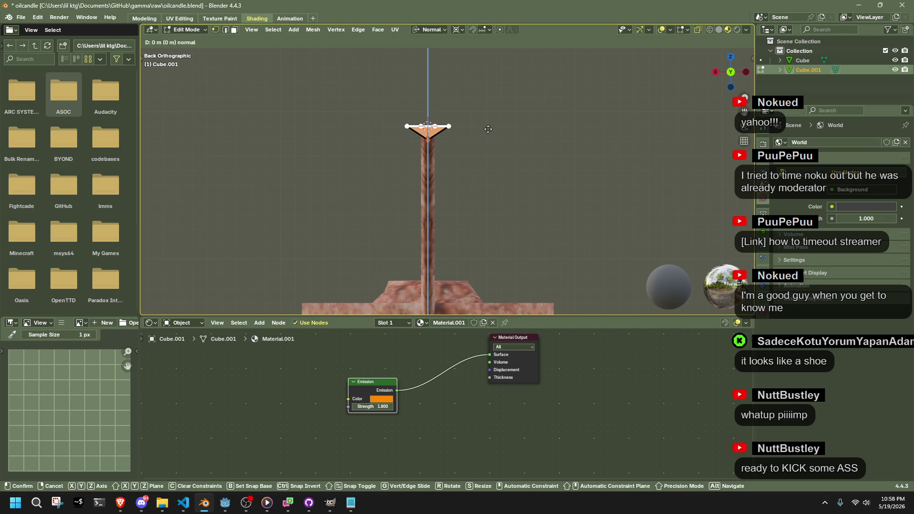
{"action": "left_click", "coordinate": [488, 101]}
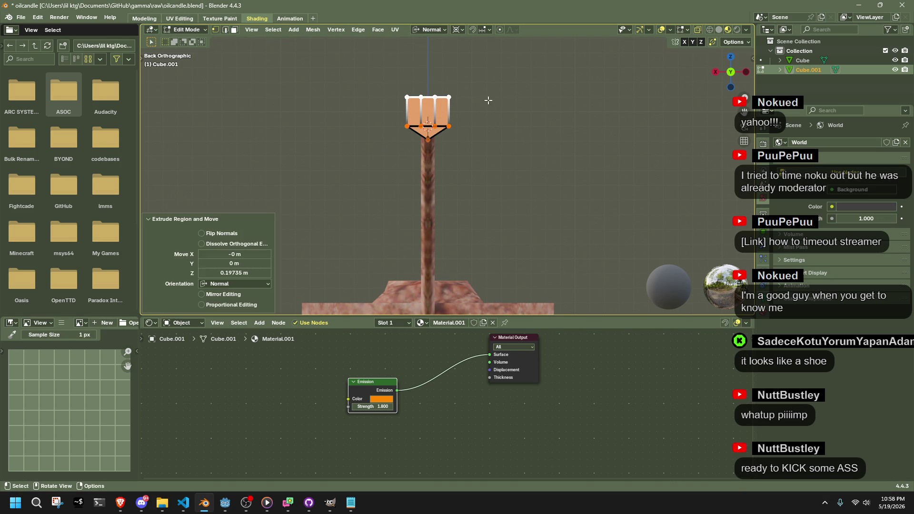
{"action": "mouse_move", "coordinate": [481, 102]}
{"action": "middle_mouse_down"}
{"action": "mouse_move", "coordinate": [550, 173]}
{"action": "mouse_move", "coordinate": [600, 126]}
{"action": "mouse_move", "coordinate": [631, 196]}
{"action": "middle_mouse_up"}
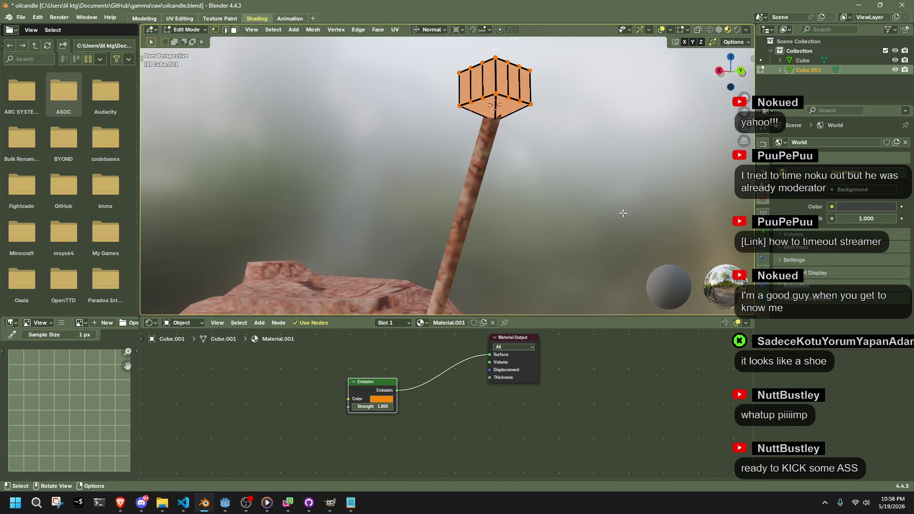
{"action": "key", "text": "Tab"}
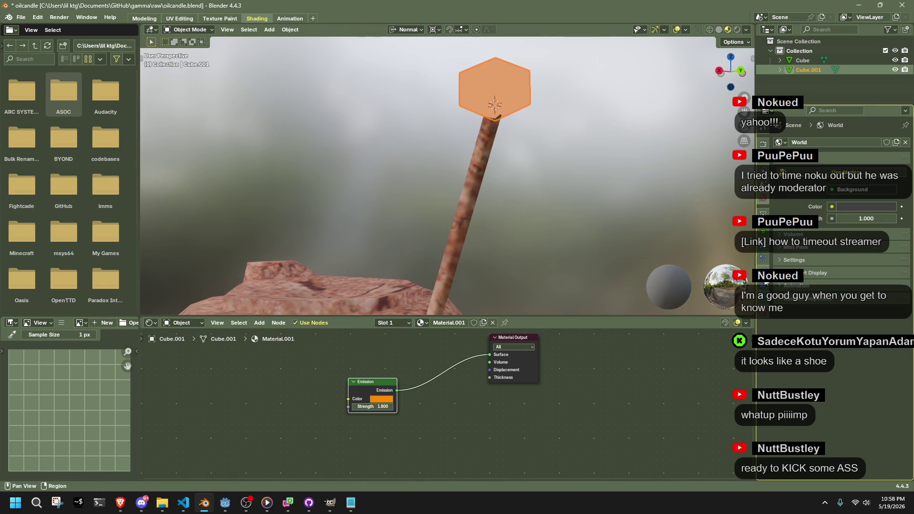
{"action": "left_click", "coordinate": [763, 287]}
{"action": "left_click", "coordinate": [763, 310]}
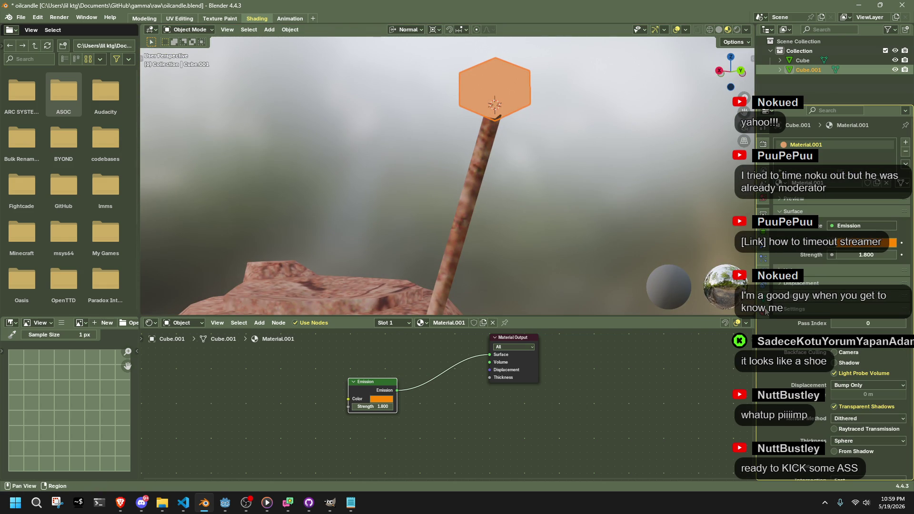
Add Basis and Key 1 shape keys to the flame, then edit the Basis shape.
{"action": "left_click", "coordinate": [763, 287]}
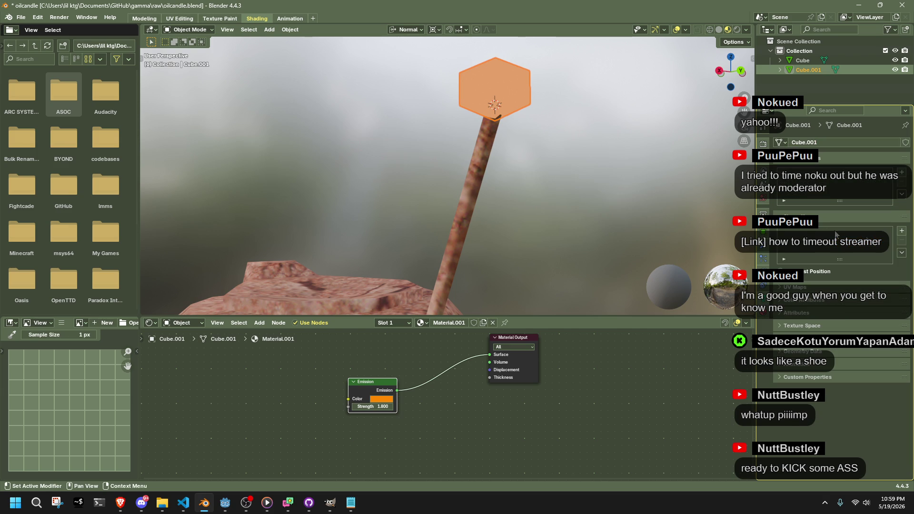
{"action": "left_click", "coordinate": [905, 232]}
{"action": "left_click", "coordinate": [904, 232]}
{"action": "middle_click_drag", "start_coordinate": [721, 209], "coordinate": [632, 164]}
{"action": "left_click", "coordinate": [799, 234]}
{"action": "key", "text": "Tab"}
Select the flame's front faces and extrude them in place.
{"action": "middle_click_drag", "start_coordinate": [714, 119], "coordinate": [690, 73]}
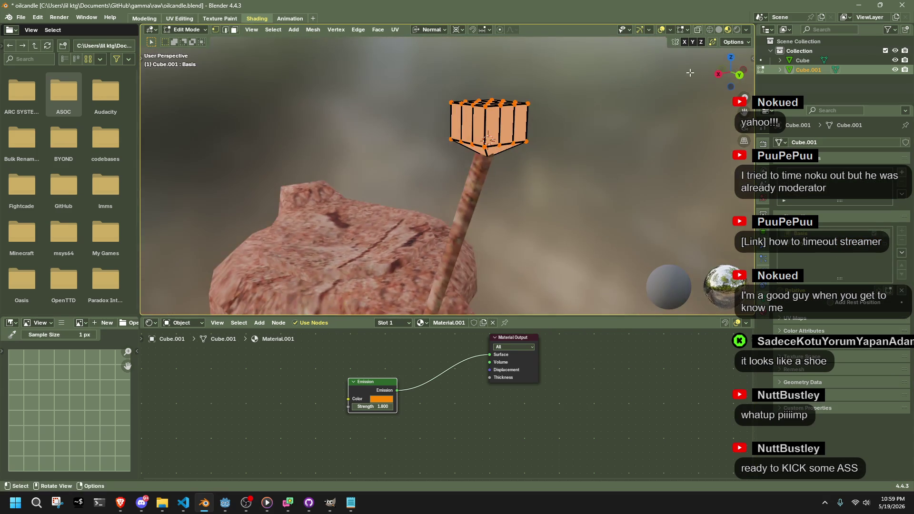
{"action": "left_click", "coordinate": [739, 75]}
{"action": "left_click", "coordinate": [450, 128]}
{"action": "left_click_drag", "start_coordinate": [363, 54], "coordinate": [509, 123]}
{"action": "key", "text": "e"}
{"action": "left_click", "coordinate": [526, 145]}
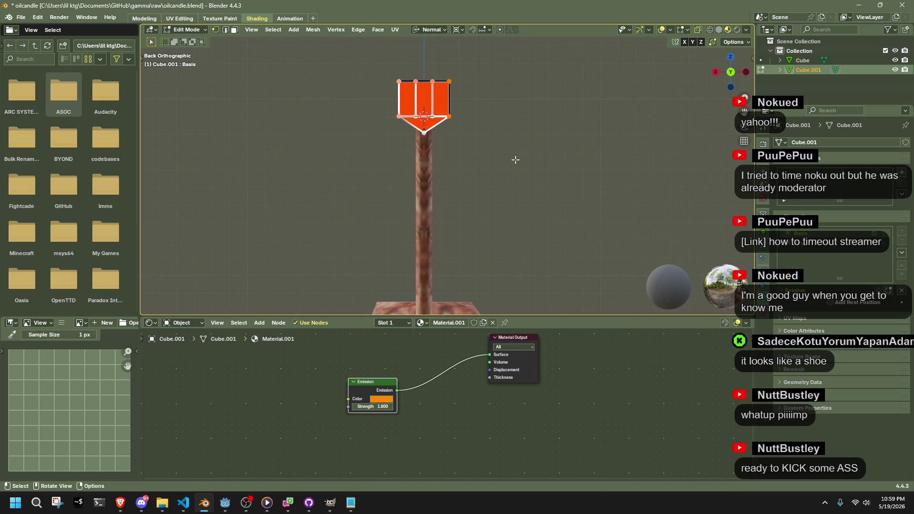
{"action": "key", "text": "g"}
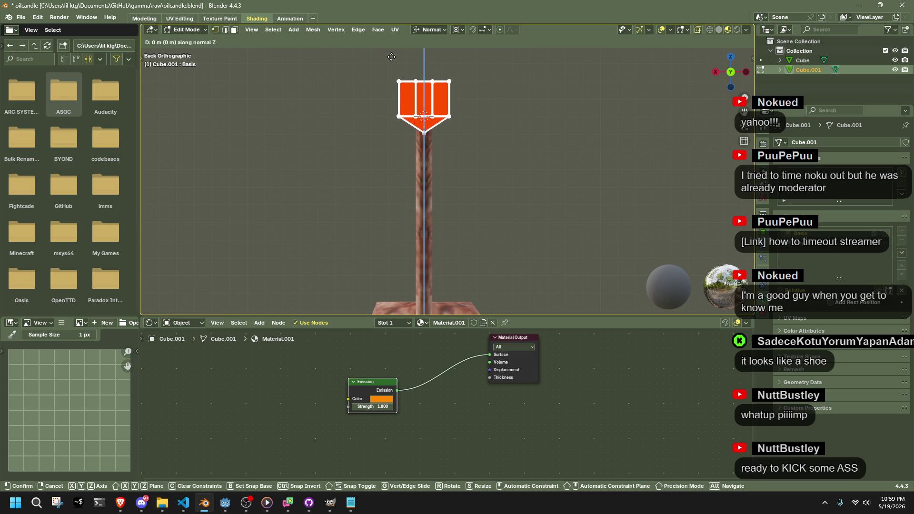
{"action": "left_click", "coordinate": [403, 77]}
Randomize the flame's top vertices for a jagged look, then return to Object Mode.
{"action": "mouse_move", "coordinate": [352, 61]}
{"action": "left_mouse_down"}
{"action": "mouse_move", "coordinate": [523, 112]}
{"action": "mouse_move", "coordinate": [542, 158]}
{"action": "left_mouse_up"}
{"action": "right_click", "coordinate": [543, 159]}
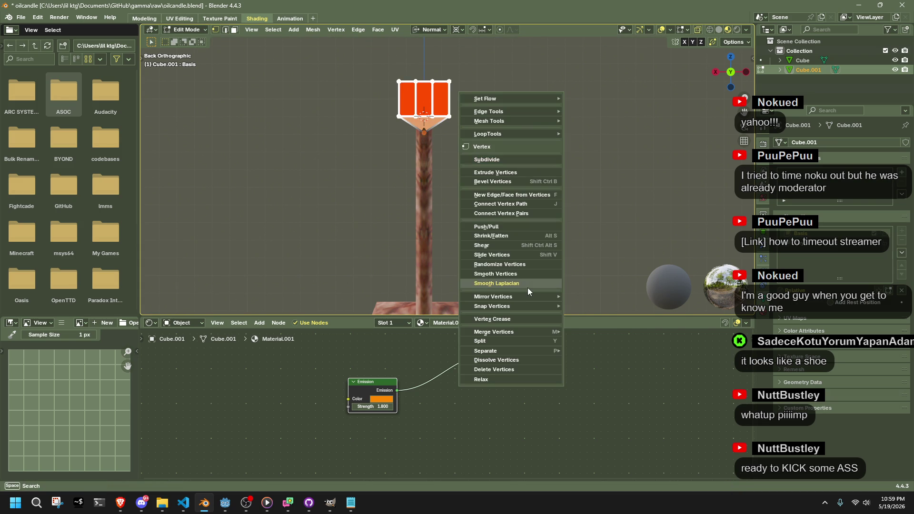
{"action": "left_click", "coordinate": [507, 268]}
{"action": "left_click", "coordinate": [482, 166]}
{"action": "key", "text": "Tab"}
{"action": "left_click", "coordinate": [501, 178]}
{"action": "mouse_move", "coordinate": [501, 179]}
{"action": "middle_mouse_down"}
{"action": "mouse_move", "coordinate": [581, 215]}
{"action": "mouse_move", "coordinate": [616, 188]}
{"action": "middle_mouse_up"}
Select the flame's top vertices and raise them along Z.
{"action": "key", "text": "Tab"}
{"action": "key", "text": "grave"}
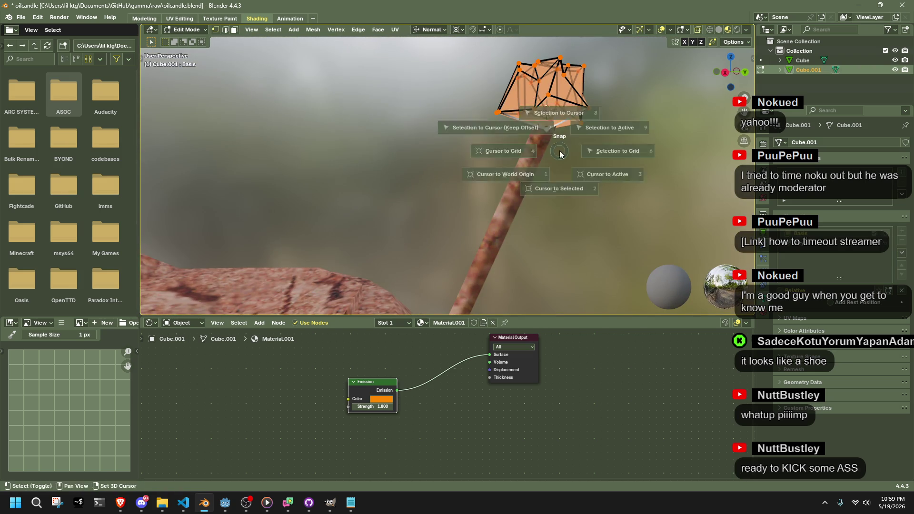
{"action": "left_click", "coordinate": [559, 151]}
{"action": "middle_click_drag", "start_coordinate": [374, 84], "coordinate": [366, 74]}
{"action": "mouse_move", "coordinate": [366, 73]}
{"action": "left_mouse_down"}
{"action": "mouse_move", "coordinate": [510, 143]}
{"action": "mouse_move", "coordinate": [519, 116]}
{"action": "left_mouse_up"}
{"action": "middle_click_drag", "start_coordinate": [518, 116], "coordinate": [580, 111]}
{"action": "key", "text": "g"}
{"action": "key", "text": "z"}
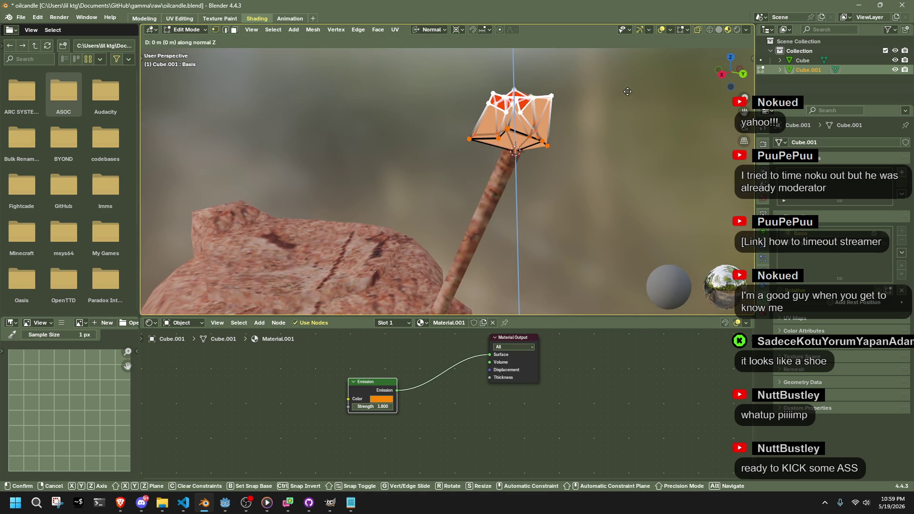
{"action": "left_click", "coordinate": [632, 66]}
Scale the top vertices inward to narrow the flame's tip.
{"action": "key", "text": "s"}
{"action": "key", "text": "shift+z"}
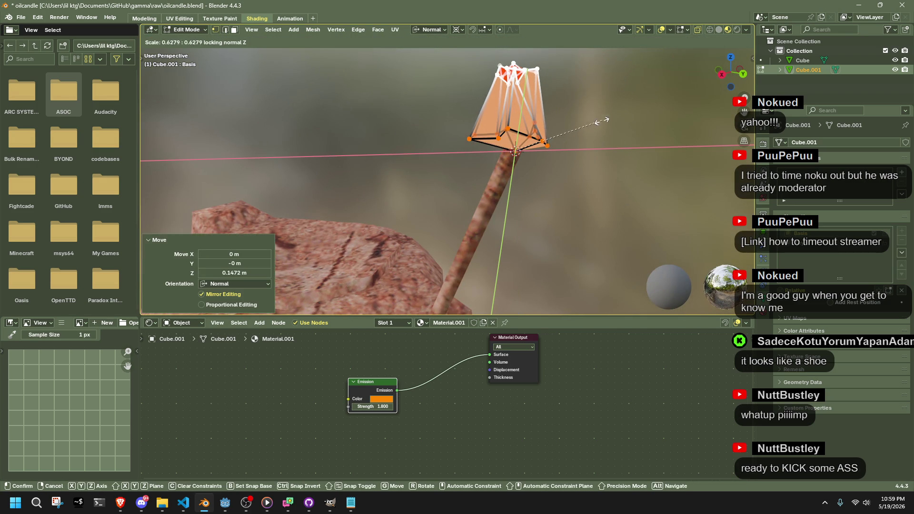
{"action": "left_click", "coordinate": [624, 133]}
{"action": "key", "text": "Tab"}
{"action": "mouse_move", "coordinate": [623, 133]}
{"action": "middle_mouse_down"}
{"action": "mouse_move", "coordinate": [575, 162]}
{"action": "mouse_move", "coordinate": [385, 166]}
{"action": "mouse_move", "coordinate": [393, 136]}
{"action": "mouse_move", "coordinate": [444, 104]}
{"action": "mouse_move", "coordinate": [500, 99]}
{"action": "mouse_move", "coordinate": [611, 163]}
{"action": "mouse_move", "coordinate": [630, 158]}
{"action": "mouse_move", "coordinate": [638, 146]}
{"action": "mouse_move", "coordinate": [628, 142]}
{"action": "middle_mouse_up"}
Select the whole flame mesh and scale it down.
{"action": "key", "text": "Tab"}
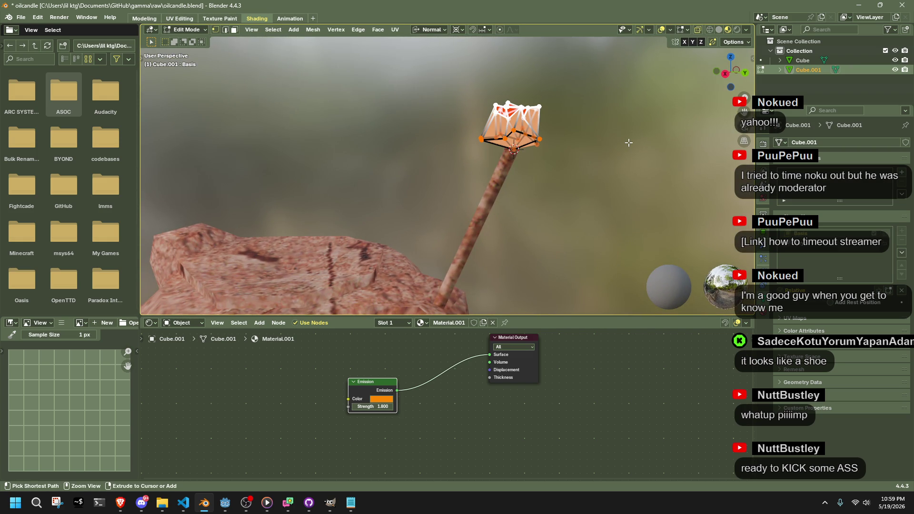
{"action": "key", "text": "s"}
{"action": "left_click", "coordinate": [617, 145]}
{"action": "key", "text": "a"}
{"action": "key", "text": "s"}
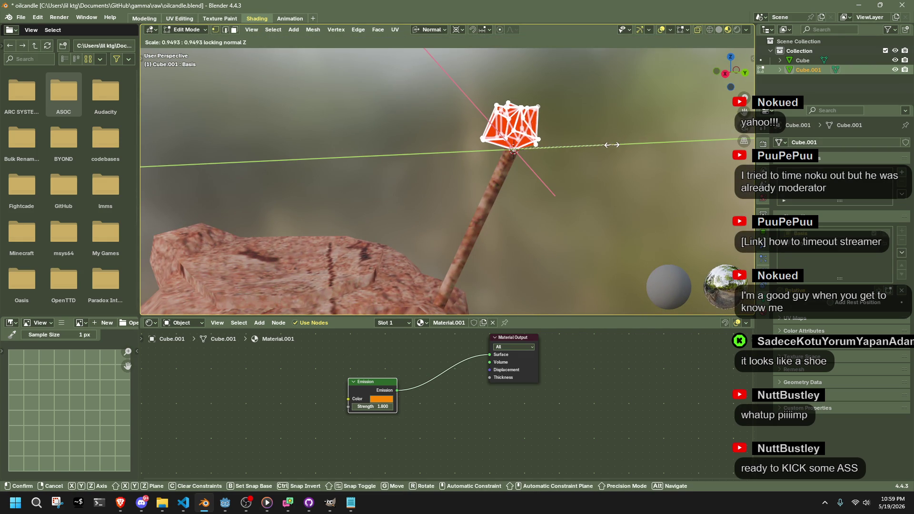
{"action": "left_click", "coordinate": [573, 146]}
{"action": "key", "text": "Tab"}
{"action": "scroll", "coordinate": [572, 145], "scroll_direction": "up", "scroll_amount": 3}
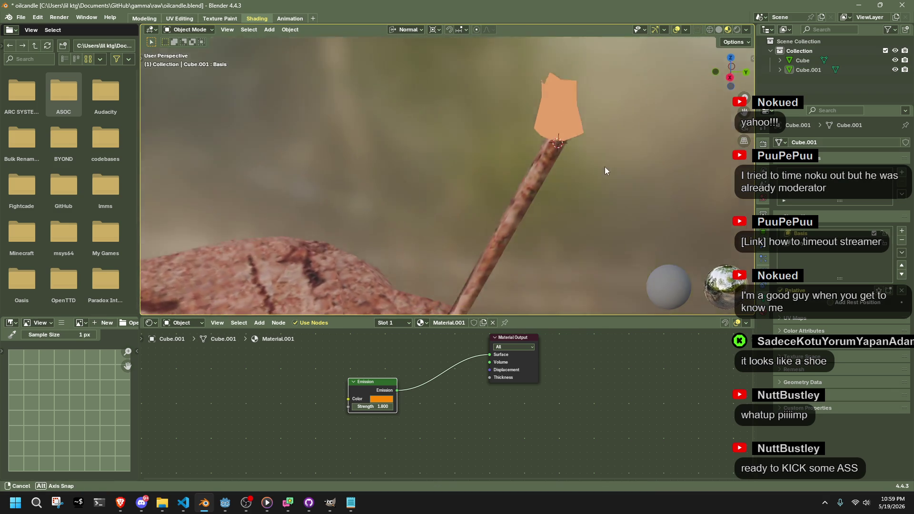
Centre on the flame, deselect its vertices, and switch to the Key 1 shape key.
{"action": "key", "text": "Tab"}
{"action": "key", "text": "KP_Decimal"}
{"action": "key", "text": "alt+a"}
{"action": "mouse_move", "coordinate": [579, 188]}
{"action": "middle_mouse_down"}
{"action": "mouse_move", "coordinate": [609, 237]}
{"action": "mouse_move", "coordinate": [640, 240]}
{"action": "mouse_move", "coordinate": [699, 210]}
{"action": "middle_mouse_up"}
{"action": "key", "text": "Tab"}
{"action": "left_click", "coordinate": [806, 244]}
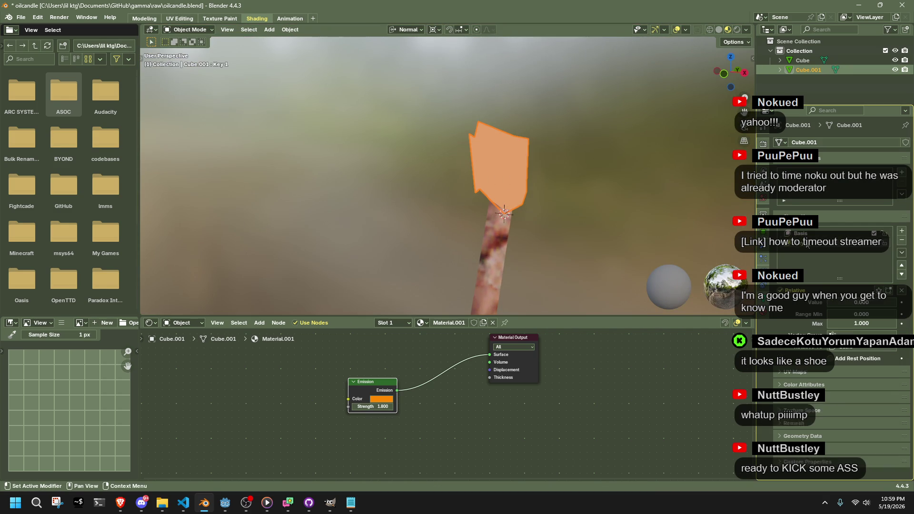
{"action": "left_click", "coordinate": [805, 233]}
{"action": "left_click", "coordinate": [813, 243]}
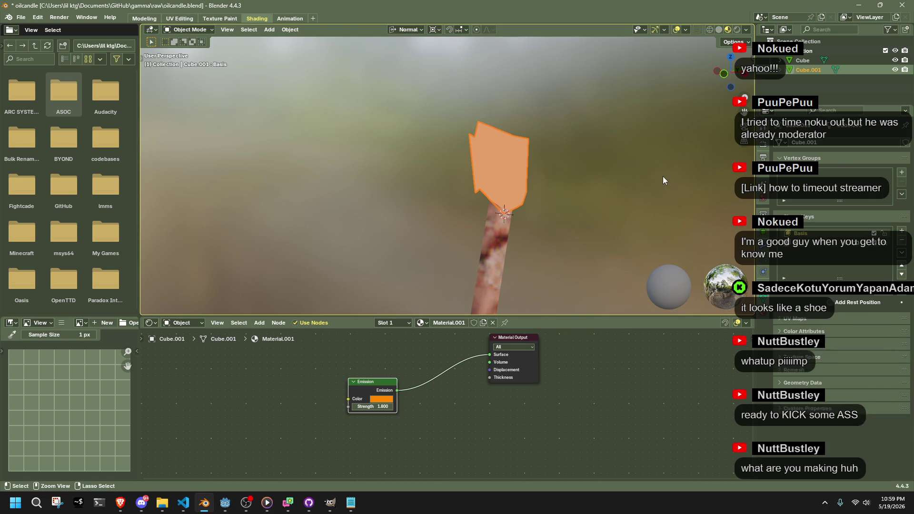
{"action": "key", "text": "Tab"}
{"action": "key", "text": "Tab"}
{"action": "key", "text": "Tab"}
{"action": "key", "text": "ctrl+z"}
{"action": "key", "text": "Tab"}
{"action": "key", "text": "Tab"}
{"action": "key", "text": "Tab"}
{"action": "left_click", "coordinate": [646, 178]}
Inspect the rock and candle from several angles, then select the flame and enter Edit Mode.
{"action": "mouse_move", "coordinate": [519, 244]}
{"action": "middle_mouse_down"}
{"action": "mouse_move", "coordinate": [385, 265]}
{"action": "mouse_move", "coordinate": [423, 173]}
{"action": "mouse_move", "coordinate": [386, 225]}
{"action": "mouse_move", "coordinate": [545, 185]}
{"action": "mouse_move", "coordinate": [381, 205]}
{"action": "mouse_move", "coordinate": [278, 174]}
{"action": "mouse_move", "coordinate": [499, 115]}
{"action": "mouse_move", "coordinate": [543, 176]}
{"action": "middle_mouse_up"}
{"action": "scroll", "coordinate": [465, 191], "scroll_direction": "down", "scroll_amount": 4}
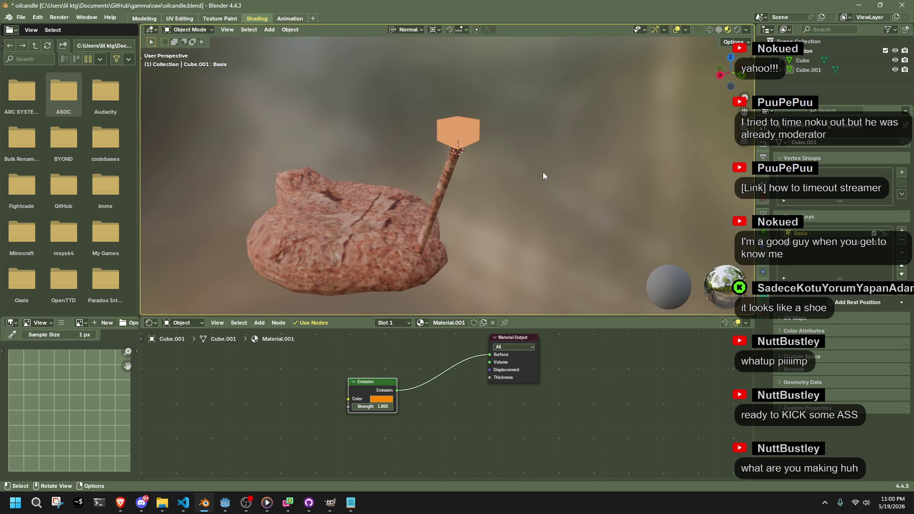
{"action": "scroll", "coordinate": [543, 171], "scroll_direction": "up", "scroll_amount": 5}
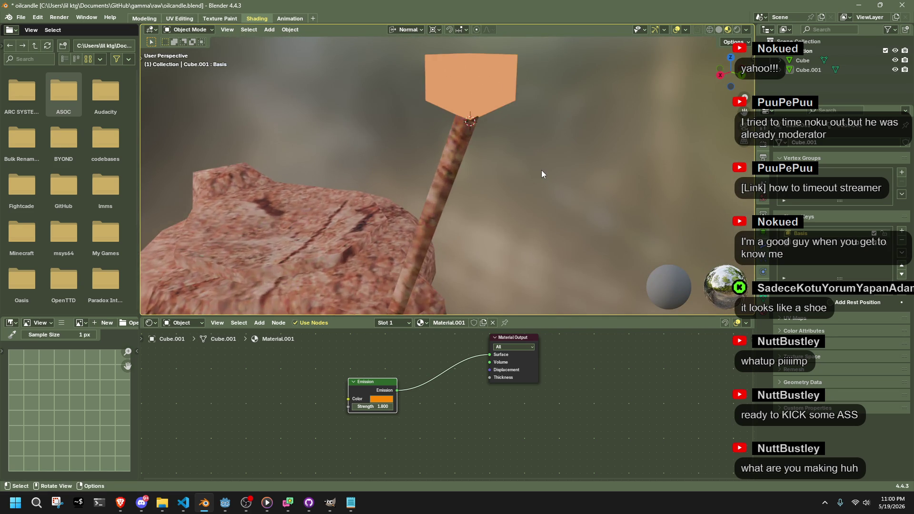
{"action": "scroll", "coordinate": [538, 169], "scroll_direction": "down", "scroll_amount": 5}
{"action": "middle_click_drag", "start_coordinate": [471, 174], "coordinate": [344, 196]}
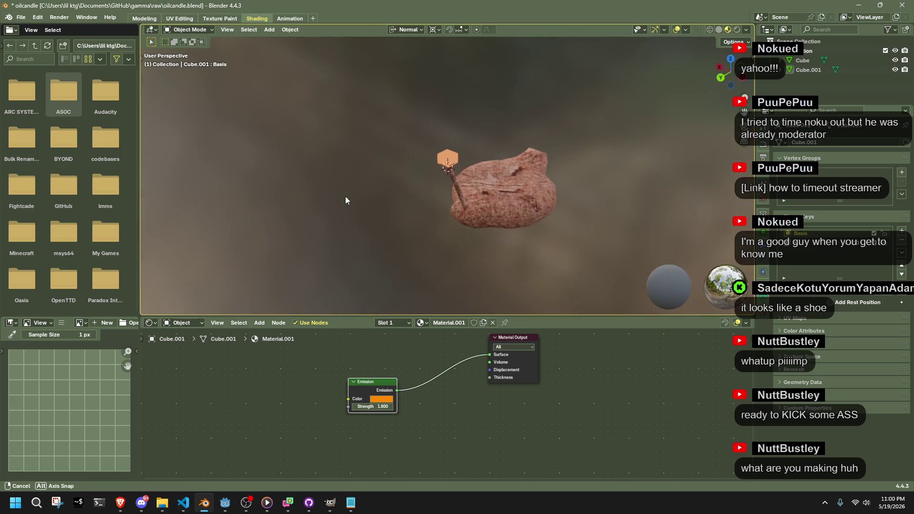
{"action": "scroll", "coordinate": [499, 169], "scroll_direction": "up", "scroll_amount": 4}
{"action": "scroll", "coordinate": [498, 169], "scroll_direction": "up", "scroll_amount": 3}
{"action": "scroll", "coordinate": [489, 170], "scroll_direction": "down", "scroll_amount": 3}
{"action": "mouse_move", "coordinate": [490, 171]}
{"action": "middle_mouse_down", "text": "shift"}
{"action": "mouse_move", "coordinate": [458, 276]}
{"action": "mouse_move", "coordinate": [453, 241]}
{"action": "mouse_move", "coordinate": [395, 221]}
{"action": "mouse_move", "coordinate": [418, 216]}
{"action": "middle_mouse_up", "text": "shift"}
{"action": "scroll", "coordinate": [439, 253], "scroll_direction": "up", "scroll_amount": 2}
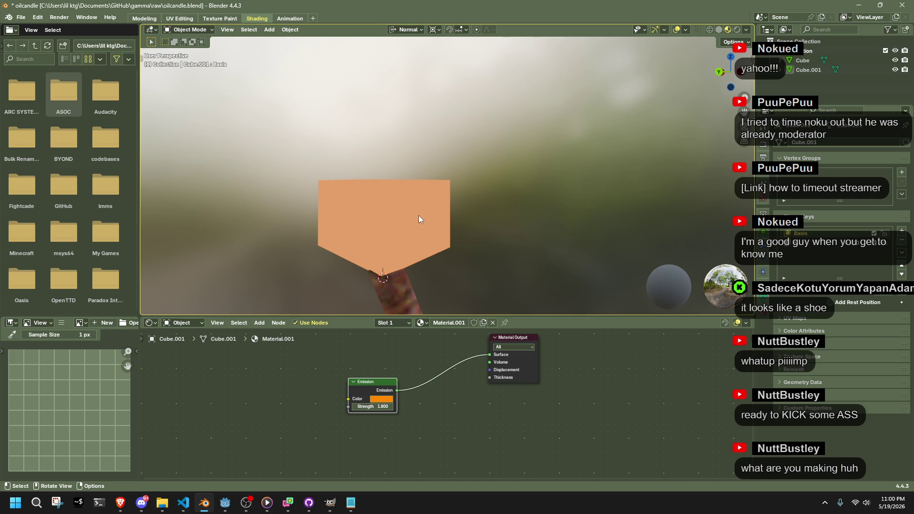
{"action": "left_click", "coordinate": [419, 216]}
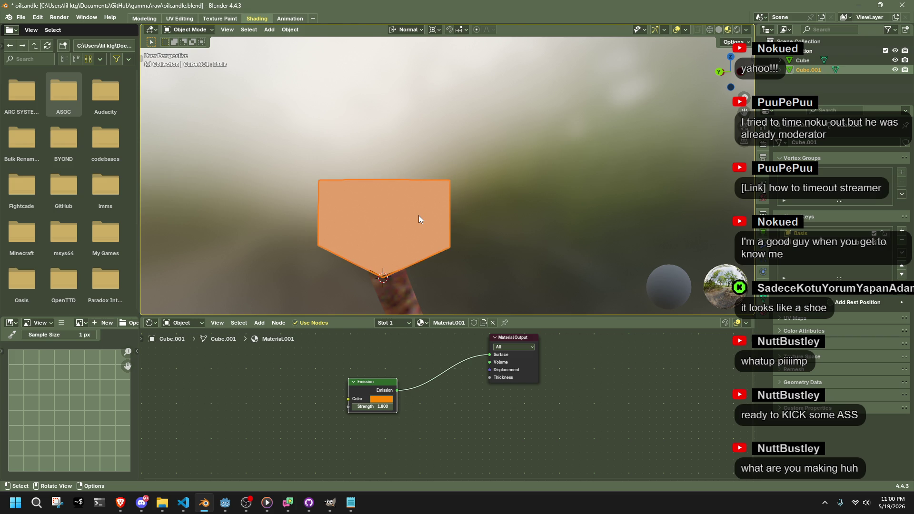
{"action": "key", "text": "Tab"}
{"action": "middle_click_drag", "start_coordinate": [500, 198], "coordinate": [525, 217]}
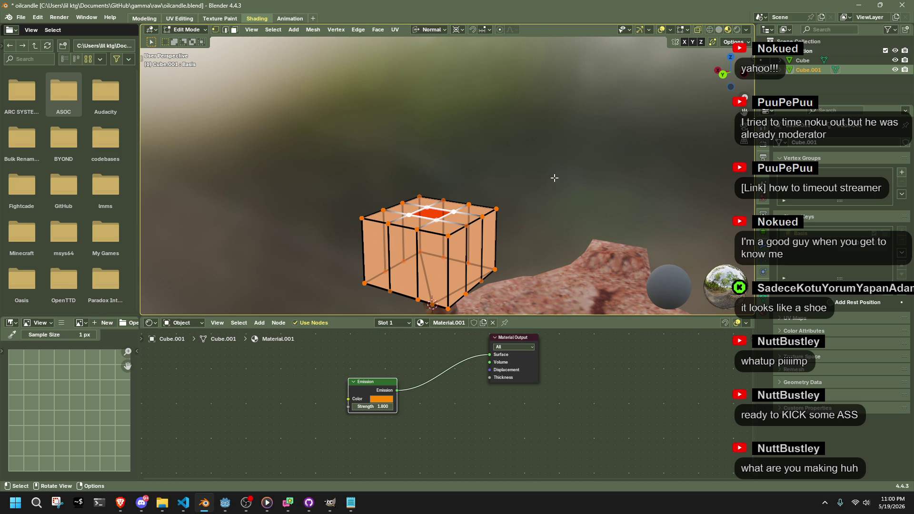
Extrude the flame cube's selected top face upward.
{"action": "scroll", "coordinate": [554, 178], "scroll_direction": "down", "scroll_amount": 3}
{"action": "mouse_move", "coordinate": [554, 178]}
{"action": "middle_mouse_down"}
{"action": "mouse_move", "coordinate": [567, 276]}
{"action": "mouse_move", "coordinate": [496, 227]}
{"action": "middle_mouse_up"}
{"action": "scroll", "coordinate": [519, 261], "scroll_direction": "up", "scroll_amount": 4}
{"action": "mouse_move", "coordinate": [560, 249]}
{"action": "middle_mouse_down"}
{"action": "mouse_move", "coordinate": [506, 197]}
{"action": "mouse_move", "coordinate": [542, 218]}
{"action": "middle_mouse_up"}
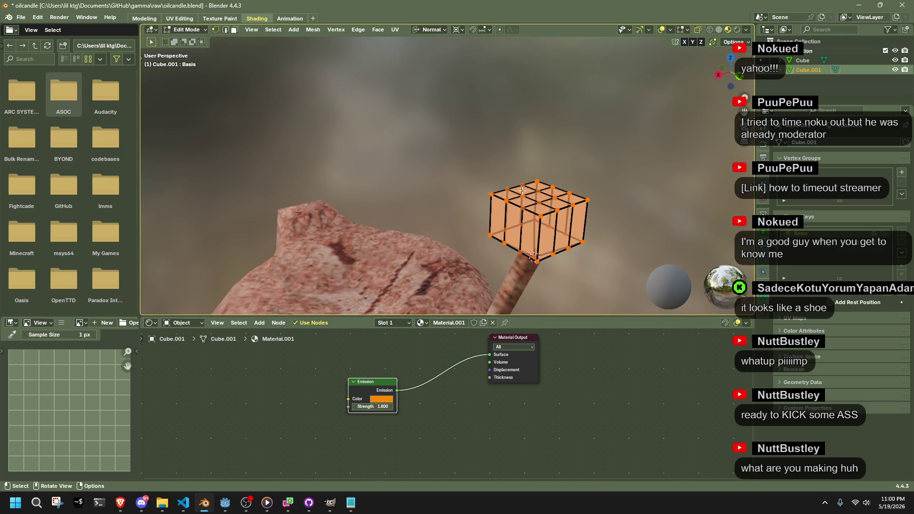
{"action": "middle_click_drag", "start_coordinate": [540, 189], "coordinate": [545, 162]}
{"action": "key", "text": "e"}
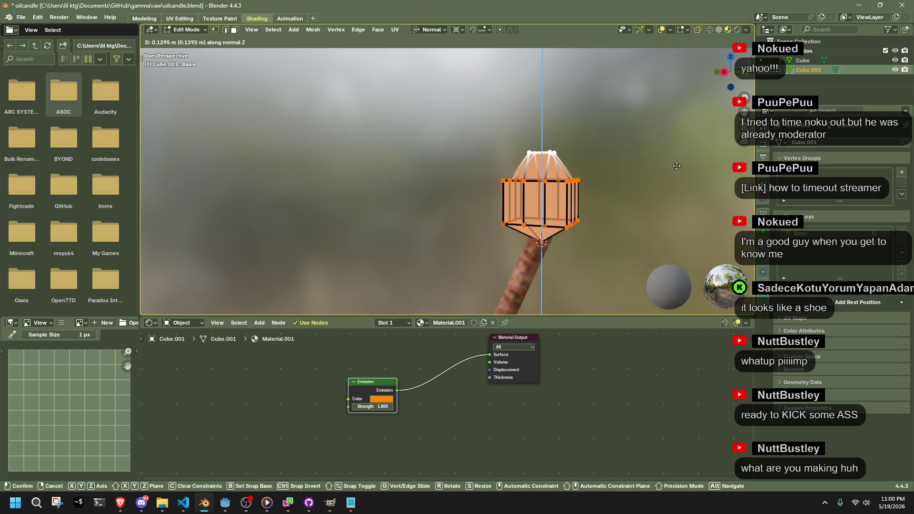
{"action": "left_click", "coordinate": [676, 165]}
Select all of the flame mesh, delete faces, then dissolve edges to simplify it.
{"action": "mouse_move", "coordinate": [676, 165]}
{"action": "middle_mouse_down"}
{"action": "mouse_move", "coordinate": [597, 206]}
{"action": "mouse_move", "coordinate": [605, 244]}
{"action": "middle_mouse_up"}
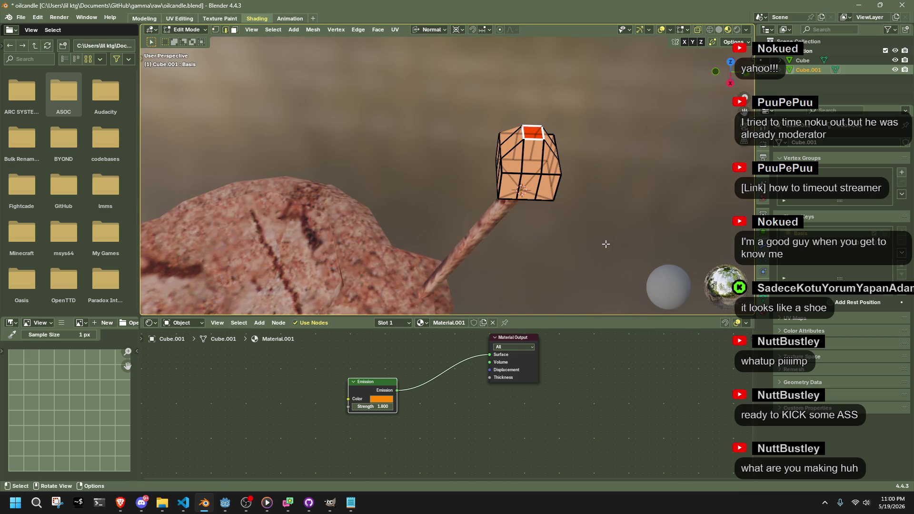
{"action": "middle_click_drag", "start_coordinate": [634, 282], "coordinate": [519, 223]}
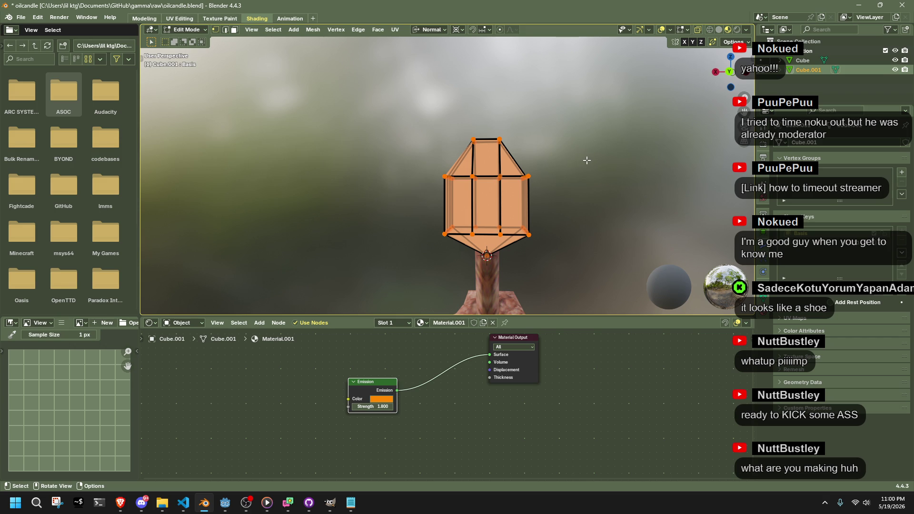
{"action": "middle_click_drag", "start_coordinate": [586, 162], "coordinate": [563, 270]}
{"action": "key", "text": "a"}
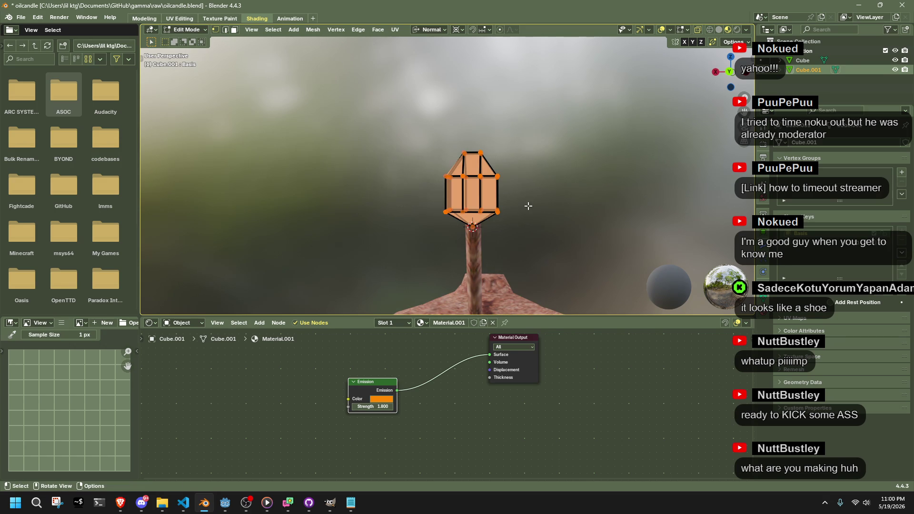
{"action": "mouse_move", "coordinate": [476, 185]}
{"action": "middle_mouse_down"}
{"action": "mouse_move", "coordinate": [496, 222]}
{"action": "mouse_move", "coordinate": [489, 219]}
{"action": "middle_mouse_up"}
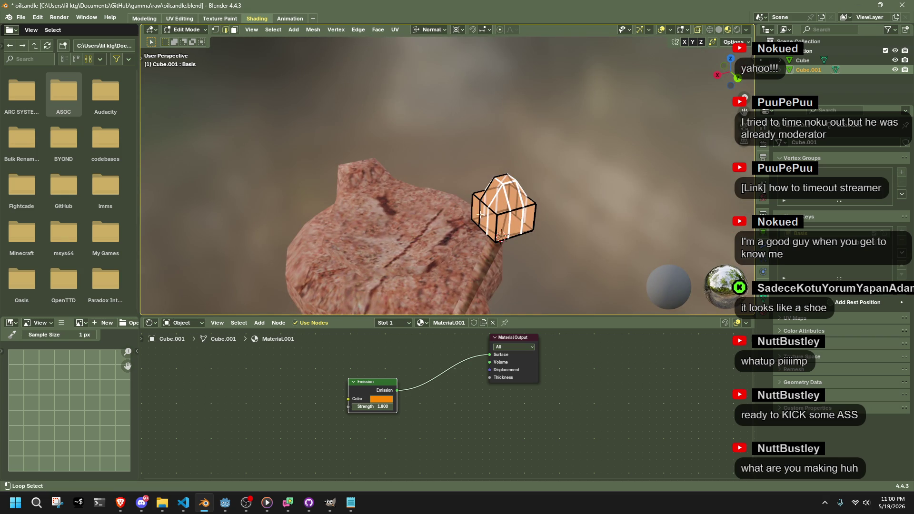
{"action": "right_click", "coordinate": [630, 217]}
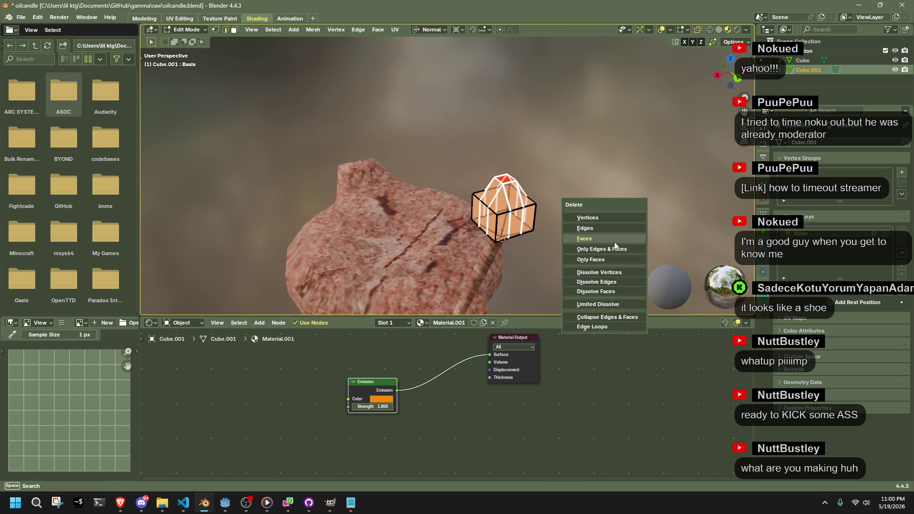
{"action": "left_click", "coordinate": [613, 243]}
{"action": "right_click", "coordinate": [633, 227]}
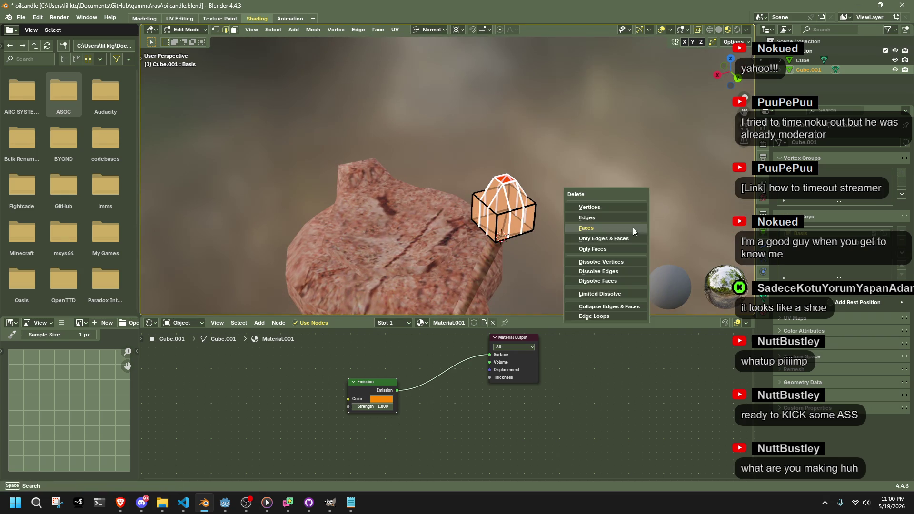
{"action": "left_click", "coordinate": [620, 216]}
{"action": "key", "text": "ctrl+l"}
{"action": "key", "text": "x"}
{"action": "left_click", "coordinate": [638, 288]}
Select the cube's top face and extrude it up about 0.154 m into a peaked top.
{"action": "middle_click_drag", "start_coordinate": [619, 266], "coordinate": [544, 191]}
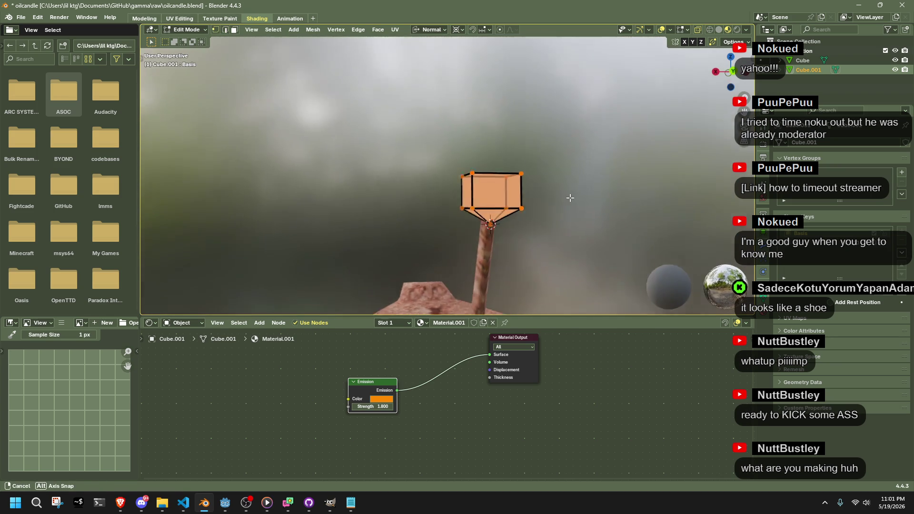
{"action": "key", "text": "b"}
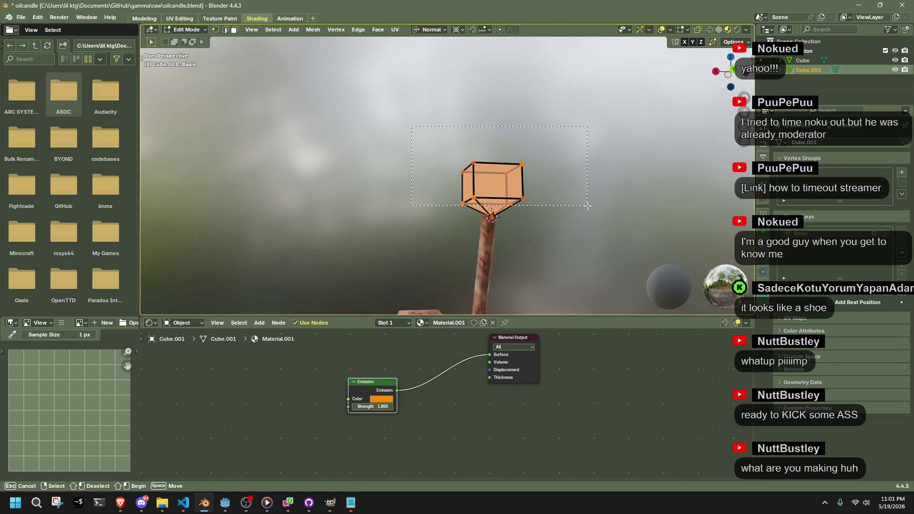
{"action": "left_click_drag", "start_coordinate": [588, 206], "coordinate": [582, 204]}
{"action": "left_click", "coordinate": [568, 202]}
{"action": "mouse_move", "coordinate": [569, 203]}
{"action": "middle_mouse_down"}
{"action": "mouse_move", "coordinate": [541, 148]}
{"action": "mouse_move", "coordinate": [481, 210]}
{"action": "middle_mouse_up"}
{"action": "left_click", "coordinate": [481, 210]}
{"action": "right_click", "coordinate": [485, 205]}
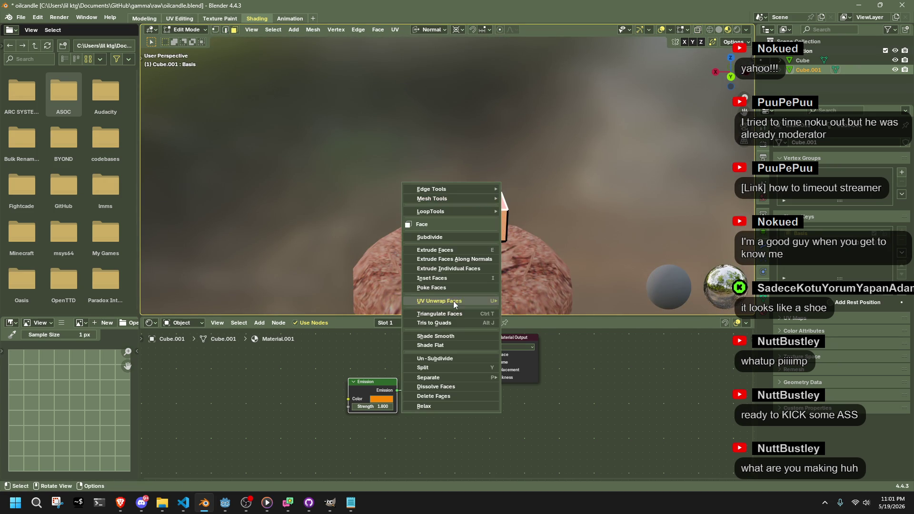
{"action": "left_click", "coordinate": [435, 250]}
{"action": "key", "text": "e"}
{"action": "left_click", "coordinate": [480, 175]}
Select the whole flame cube and leave Edit Mode.
{"action": "middle_click_drag", "start_coordinate": [481, 175], "coordinate": [614, 195]}
{"action": "left_click_drag", "start_coordinate": [441, 137], "coordinate": [624, 211]}
{"action": "right_click", "coordinate": [624, 211]}
{"action": "right_click", "coordinate": [624, 211]}
{"action": "key", "text": "Escape"}
Add a new shape key to the flame and randomize its vertices in Edit Mode.
{"action": "key", "text": "Tab"}
{"action": "left_click", "coordinate": [902, 230]}
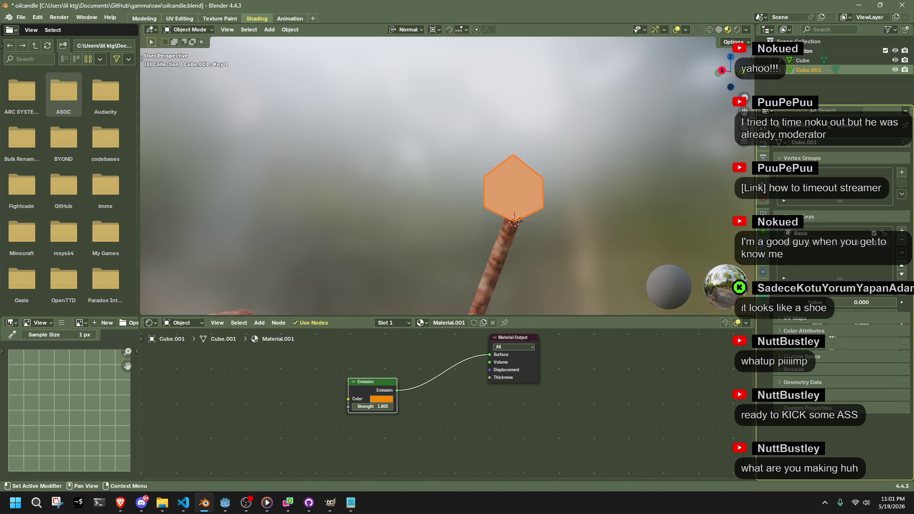
{"action": "key", "text": "Tab"}
{"action": "right_click", "coordinate": [578, 279]}
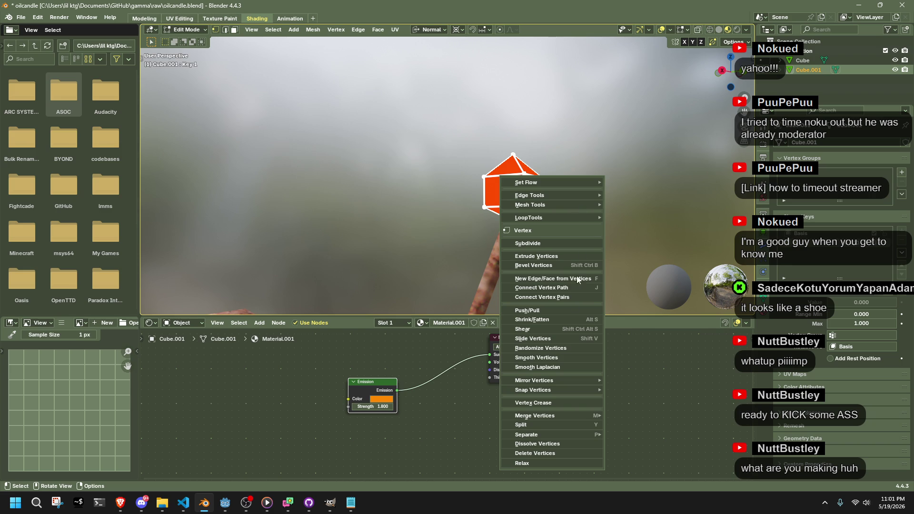
{"action": "left_click", "coordinate": [550, 348]}
Raise the randomize amount to 0.14 m and the random seed to 9.
{"action": "middle_click_drag", "start_coordinate": [547, 214], "coordinate": [428, 199]}
{"action": "left_click", "coordinate": [268, 273]}
{"action": "left_click", "coordinate": [268, 274]}
{"action": "left_click", "coordinate": [268, 274]}
{"action": "left_click", "coordinate": [269, 274]}
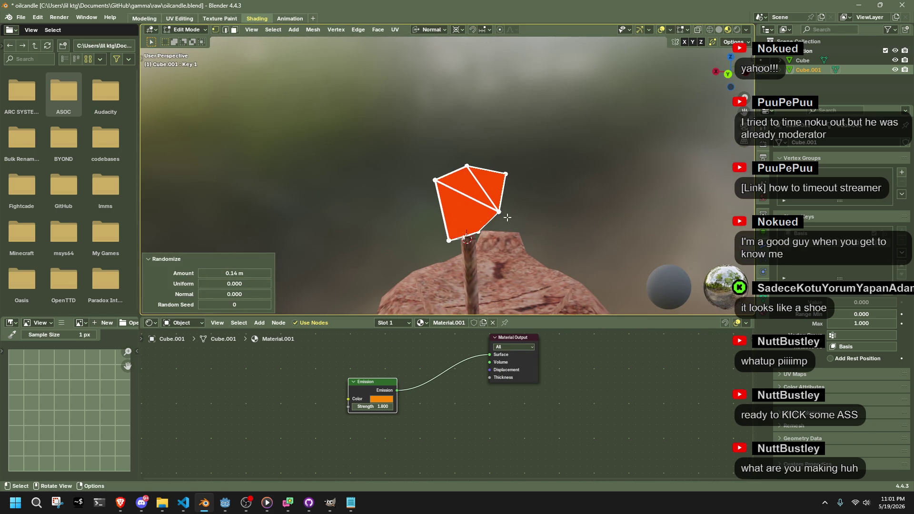
{"action": "middle_click_drag", "start_coordinate": [268, 274], "coordinate": [241, 288]}
{"action": "mouse_move", "coordinate": [270, 304]}
{"action": "left_mouse_down"}
{"action": "mouse_move", "coordinate": [283, 304]}
{"action": "mouse_move", "coordinate": [270, 305]}
{"action": "left_mouse_up"}
{"action": "left_click", "coordinate": [270, 304]}
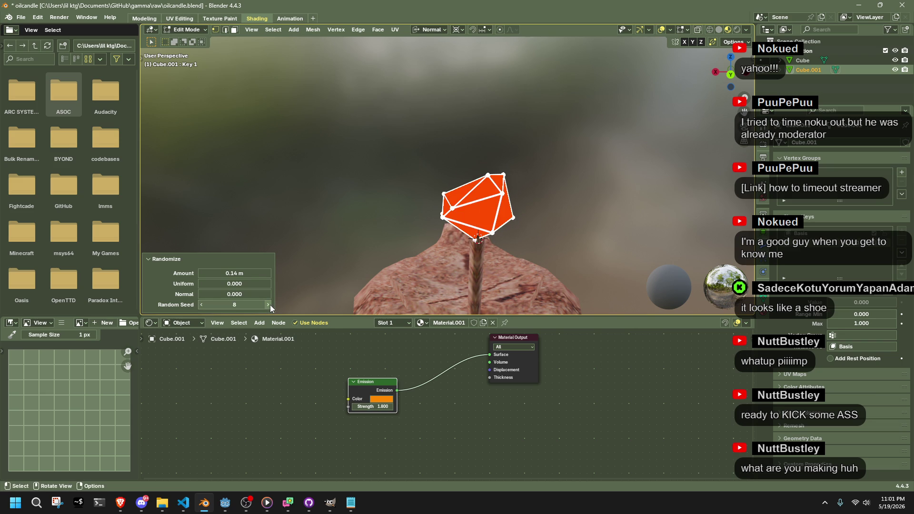
{"action": "left_click", "coordinate": [268, 305]}
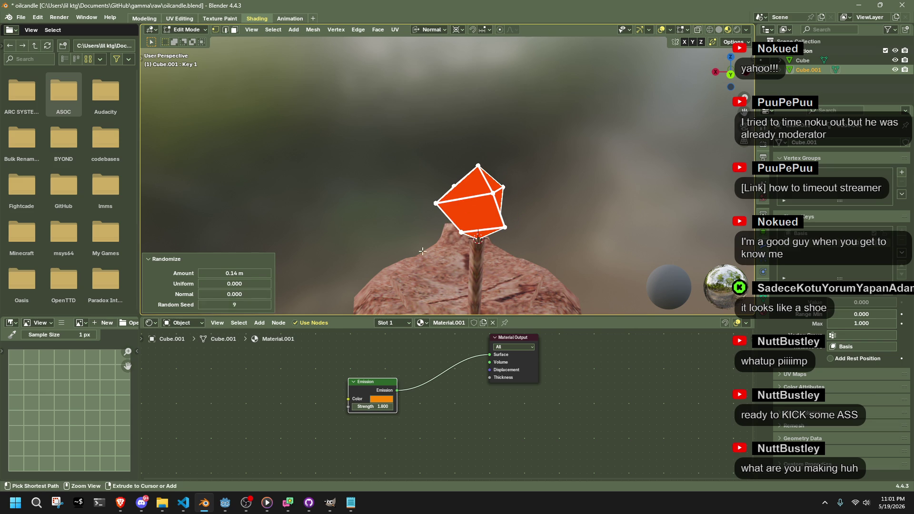
Undo, then reselect all flame vertices and randomize them again with seed 10.
{"action": "key", "text": "ctrl+z"}
{"action": "middle_click_drag", "start_coordinate": [464, 199], "coordinate": [464, 230]}
{"action": "left_click_drag", "start_coordinate": [408, 136], "coordinate": [540, 226]}
{"action": "right_click", "coordinate": [540, 226]}
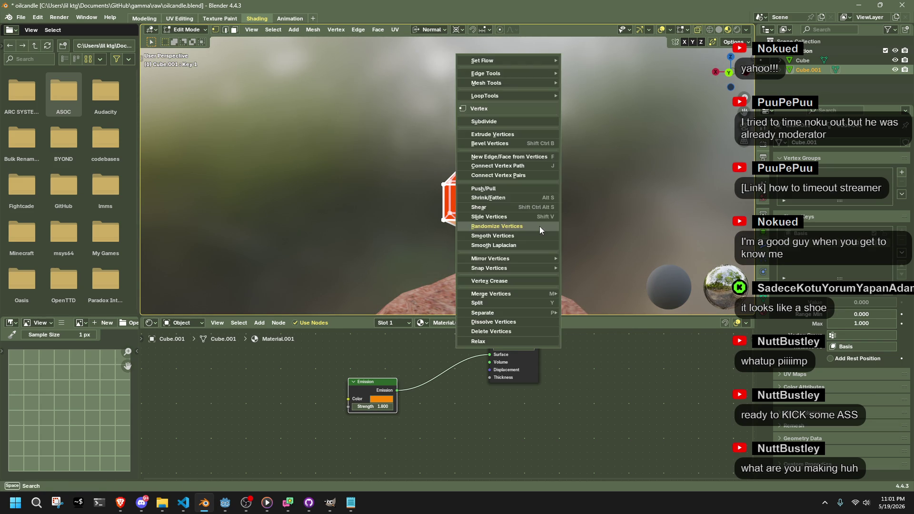
{"action": "left_click", "coordinate": [538, 226]}
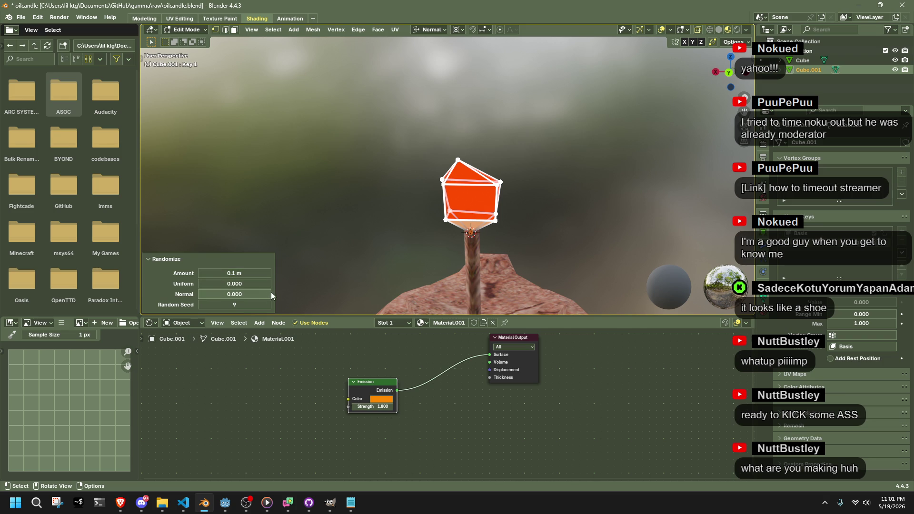
{"action": "left_click", "coordinate": [270, 306]}
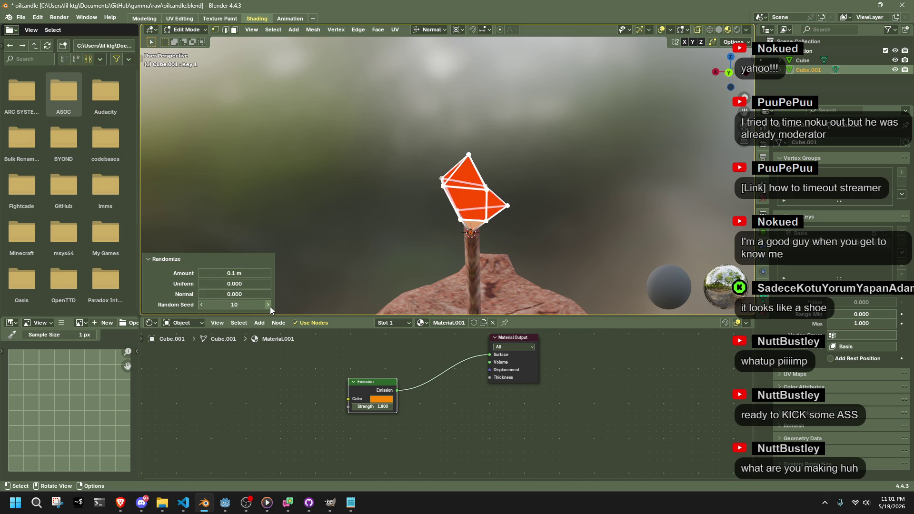
Preview Key 1 at full strength 1.000 in Object Mode, then reset it to 0.
{"action": "key", "text": "Tab"}
{"action": "left_click", "coordinate": [555, 218]}
{"action": "left_click_drag", "start_coordinate": [847, 302], "coordinate": [894, 302]}
{"action": "key", "text": "ctrl+z"}
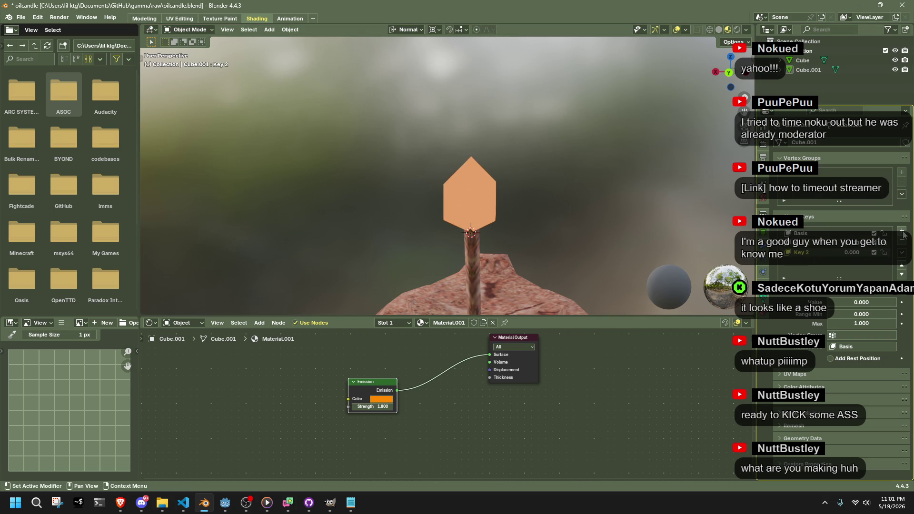
Randomize all the flame's vertices again with the random seed lowered to 3.
{"action": "left_click", "coordinate": [493, 185]}
{"action": "key", "text": "Tab"}
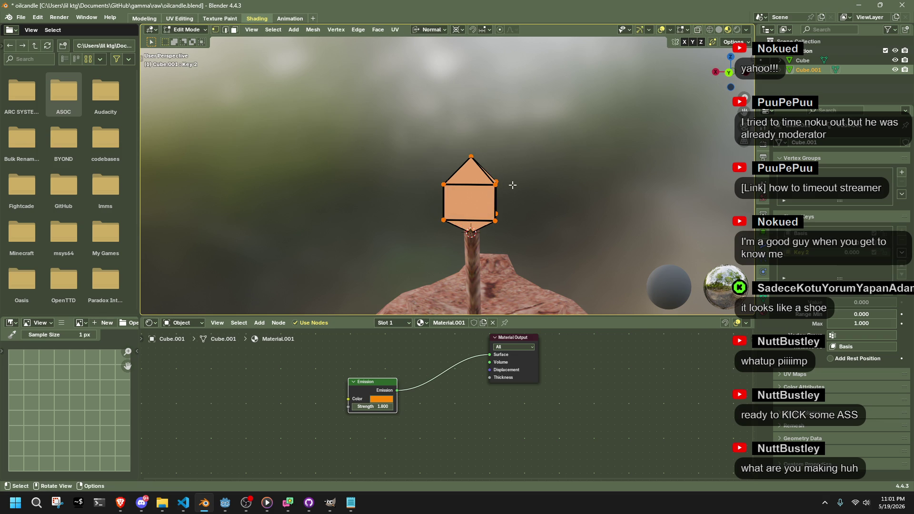
{"action": "mouse_move", "coordinate": [392, 135]}
{"action": "left_mouse_down"}
{"action": "mouse_move", "coordinate": [428, 147]}
{"action": "mouse_move", "coordinate": [548, 226]}
{"action": "left_mouse_up"}
{"action": "right_click", "coordinate": [548, 226]}
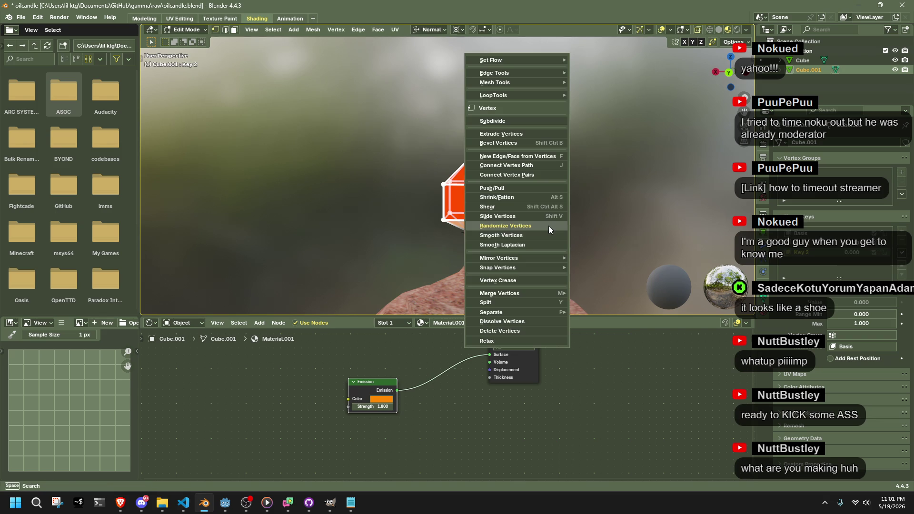
{"action": "left_click", "coordinate": [548, 225]}
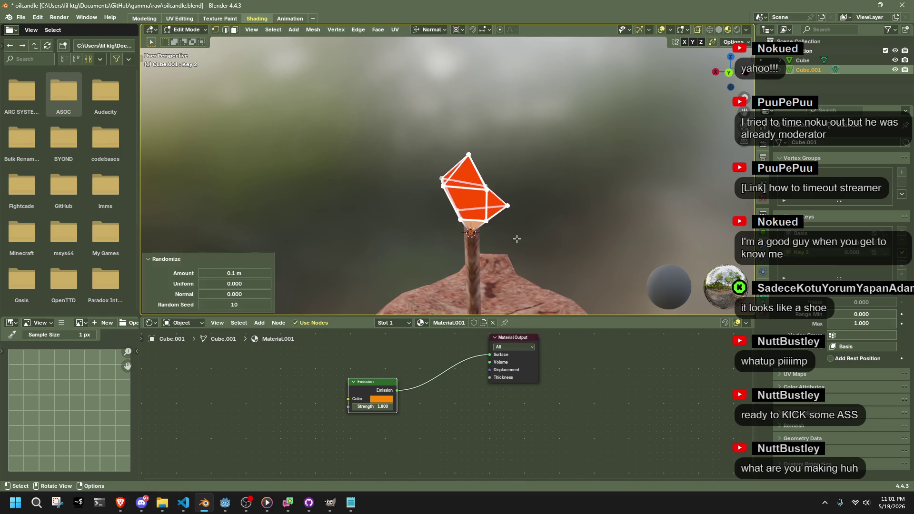
{"action": "left_click", "coordinate": [202, 304]}
{"action": "left_click", "coordinate": [203, 304]}
{"action": "left_click", "coordinate": [202, 304]}
{"action": "left_click", "coordinate": [202, 304]}
{"action": "left_click", "coordinate": [202, 304]}
{"action": "left_click", "coordinate": [203, 304]}
{"action": "left_click", "coordinate": [202, 304]}
{"action": "left_click", "coordinate": [202, 304]}
{"action": "left_click", "coordinate": [202, 304]}
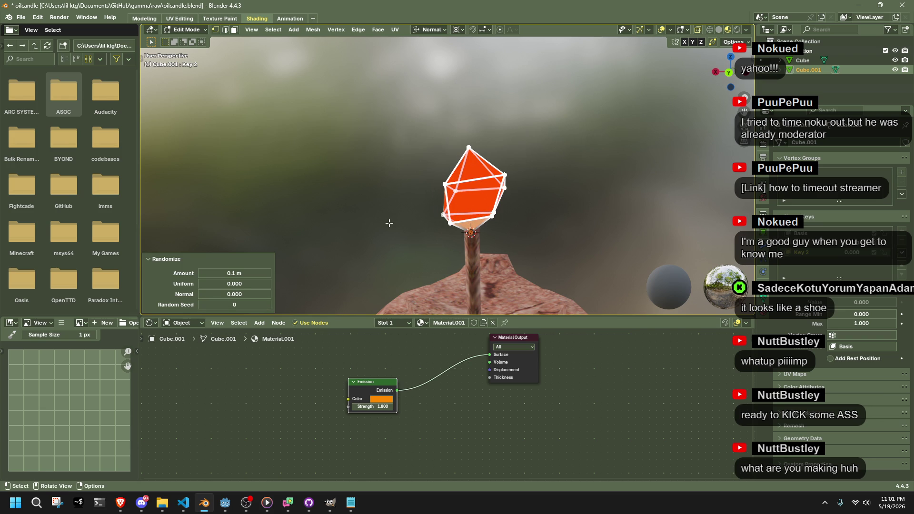
{"action": "left_click", "coordinate": [408, 221]}
{"action": "middle_click_drag", "start_coordinate": [408, 221], "coordinate": [459, 234]}
{"action": "key", "text": "Tab"}
Add Key 3 with randomized vertices, then preview Key 3 and Key 2 at full strength.
{"action": "left_click", "coordinate": [905, 232]}
{"action": "key", "text": "Tab"}
{"action": "left_click_drag", "start_coordinate": [409, 134], "coordinate": [594, 229]}
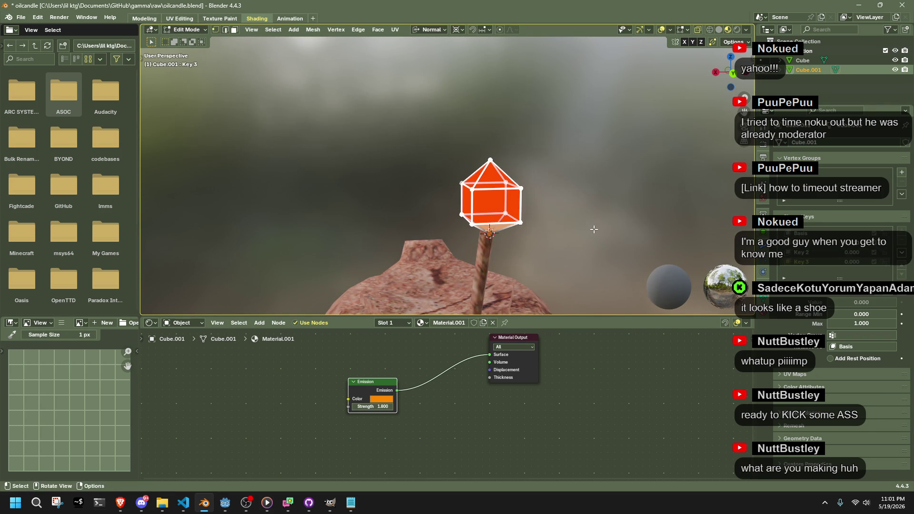
{"action": "right_click", "coordinate": [593, 229]}
{"action": "left_click", "coordinate": [593, 229]}
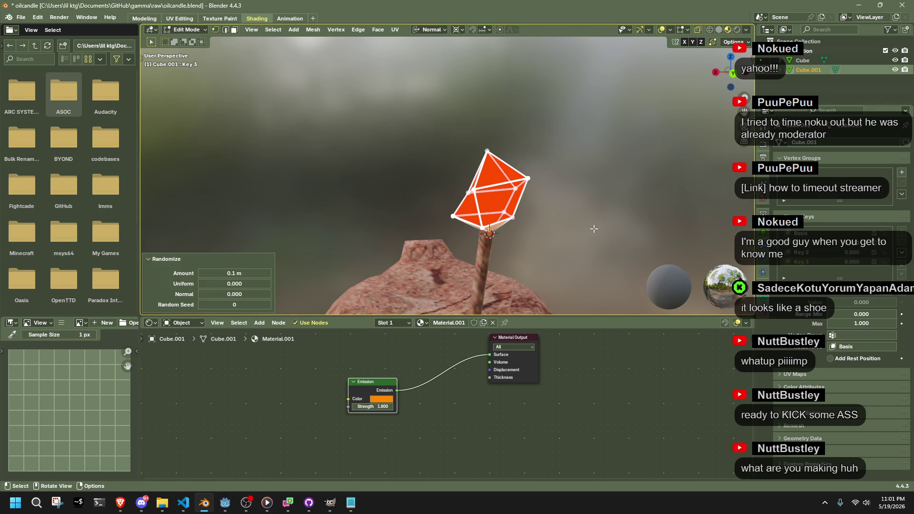
{"action": "left_click", "coordinate": [816, 259]}
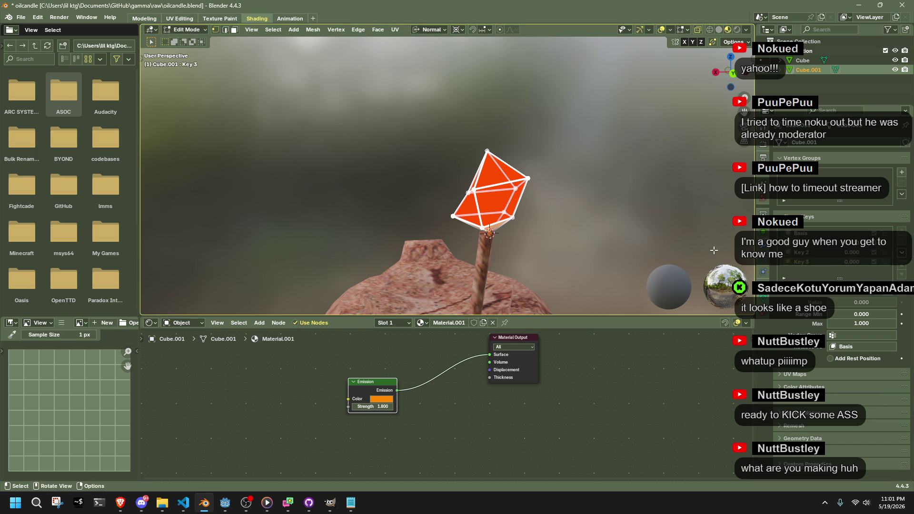
{"action": "key", "text": "alt+a"}
{"action": "key", "text": "Tab"}
{"action": "key", "text": "alt+a"}
{"action": "mouse_move", "coordinate": [856, 263]}
{"action": "left_mouse_down"}
{"action": "mouse_move", "coordinate": [905, 263]}
{"action": "mouse_move", "coordinate": [875, 252]}
{"action": "mouse_move", "coordinate": [899, 252]}
{"action": "left_mouse_up"}
Reset the shape key values to zero and save oilcandle.blend.
{"action": "mouse_move", "coordinate": [666, 188]}
{"action": "middle_mouse_down"}
{"action": "mouse_move", "coordinate": [563, 168]}
{"action": "mouse_move", "coordinate": [481, 219]}
{"action": "mouse_move", "coordinate": [595, 252]}
{"action": "mouse_move", "coordinate": [506, 222]}
{"action": "mouse_move", "coordinate": [365, 211]}
{"action": "middle_mouse_up"}
{"action": "key", "text": "ctrl+z"}
{"action": "key", "text": "ctrl+z"}
{"action": "scroll", "coordinate": [598, 245], "scroll_direction": "down", "scroll_amount": 4}
{"action": "key", "text": "ctrl+s"}
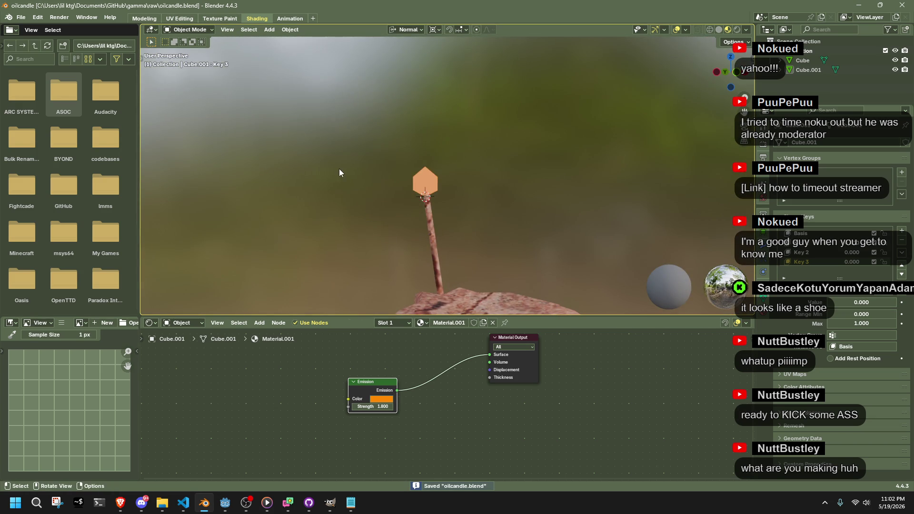
Switch to the Animation workspace and select the flame object.
{"action": "left_click", "coordinate": [290, 18]}
{"action": "mouse_move", "coordinate": [548, 232]}
{"action": "middle_mouse_down"}
{"action": "mouse_move", "coordinate": [606, 206]}
{"action": "mouse_move", "coordinate": [440, 167]}
{"action": "mouse_move", "coordinate": [338, 357]}
{"action": "mouse_move", "coordinate": [432, 192]}
{"action": "middle_mouse_up"}
{"action": "left_click", "coordinate": [485, 127]}
{"action": "middle_click_drag", "start_coordinate": [485, 126], "coordinate": [586, 104]}
{"action": "left_click", "coordinate": [641, 88]}
{"action": "middle_click_drag", "start_coordinate": [667, 176], "coordinate": [538, 278]}
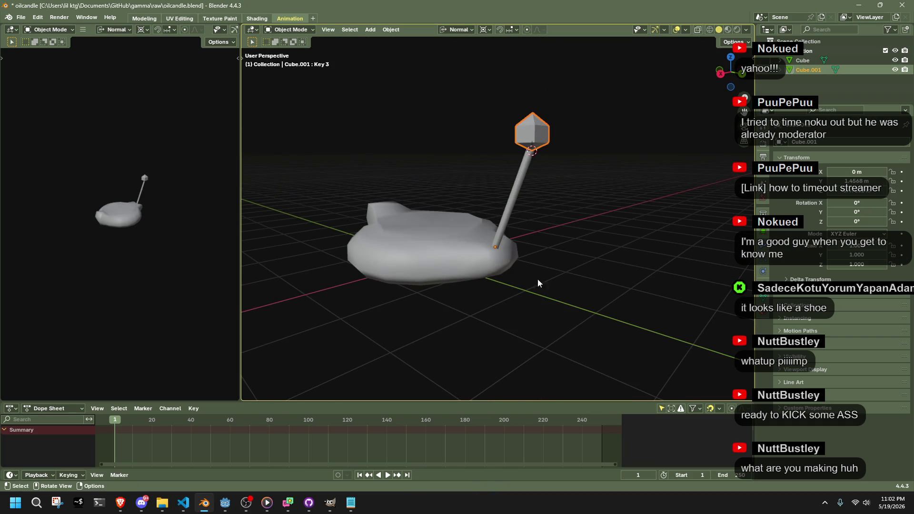
In the Action Editor, create a new action for the flame named Out and save.
{"action": "left_click", "coordinate": [68, 407]}
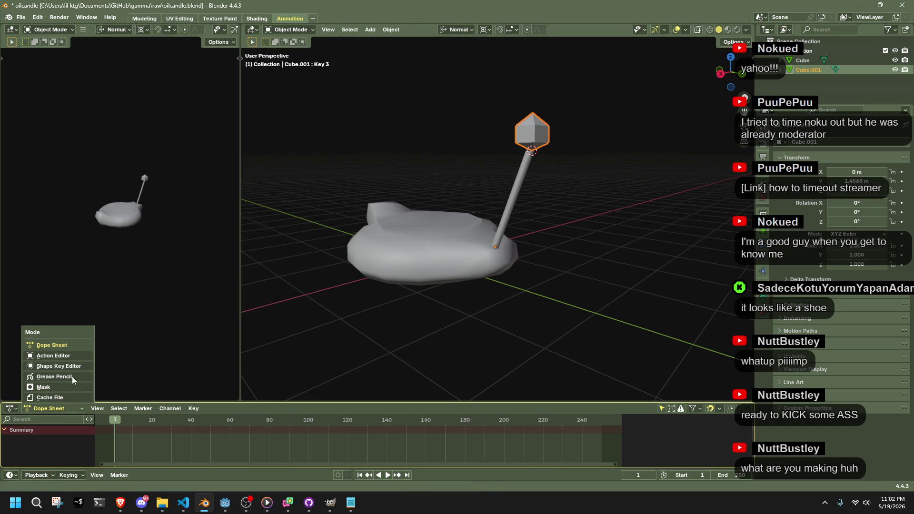
{"action": "left_click", "coordinate": [73, 354]}
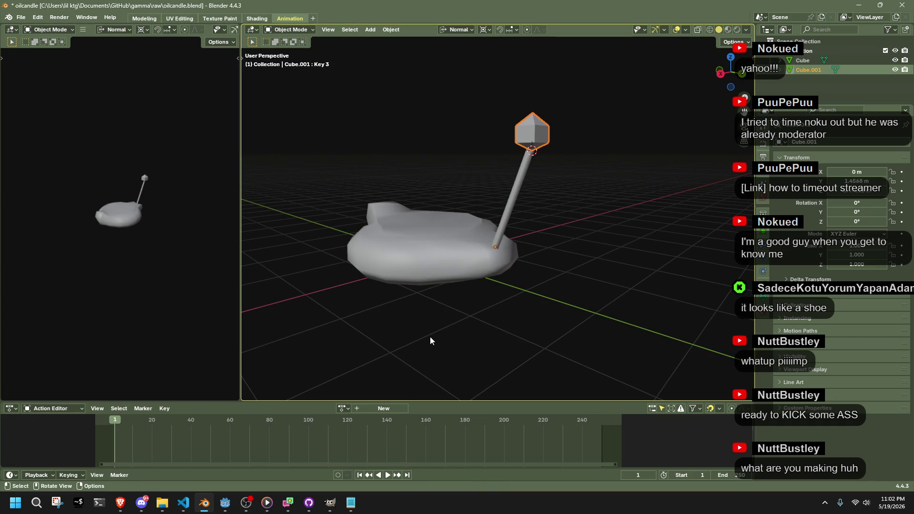
{"action": "left_click", "coordinate": [611, 282]}
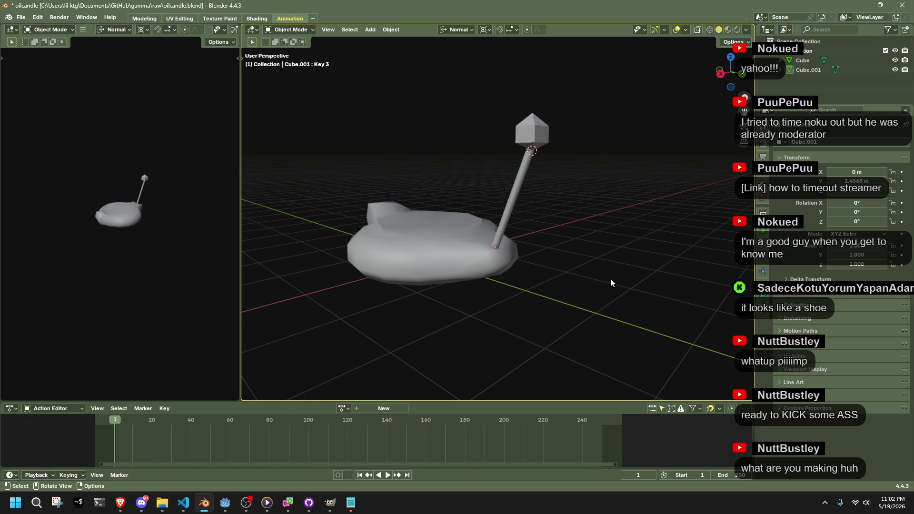
{"action": "left_click", "coordinate": [550, 128]}
{"action": "left_click", "coordinate": [347, 408]}
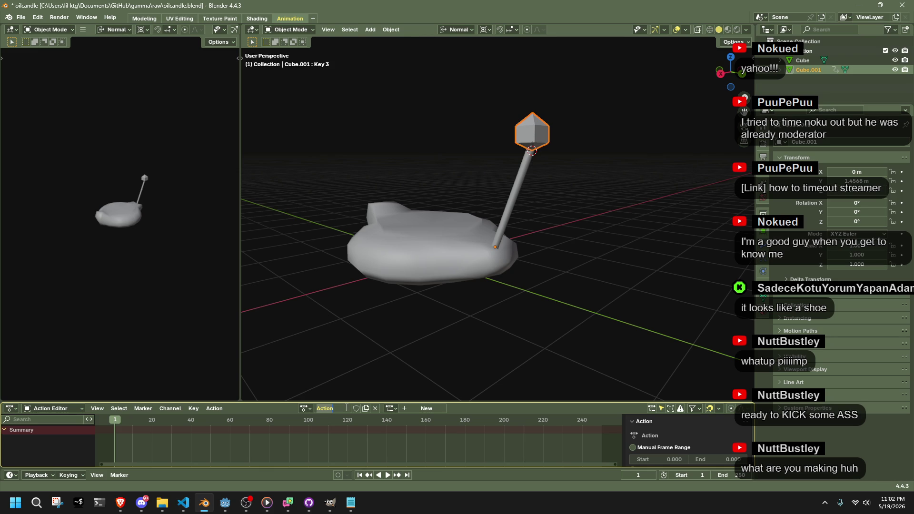
{"action": "key", "text": "BackSpace"}
{"action": "type", "text": "Out"}
{"action": "key", "text": "Return"}
{"action": "key", "text": "ctrl+s"}
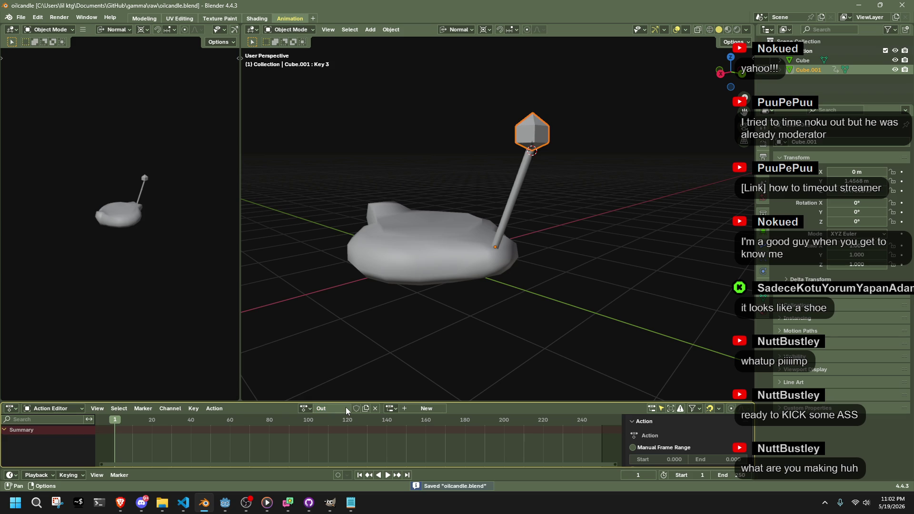
Enable Manual Frame Range for the Out action with End frame 1.
{"action": "left_click", "coordinate": [662, 447]}
{"action": "scroll", "coordinate": [663, 446], "scroll_direction": "down", "scroll_amount": 2}
{"action": "scroll", "coordinate": [701, 441], "scroll_direction": "down", "scroll_amount": 1}
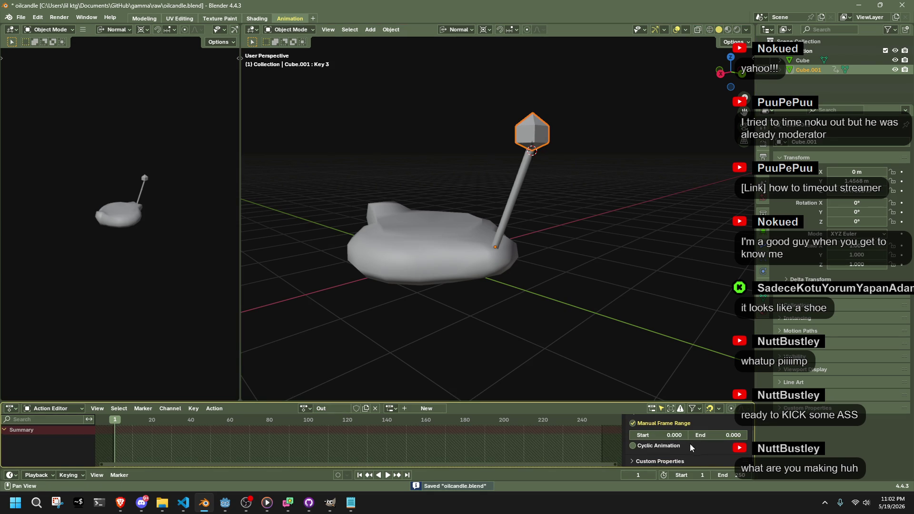
{"action": "left_click", "coordinate": [715, 436]}
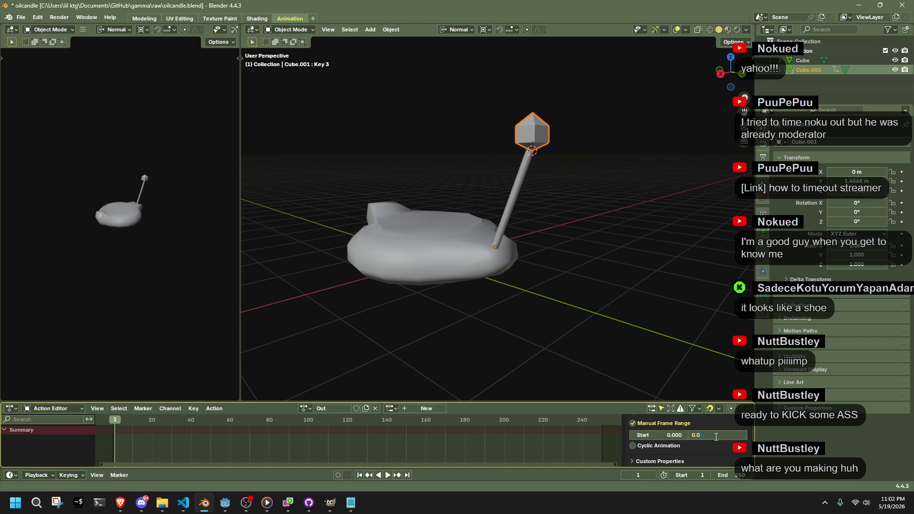
{"action": "key", "text": "Return"}
Fit the action frames, play from frame 0, then zoom in on the flame.
{"action": "key", "text": "Home"}
{"action": "scroll", "coordinate": [376, 433], "scroll_direction": "up", "scroll_amount": 8}
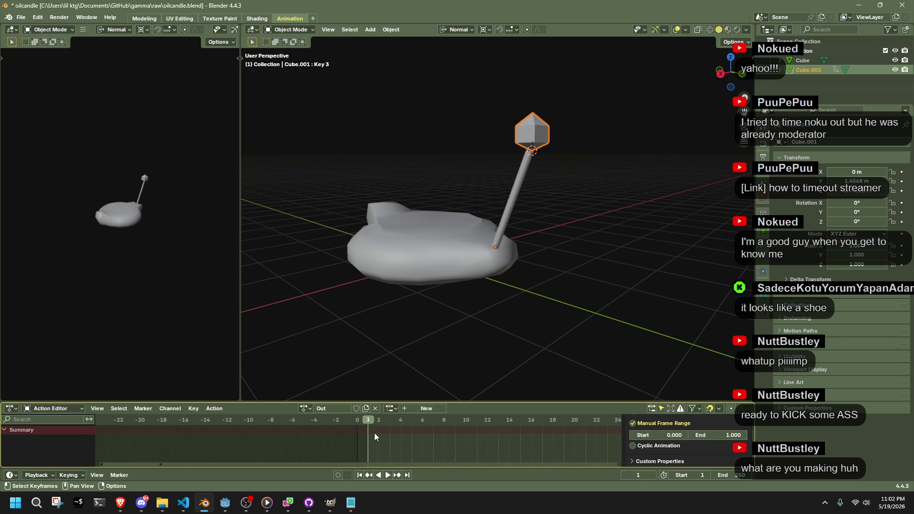
{"action": "left_click", "coordinate": [355, 423]}
{"action": "key", "text": "space"}
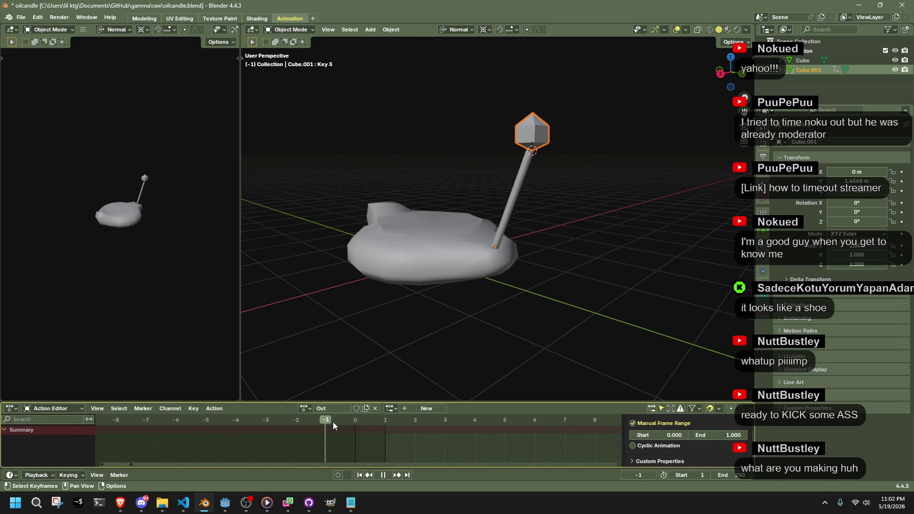
{"action": "key", "text": "space"}
{"action": "key", "text": "KP_Decimal"}
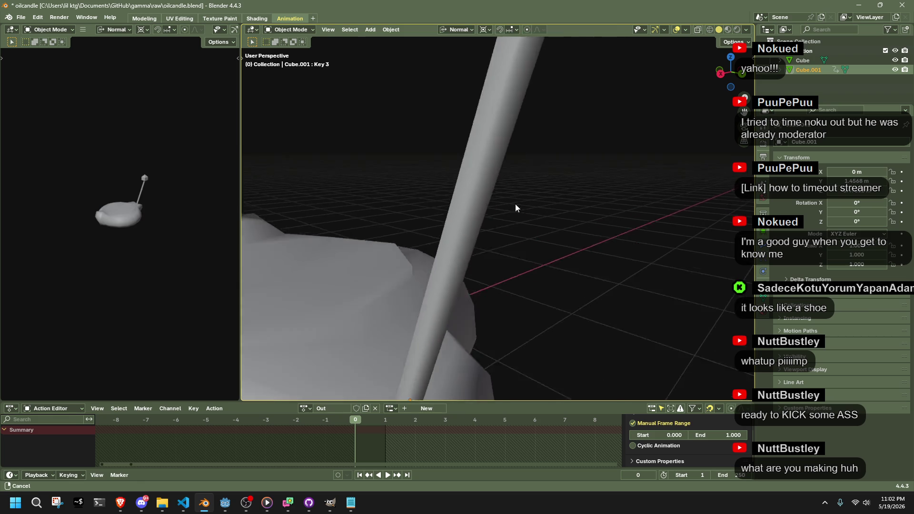
Apply all transforms to the flame after undoing a trial snap to the cursor.
{"action": "key", "text": "shift+s"}
{"action": "left_click", "coordinate": [599, 164]}
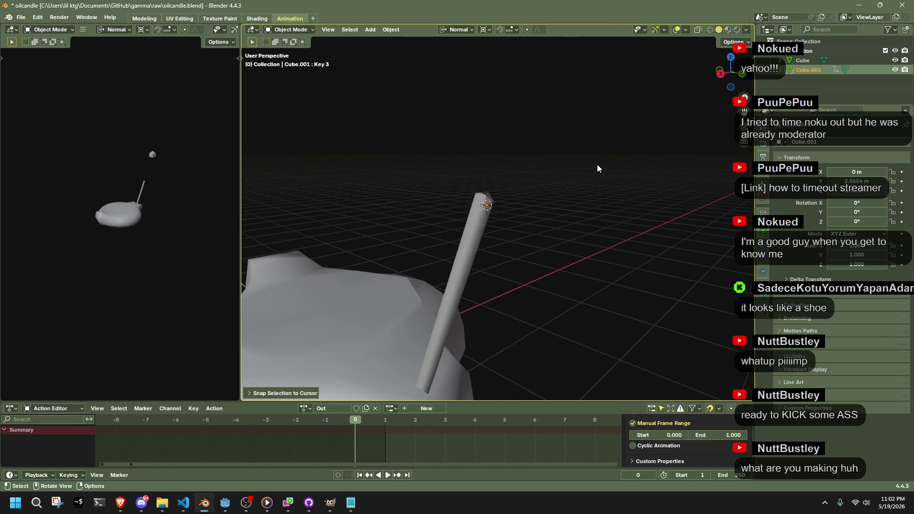
{"action": "key", "text": "ctrl+z"}
{"action": "key", "text": "ctrl+a"}
{"action": "left_click", "coordinate": [569, 183]}
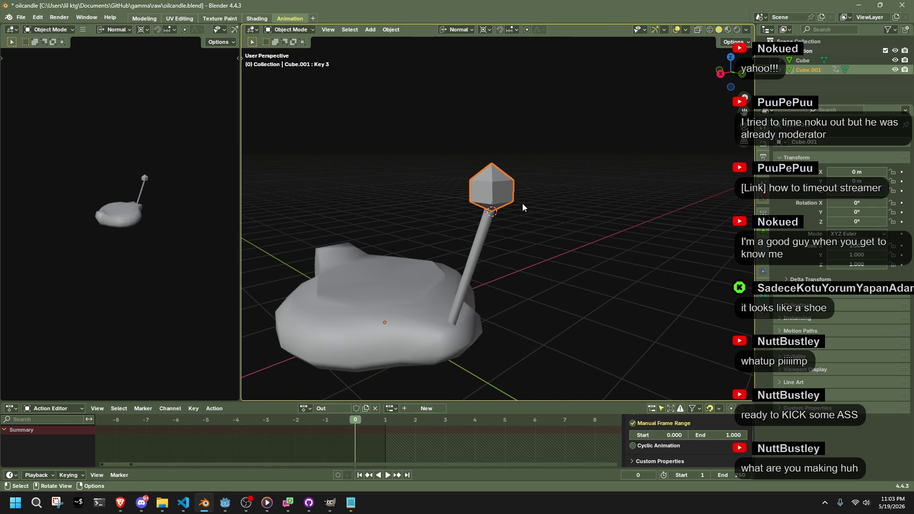
{"action": "scroll", "coordinate": [522, 207], "scroll_direction": "up", "scroll_amount": 3}
Select the wick-top vertices of the candle base and trial-snap the flame there, then undo.
{"action": "left_click", "coordinate": [467, 216]}
{"action": "key", "text": "Tab"}
{"action": "left_click_drag", "start_coordinate": [435, 155], "coordinate": [528, 210]}
{"action": "key", "text": "Tab"}
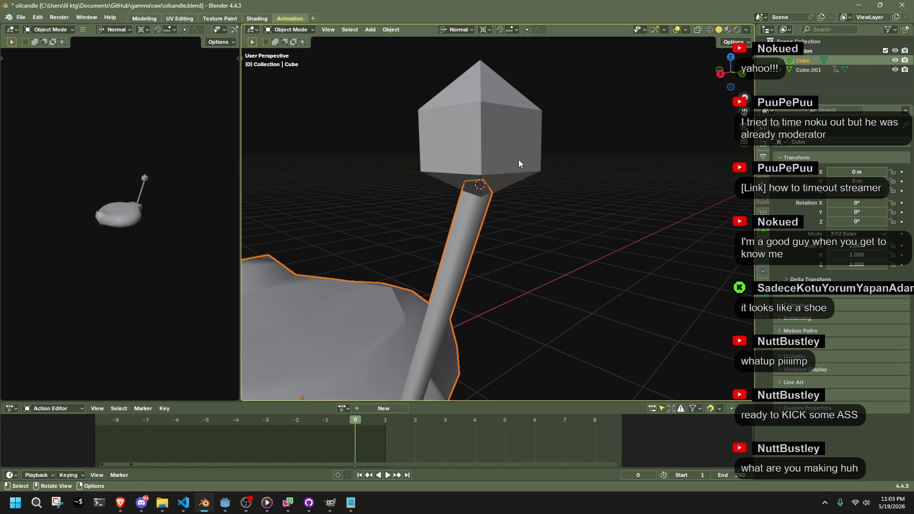
{"action": "left_click", "coordinate": [518, 159]}
{"action": "key", "text": "shift+s"}
{"action": "key", "text": "KP_8"}
{"action": "scroll", "coordinate": [643, 169], "scroll_direction": "down", "scroll_amount": 5}
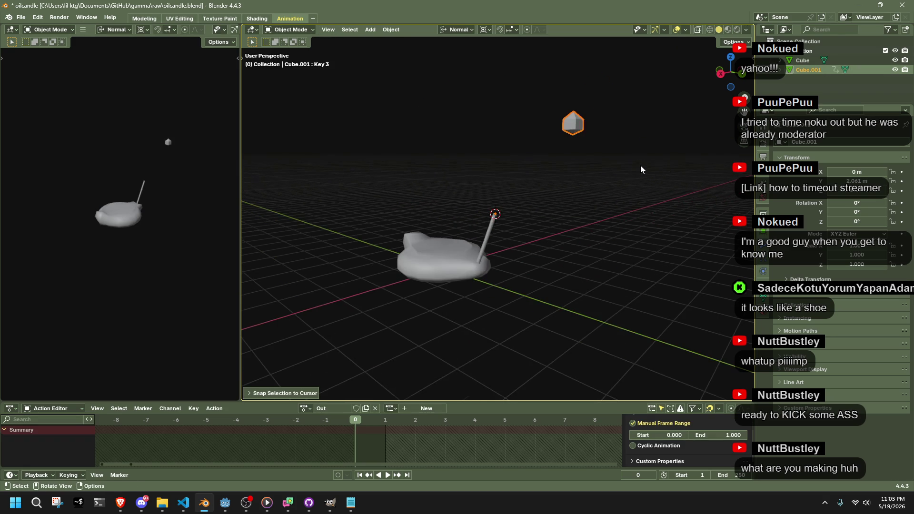
{"action": "key", "text": "ctrl+z"}
{"action": "scroll", "coordinate": [572, 178], "scroll_direction": "up", "scroll_amount": 3}
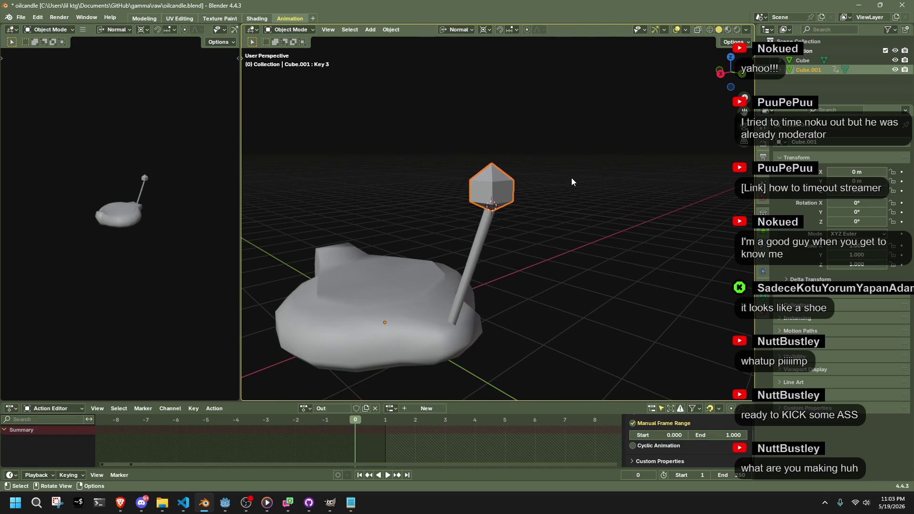
Put the 3D cursor at the flame's centre and set its origin with Geometry to Origin.
{"action": "key", "text": "Tab"}
{"action": "key", "text": "a"}
{"action": "key", "text": "shift+s"}
{"action": "key", "text": "2"}
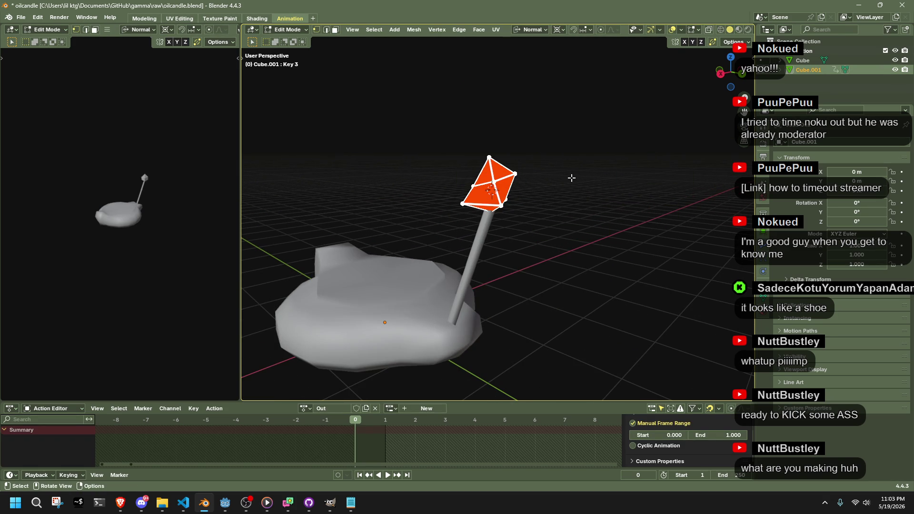
{"action": "key", "text": "Tab"}
{"action": "left_click", "coordinate": [391, 29]}
{"action": "mouse_move", "coordinate": [428, 50]}
{"action": "left_click", "coordinate": [513, 50]}
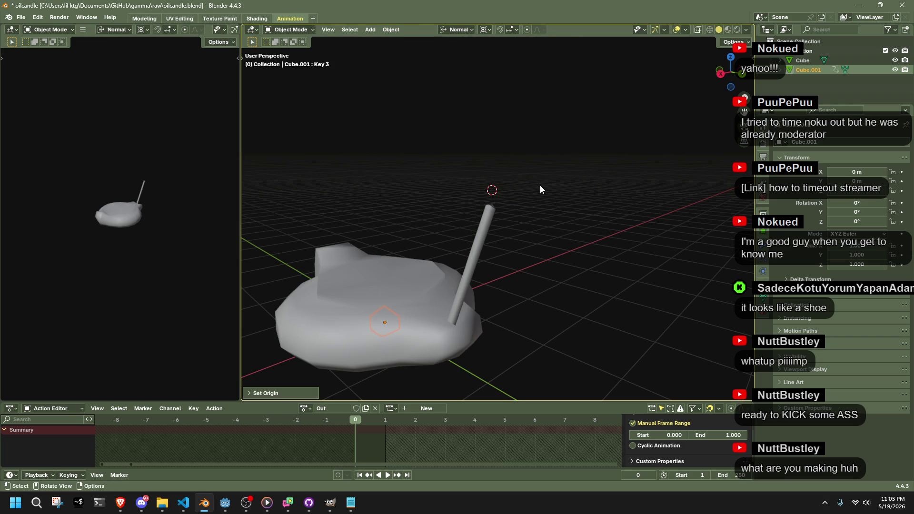
Snap the flame to the 3D cursor at about 2.06 m and scale it down to roughly 0.044.
{"action": "key", "text": "shift+s"}
{"action": "key", "text": "8"}
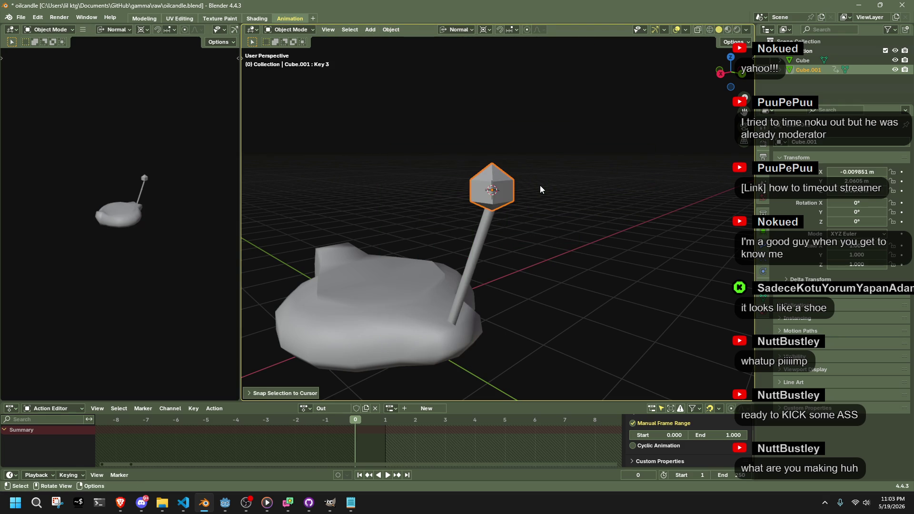
{"action": "left_click", "coordinate": [481, 224]}
{"action": "key", "text": "Tab"}
{"action": "key", "text": "Tab"}
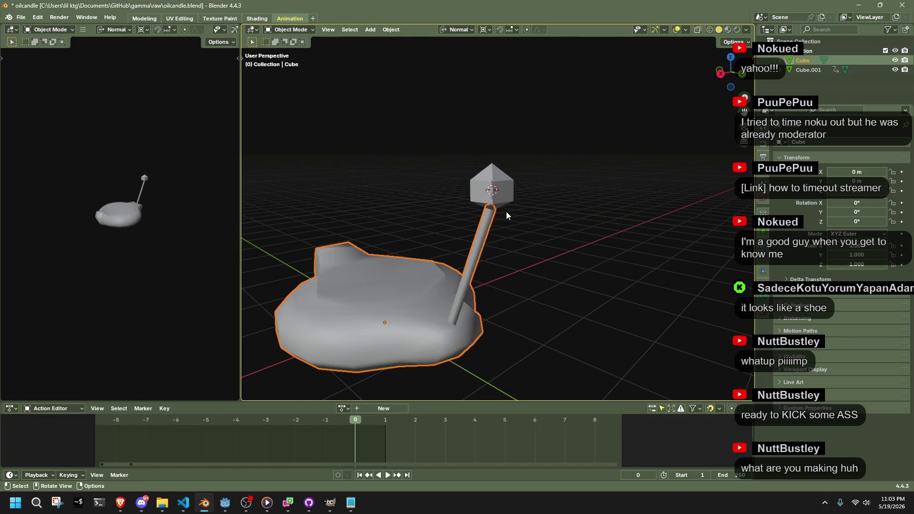
{"action": "left_click", "coordinate": [505, 199]}
{"action": "key", "text": "shift+s"}
{"action": "key", "text": "8"}
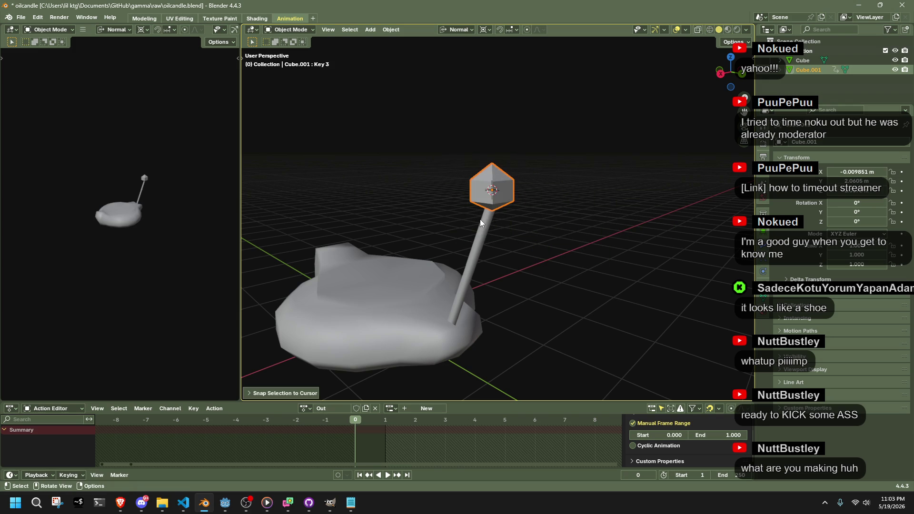
{"action": "key", "text": "s"}
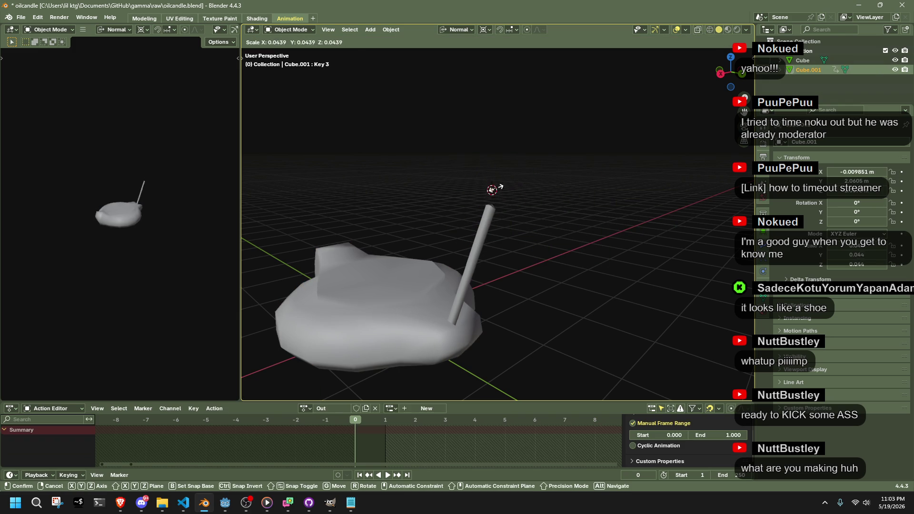
{"action": "left_click", "coordinate": [499, 188]}
Snap the 3D cursor to the wick top of the candle base and clear the selection.
{"action": "scroll", "coordinate": [502, 187], "scroll_direction": "up", "scroll_amount": 4}
{"action": "left_click", "coordinate": [472, 184]}
{"action": "key", "text": "Tab"}
{"action": "key", "text": "shift+s"}
{"action": "key", "text": "2"}
{"action": "key", "text": "Tab"}
{"action": "left_click", "coordinate": [504, 105]}
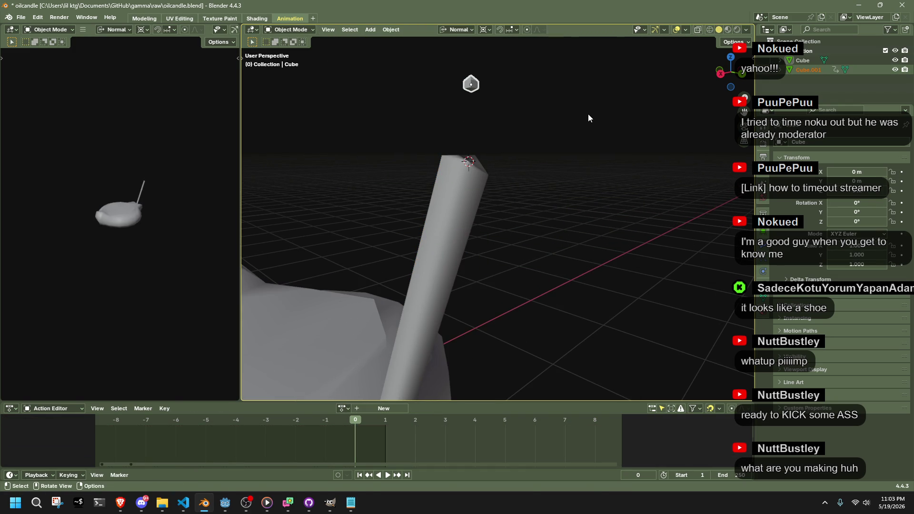
Discard two trial resizes and snap the tiny flame onto the wick top.
{"action": "key", "text": "s"}
{"action": "left_click", "coordinate": [572, 112]}
{"action": "key", "text": "ctrl+z"}
{"action": "key", "text": "s"}
{"action": "left_click", "coordinate": [580, 118]}
{"action": "key", "text": "ctrl+z"}
{"action": "key", "text": "shift+s"}
{"action": "key", "text": "8"}
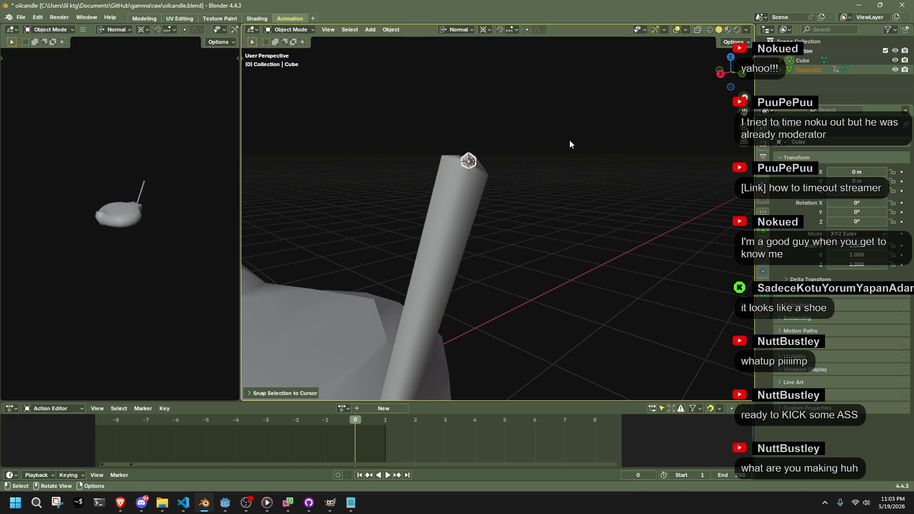
In a right orthographic view, nudge the flame about 0.03 m down onto the wick tip.
{"action": "middle_click_drag", "start_coordinate": [570, 144], "coordinate": [709, 80]}
{"action": "left_click", "coordinate": [727, 72]}
{"action": "key", "text": "g"}
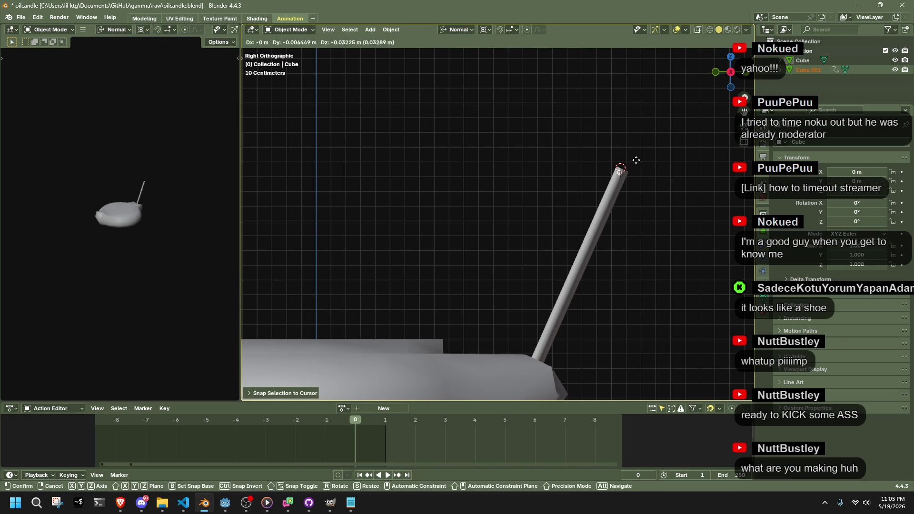
{"action": "left_click", "coordinate": [636, 162]}
{"action": "key", "text": "Tab"}
{"action": "key", "text": "Tab"}
{"action": "key", "text": "Tab"}
{"action": "key", "text": "Tab"}
{"action": "mouse_move", "coordinate": [665, 186]}
{"action": "middle_mouse_down"}
{"action": "mouse_move", "coordinate": [615, 195]}
{"action": "mouse_move", "coordinate": [451, 264]}
{"action": "mouse_move", "coordinate": [506, 275]}
{"action": "middle_mouse_up"}
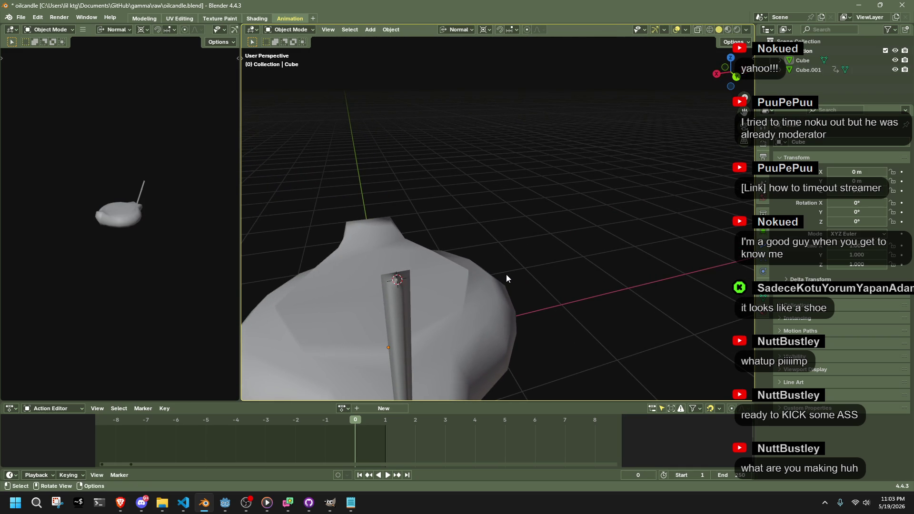
Toggle the flame through Edit Mode and list the existing actions, including Out.
{"action": "scroll", "coordinate": [506, 279], "scroll_direction": "down", "scroll_amount": 2}
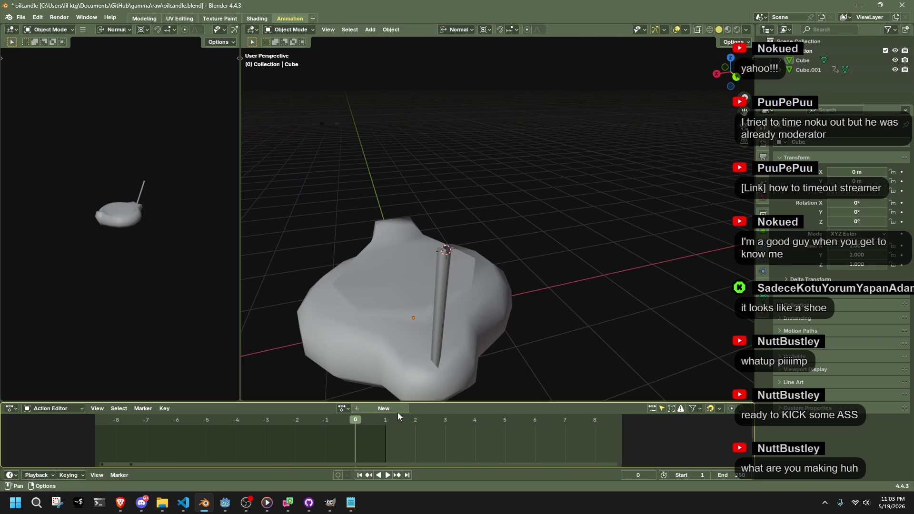
{"action": "key", "text": "a"}
{"action": "key", "text": "Tab"}
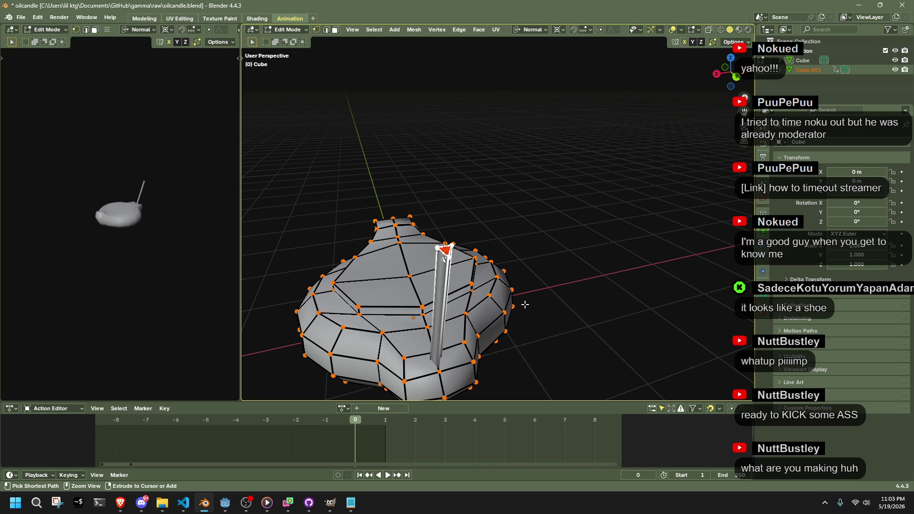
{"action": "key", "text": "Tab"}
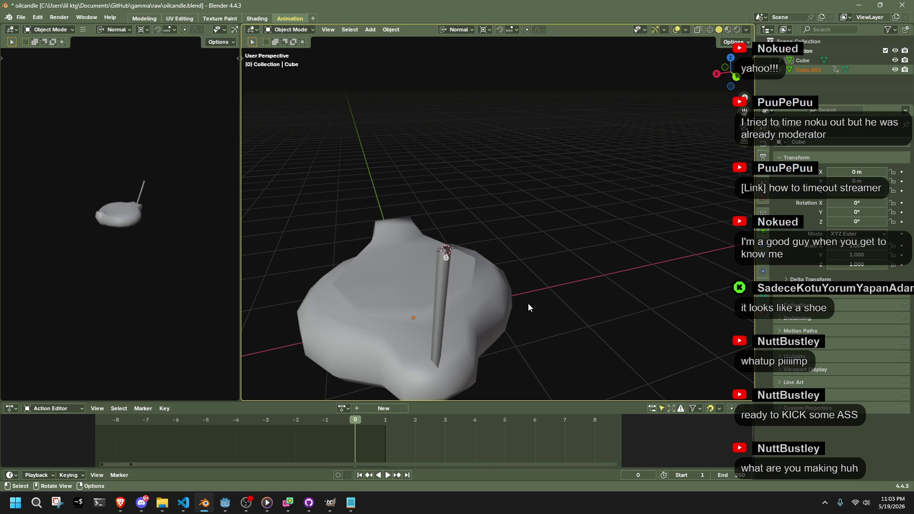
{"action": "left_click", "coordinate": [343, 408]}
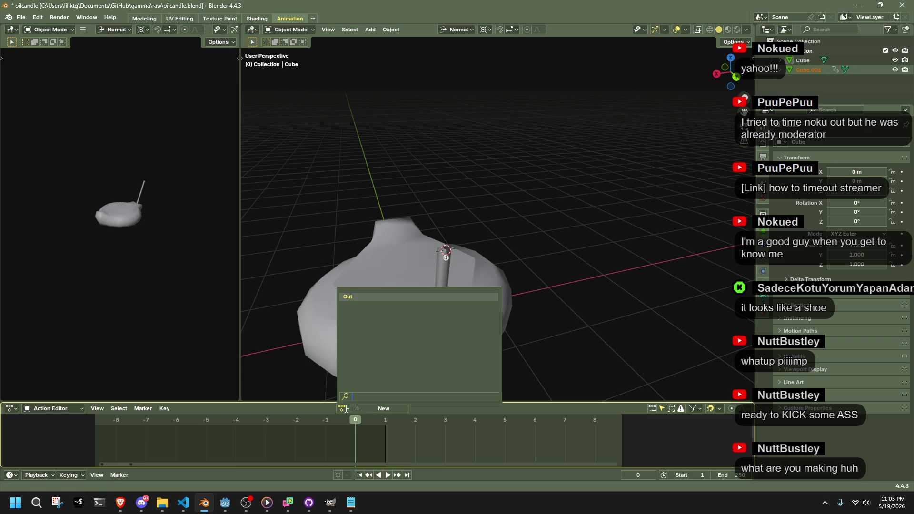
Assign the Out action to the flame mesh and orbit to a lower angle.
{"action": "left_click", "coordinate": [354, 297]}
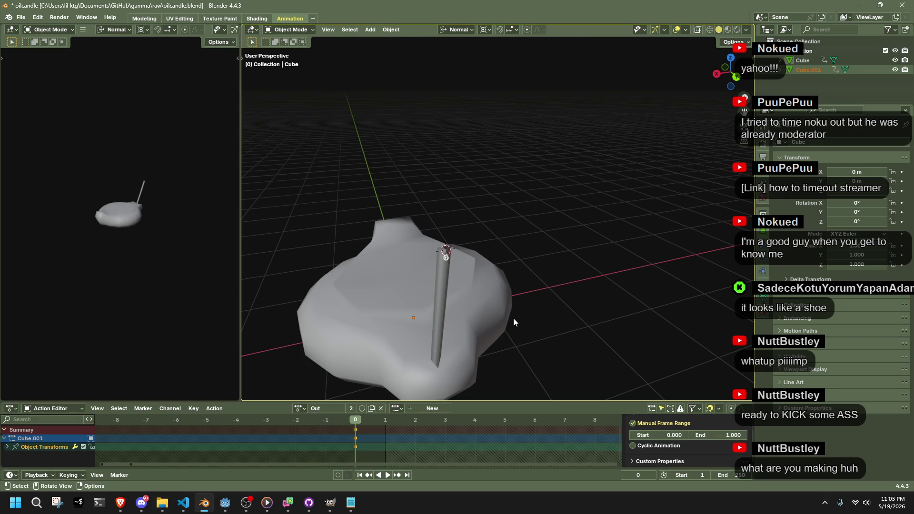
{"action": "left_click", "coordinate": [547, 311]}
{"action": "mouse_move", "coordinate": [547, 311]}
{"action": "middle_mouse_down"}
{"action": "mouse_move", "coordinate": [612, 275]}
{"action": "mouse_move", "coordinate": [600, 283]}
{"action": "middle_mouse_up"}
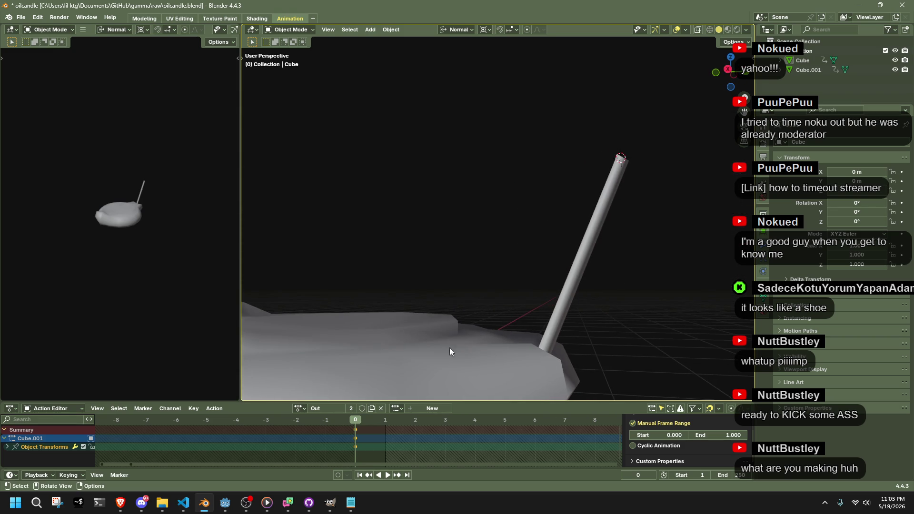
Replace the flame's action with a new empty action named Fire.
{"action": "left_click", "coordinate": [381, 409]}
{"action": "left_click", "coordinate": [379, 410]}
{"action": "double_click", "coordinate": [326, 408]}
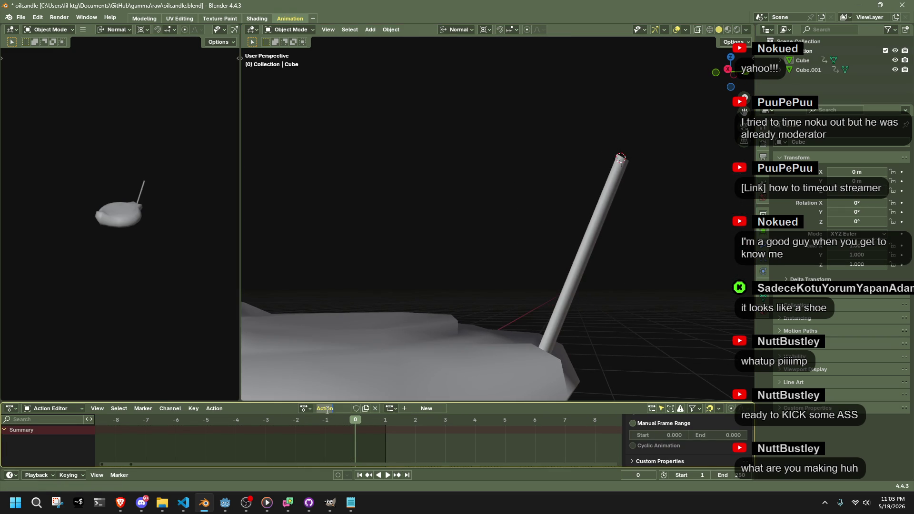
{"action": "type", "text": "Fire"}
{"action": "key", "text": "Return"}
Give Fire its own frame range and set the scene to frames 0–32.
{"action": "left_click", "coordinate": [633, 423]}
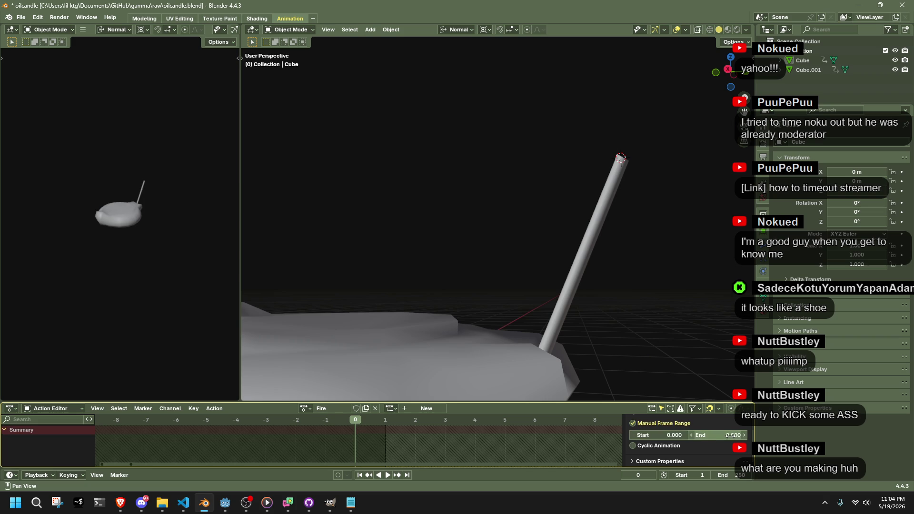
{"action": "left_click", "coordinate": [703, 475]}
{"action": "type", "text": "0"}
{"action": "key", "text": "Return"}
{"action": "left_click", "coordinate": [731, 474]}
{"action": "type", "text": "32"}
{"action": "key", "text": "Return"}
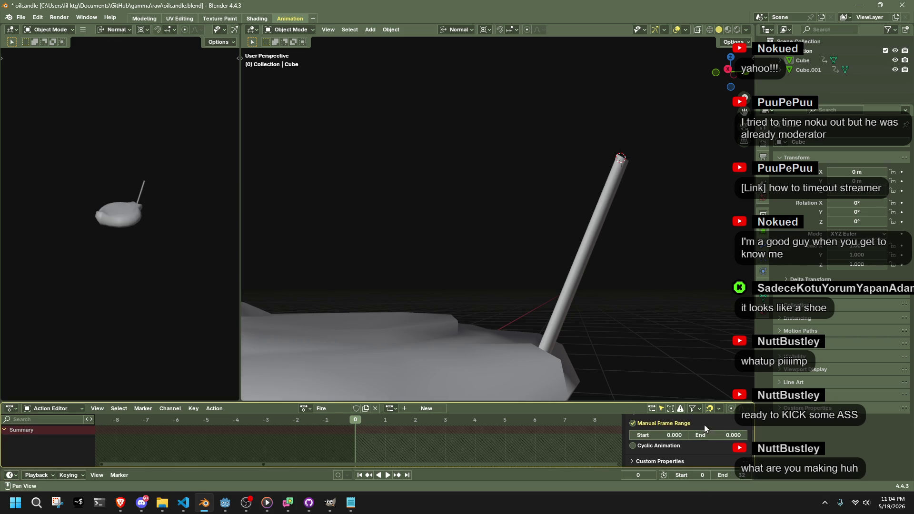
End the Fire action's range at frame 12 and make it cyclic.
{"action": "left_click", "coordinate": [722, 434]}
{"action": "key", "text": "Return"}
{"action": "left_click", "coordinate": [633, 446]}
{"action": "mouse_move", "coordinate": [453, 371]}
{"action": "middle_mouse_down"}
{"action": "mouse_move", "coordinate": [556, 299]}
{"action": "mouse_move", "coordinate": [527, 314]}
{"action": "mouse_move", "coordinate": [591, 234]}
{"action": "mouse_move", "coordinate": [571, 244]}
{"action": "mouse_move", "coordinate": [592, 241]}
{"action": "middle_mouse_up"}
{"action": "left_click", "coordinate": [590, 253]}
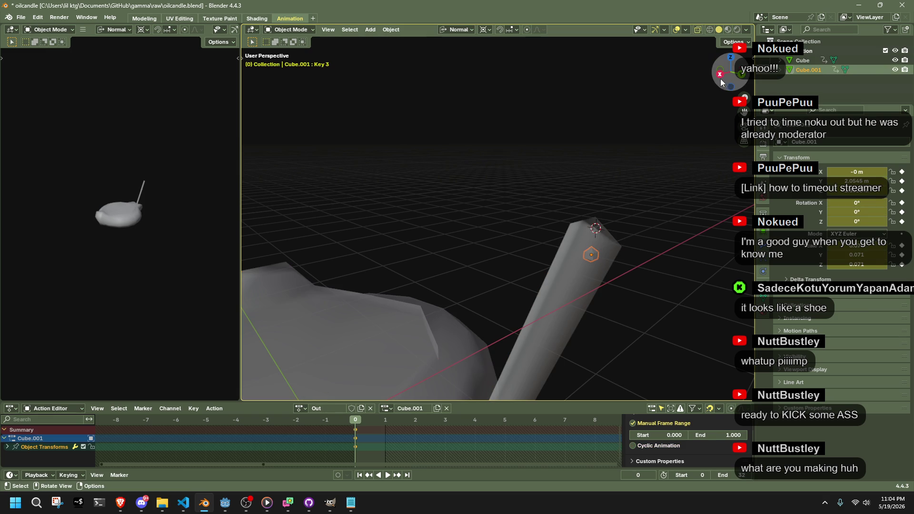
{"action": "left_click", "coordinate": [719, 74]}
{"action": "key", "text": "shift+s"}
{"action": "left_click", "coordinate": [683, 196]}
{"action": "scroll", "coordinate": [683, 196], "scroll_direction": "up", "scroll_amount": 10}
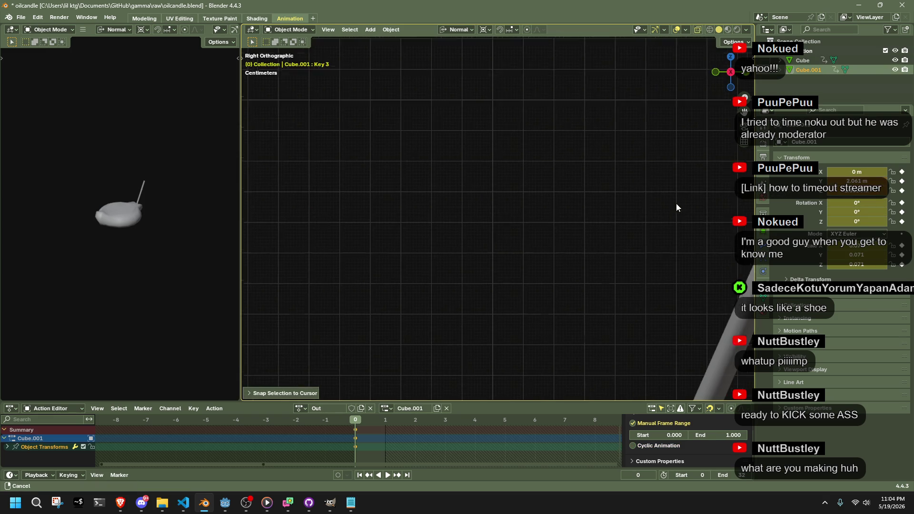
{"action": "key", "text": "g"}
{"action": "key", "text": "z"}
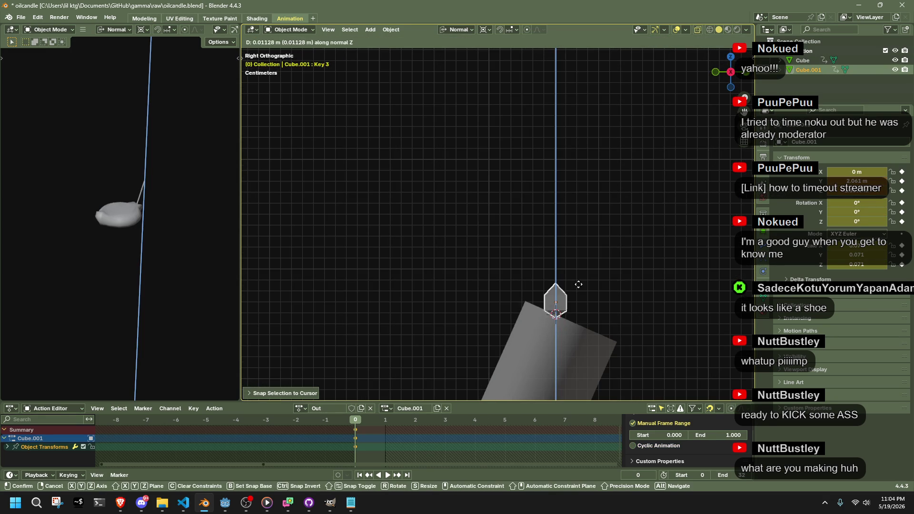
{"action": "left_click", "coordinate": [581, 285]}
{"action": "key", "text": "Tab"}
{"action": "key", "text": "b"}
{"action": "left_click_drag", "start_coordinate": [510, 247], "coordinate": [593, 286]}
{"action": "key", "text": "b"}
{"action": "scroll", "coordinate": [528, 260], "scroll_direction": "down", "scroll_amount": 8}
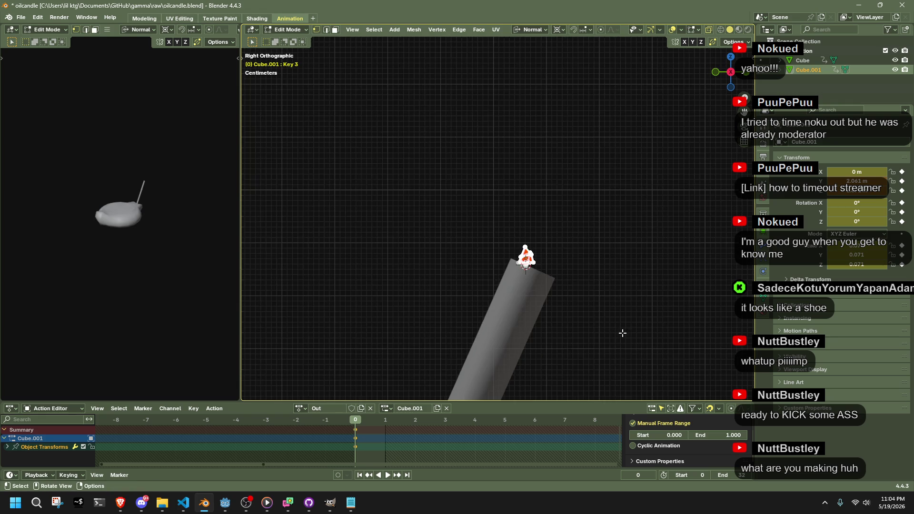
{"action": "key", "text": "s"}
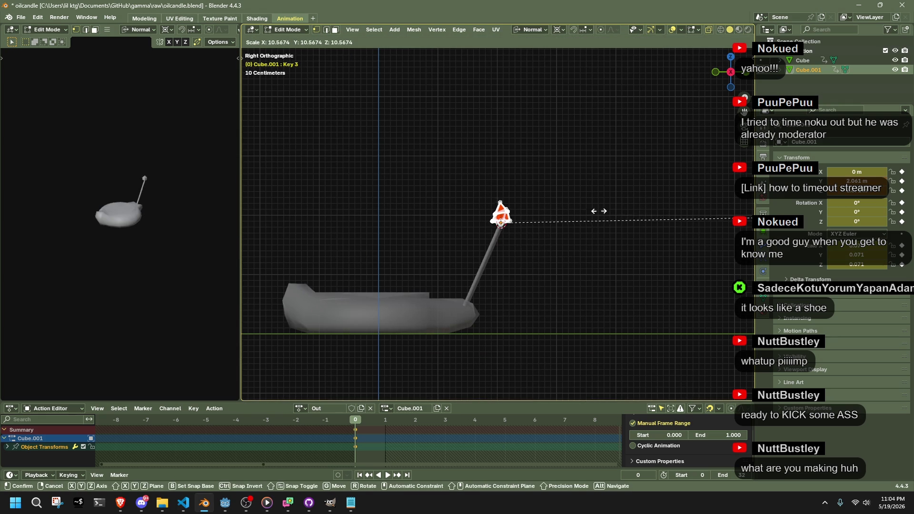
{"action": "left_click", "coordinate": [345, 224]}
{"action": "scroll", "coordinate": [533, 255], "scroll_direction": "up", "scroll_amount": 6}
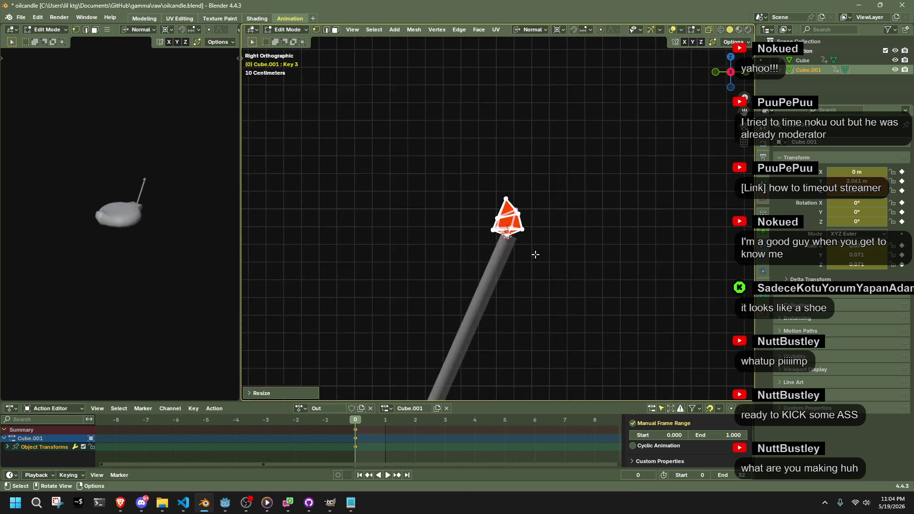
{"action": "key", "text": "g"}
{"action": "left_click", "coordinate": [551, 275]}
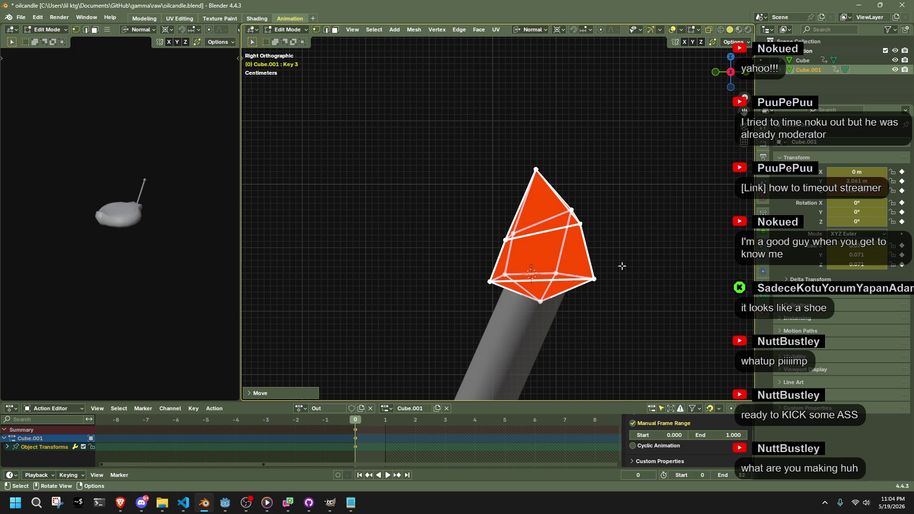
{"action": "left_click", "coordinate": [535, 295]}
{"action": "left_click_drag", "start_coordinate": [626, 337], "coordinate": [448, 142]}
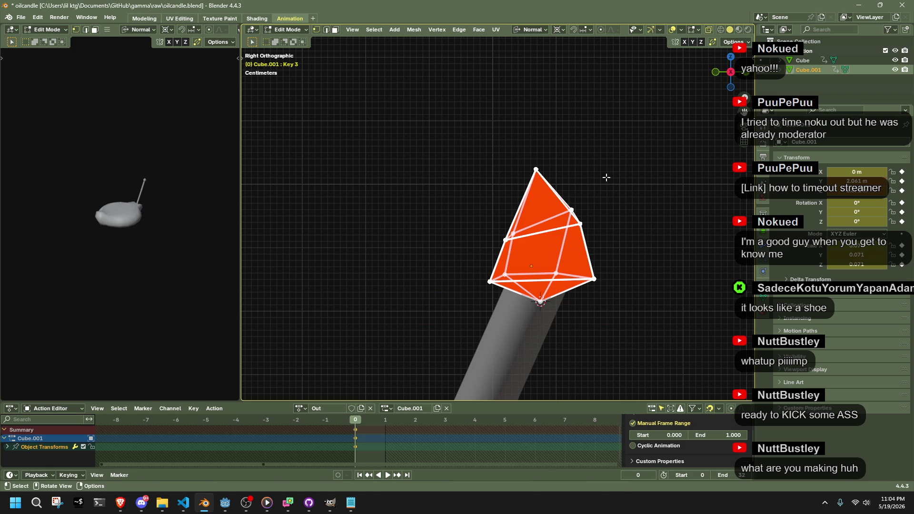
{"action": "key", "text": "s"}
{"action": "left_click", "coordinate": [636, 172]}
{"action": "key", "text": "Tab"}
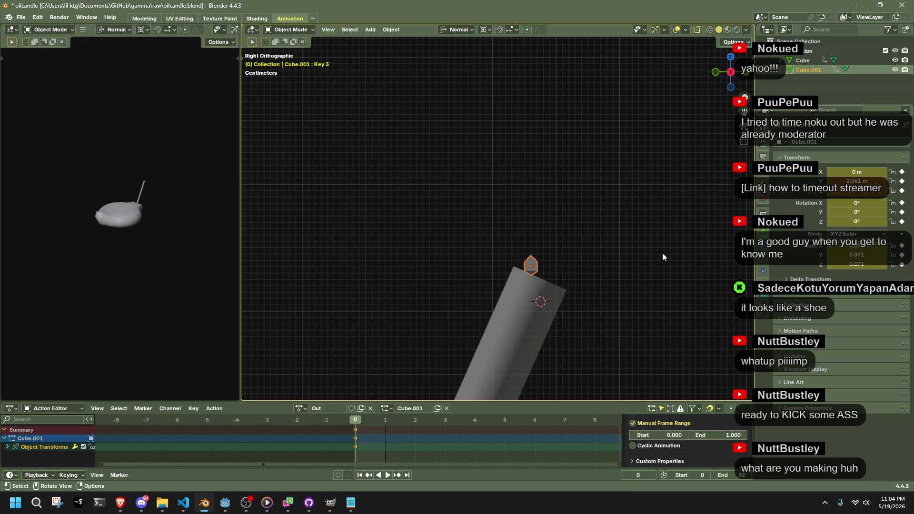
{"action": "left_click", "coordinate": [531, 264]}
{"action": "mouse_move", "coordinate": [531, 265]}
{"action": "middle_mouse_down"}
{"action": "mouse_move", "coordinate": [616, 283]}
{"action": "mouse_move", "coordinate": [486, 295]}
{"action": "mouse_move", "coordinate": [521, 297]}
{"action": "middle_mouse_up"}
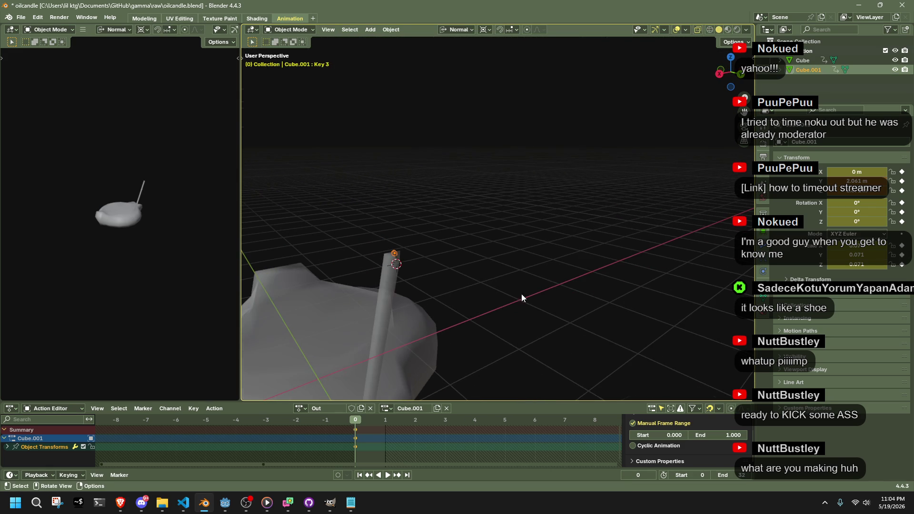
{"action": "left_click", "coordinate": [719, 73]}
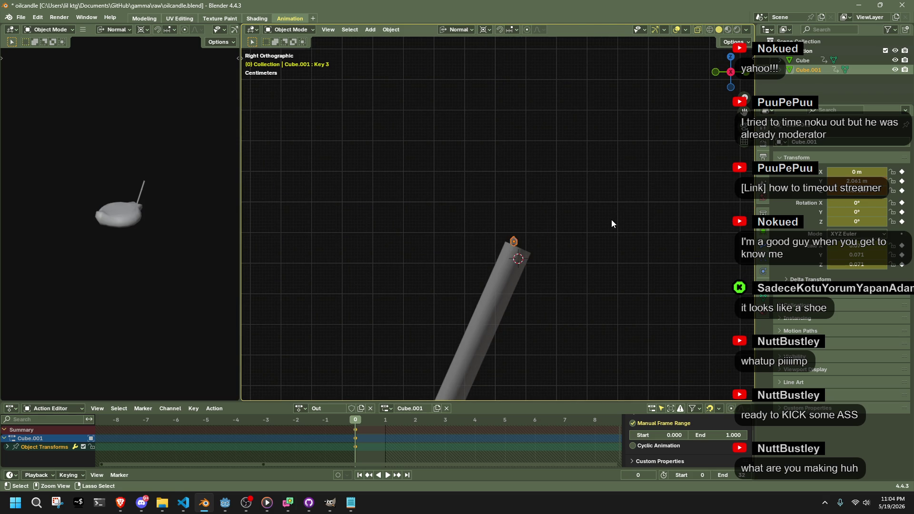
{"action": "key", "text": "Tab"}
{"action": "key", "text": "a"}
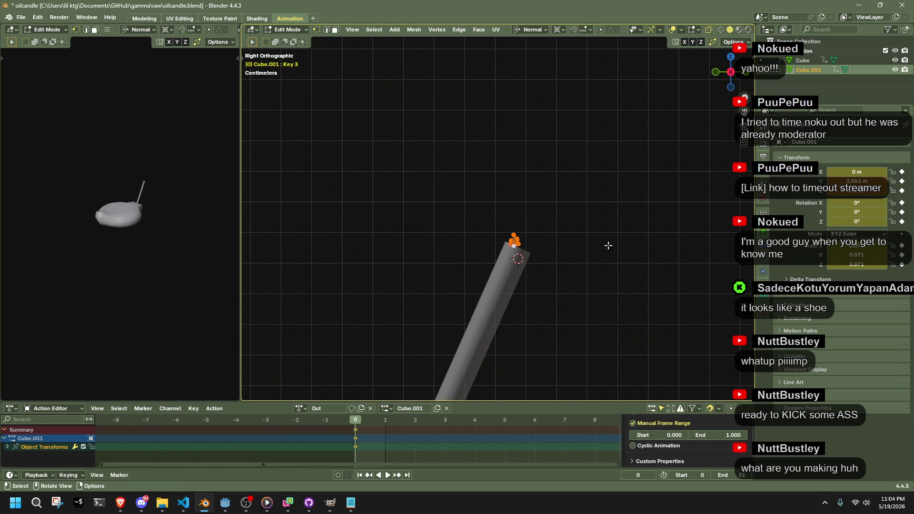
{"action": "key", "text": "ctrl+z"}
{"action": "key", "text": "ctrl+z"}
{"action": "key", "text": "ctrl+z"}
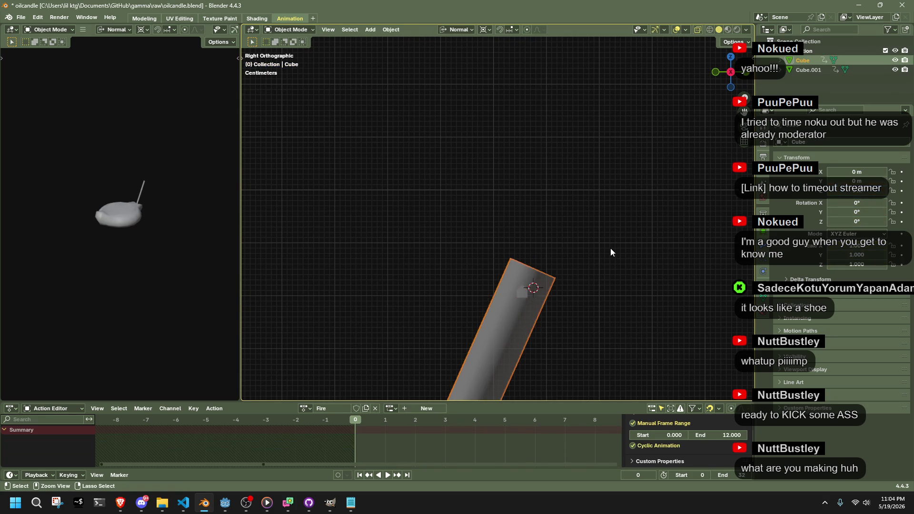
Restore the pointed flame shape, keyframe its transforms, and save oilcandle.blend.
{"action": "key", "text": "ctrl+z"}
{"action": "key", "text": "ctrl+z"}
{"action": "key", "text": "ctrl+z"}
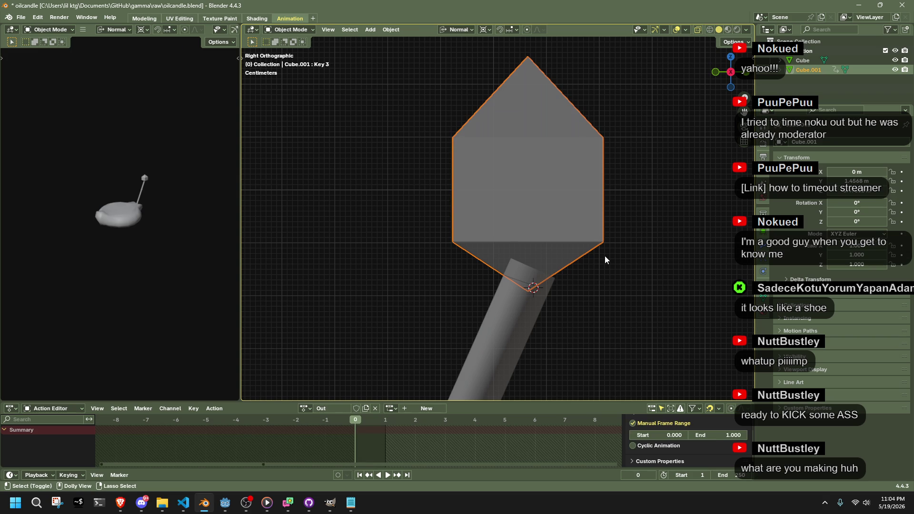
{"action": "scroll", "coordinate": [602, 313], "scroll_direction": "down", "scroll_amount": 3}
{"action": "key", "text": "i"}
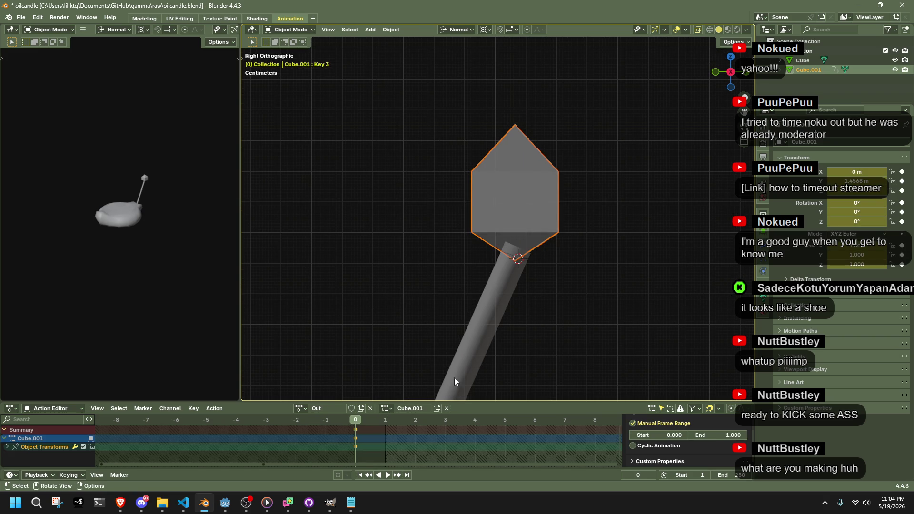
{"action": "key", "text": "ctrl+s"}
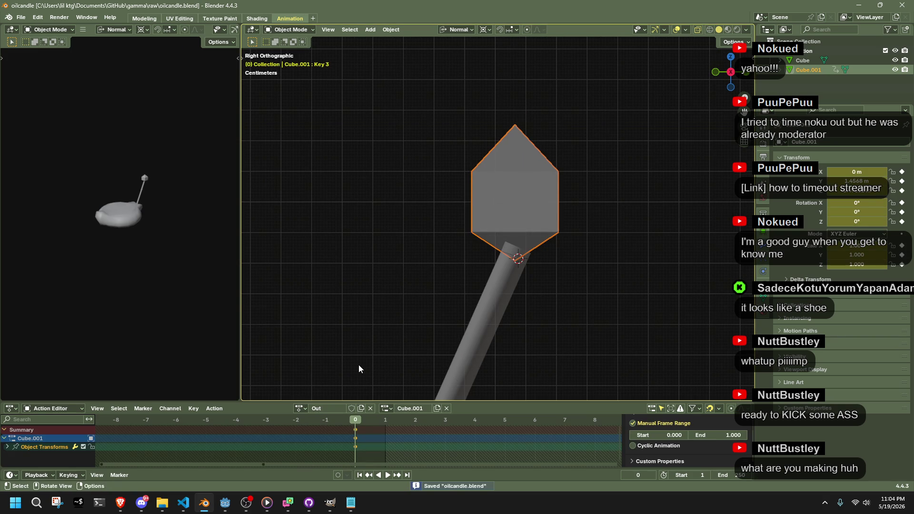
{"action": "left_click", "coordinate": [359, 369]}
{"action": "left_click", "coordinate": [300, 408]}
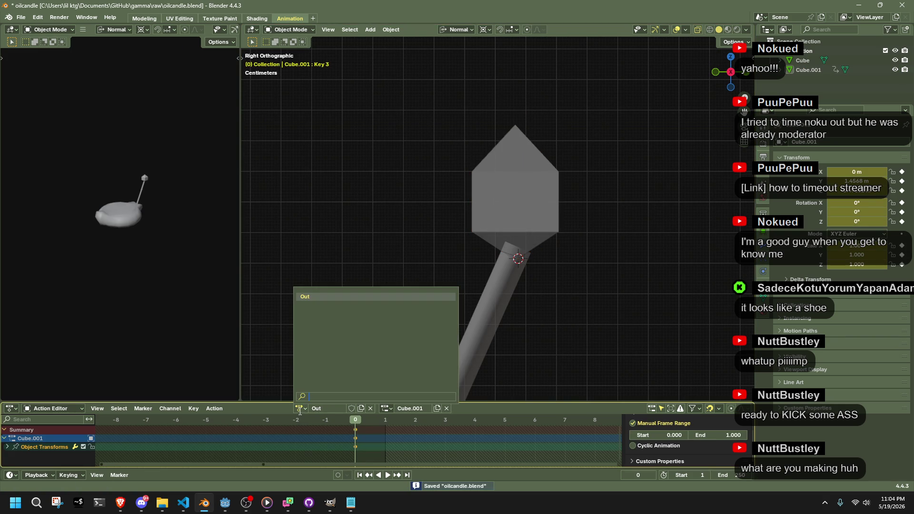
Unlink Out, name the new action Fire, and save the file.
{"action": "left_click", "coordinate": [371, 408]}
{"action": "left_click", "coordinate": [322, 409]}
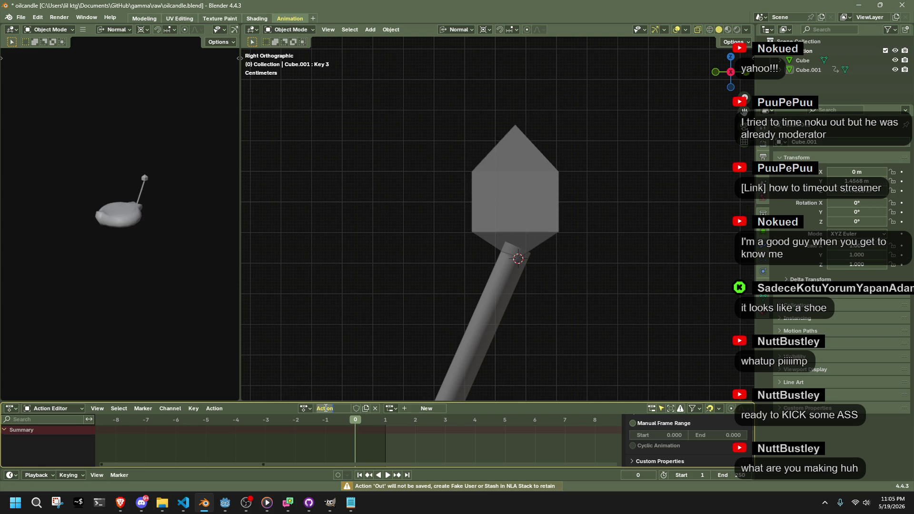
{"action": "type", "text": "Fire"}
{"action": "key", "text": "Return"}
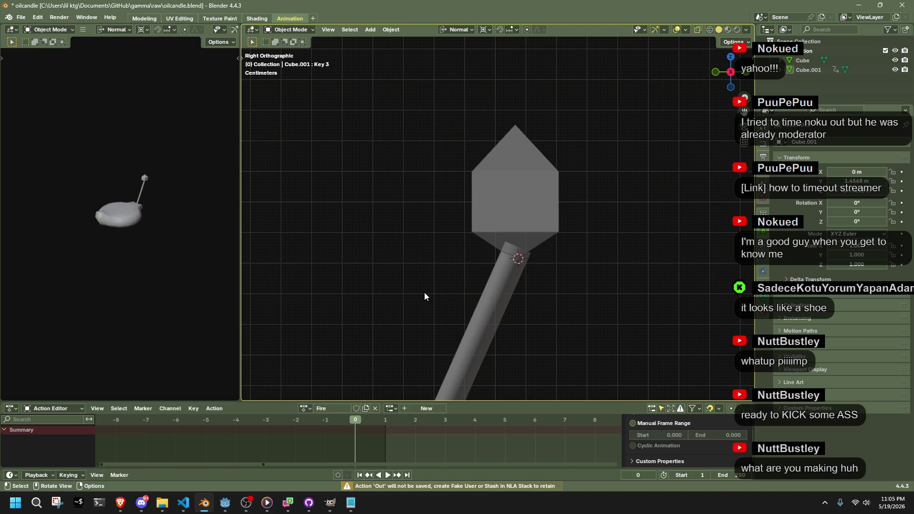
{"action": "key", "text": "ctrl+s"}
In the Out action, shrink the flame to 0.166 about the world origin.
{"action": "left_click", "coordinate": [308, 408]}
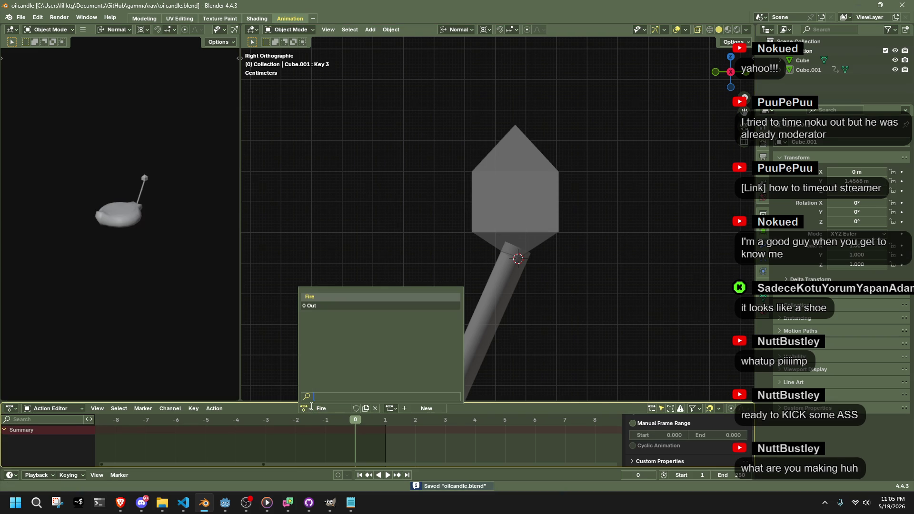
{"action": "left_click", "coordinate": [312, 306]}
{"action": "left_click", "coordinate": [559, 209]}
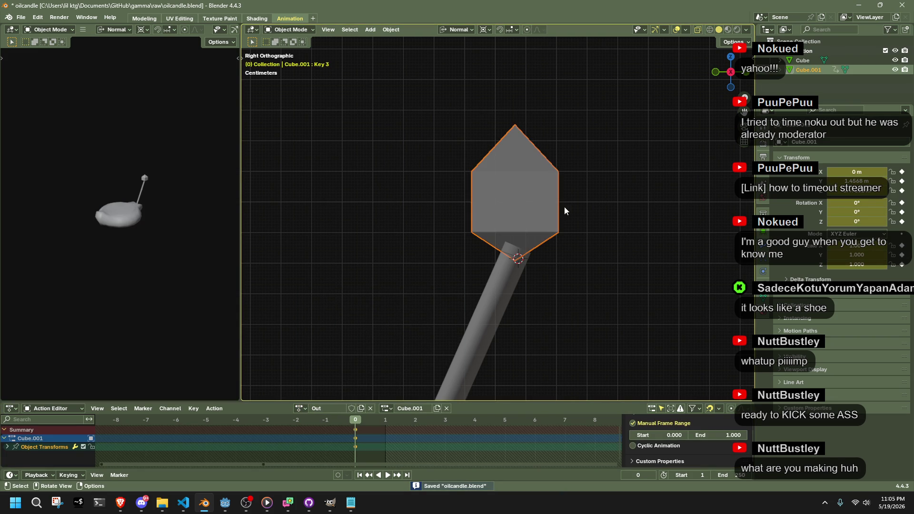
{"action": "scroll", "coordinate": [577, 265], "scroll_direction": "down", "scroll_amount": 5}
{"action": "key", "text": "s"}
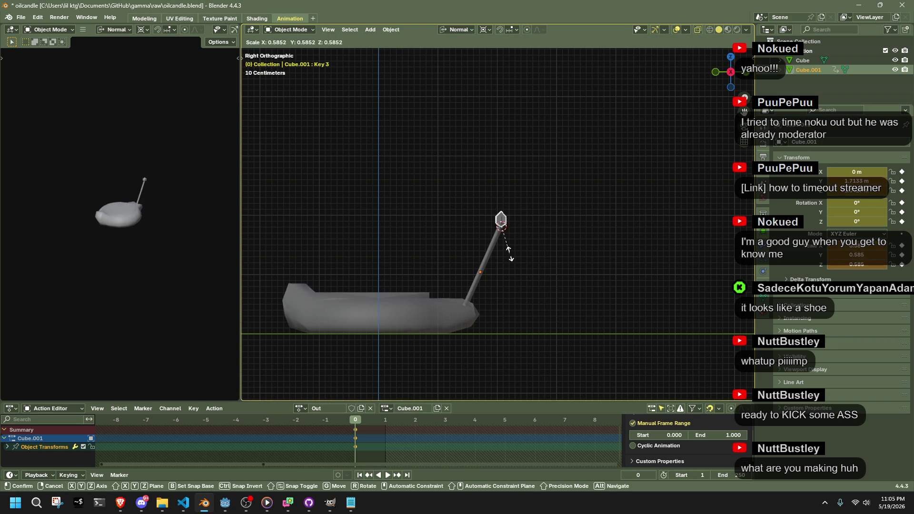
{"action": "key", "text": "Escape"}
{"action": "key", "text": "shift+s"}
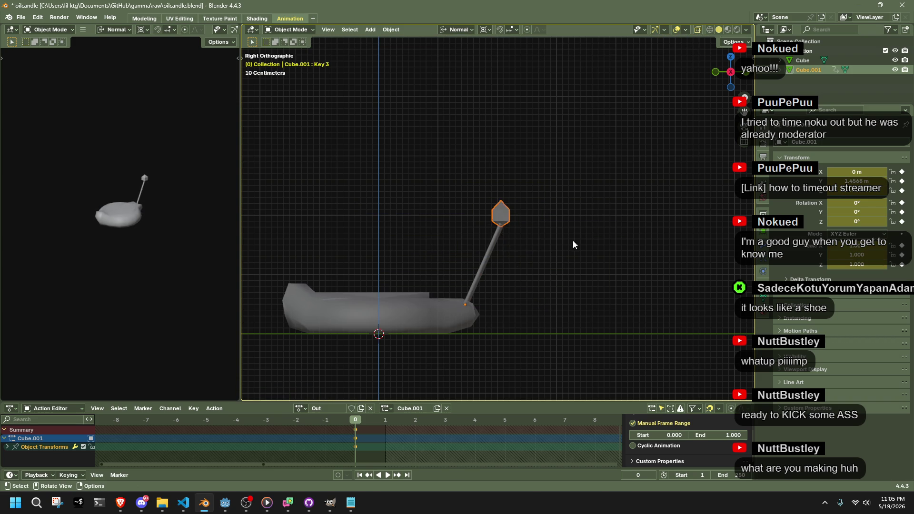
{"action": "key", "text": "s"}
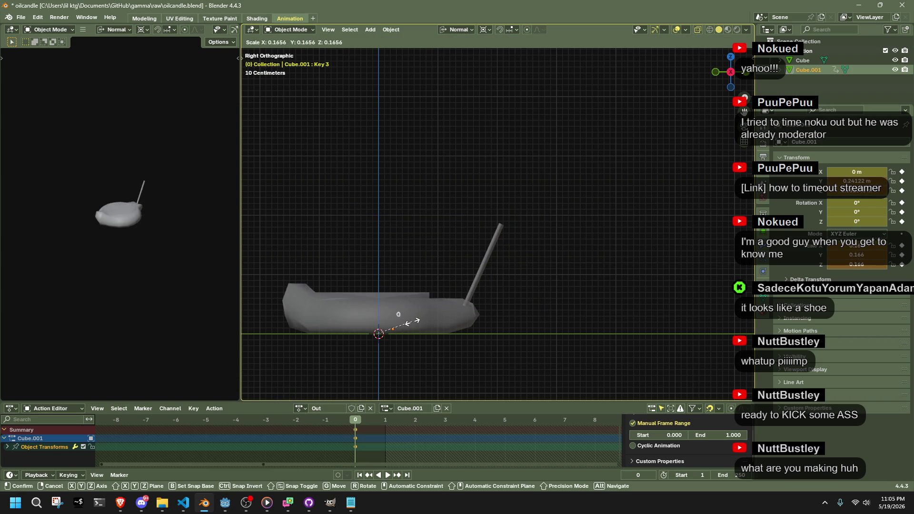
{"action": "left_click", "coordinate": [414, 326]}
Switch to the Fire action and keyframe the flame's full-size transforms.
{"action": "left_click", "coordinate": [300, 409]}
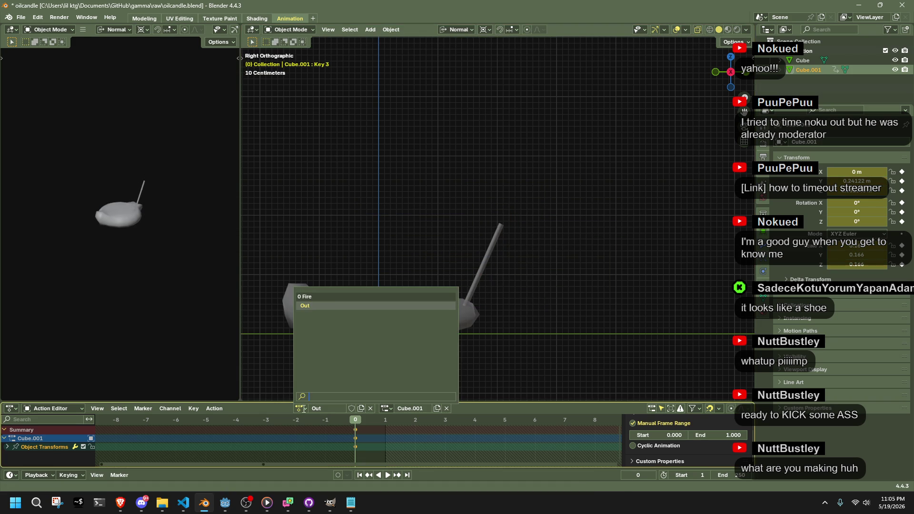
{"action": "left_click", "coordinate": [310, 297]}
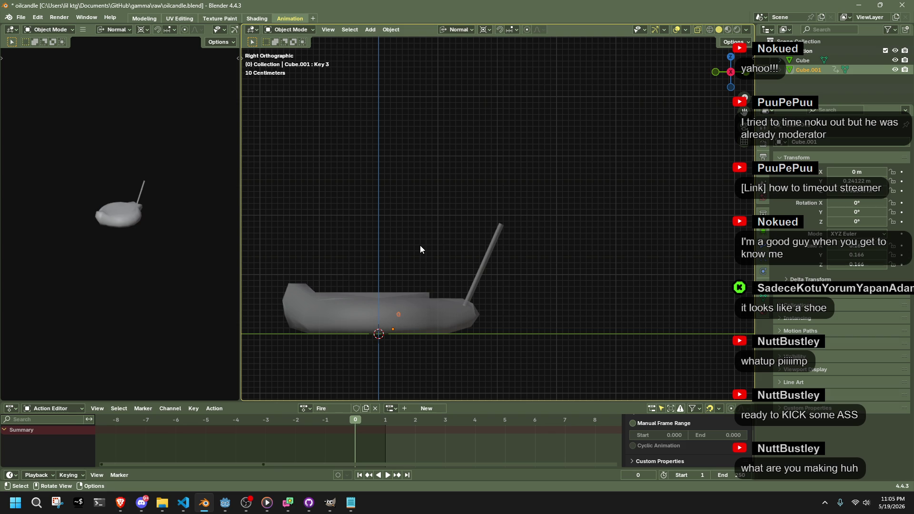
{"action": "key", "text": "ctrl+z"}
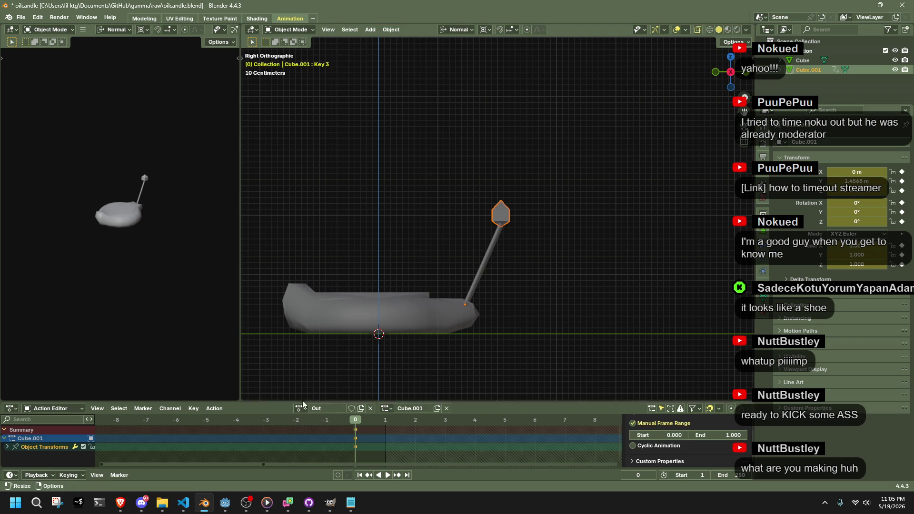
{"action": "left_click", "coordinate": [300, 407]}
{"action": "left_click", "coordinate": [307, 297]}
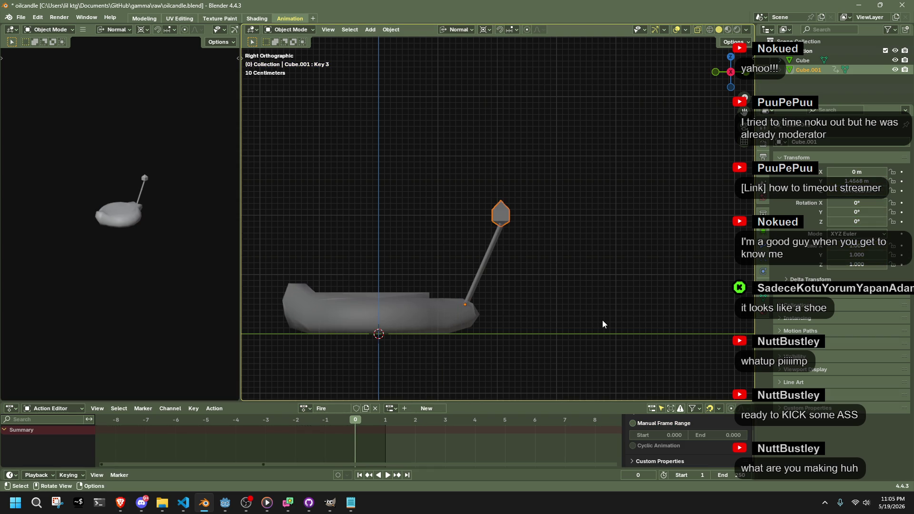
{"action": "key", "text": "i"}
Back in the Out action, shrink the flame to 0.144 near the base and save.
{"action": "left_click", "coordinate": [298, 407]}
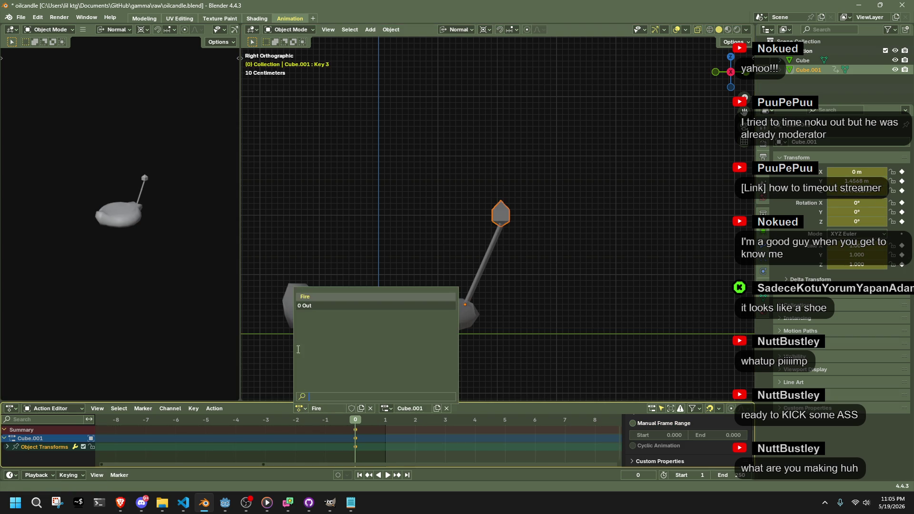
{"action": "left_click", "coordinate": [302, 305]}
{"action": "key", "text": "shift+s"}
{"action": "key", "text": "Escape"}
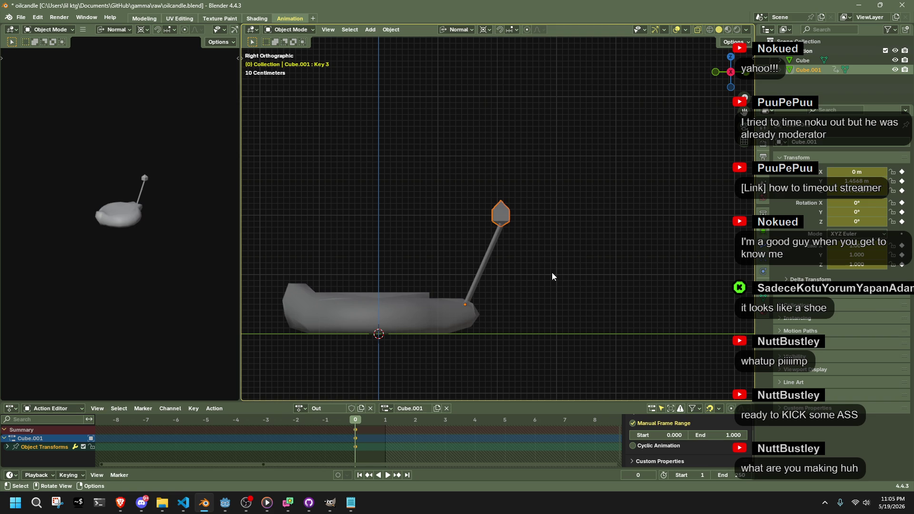
{"action": "key", "text": "s"}
{"action": "left_click", "coordinate": [392, 373]}
{"action": "key", "text": "ctrl+s"}
Return to the Fire action and orbit into a perspective view of the candle.
{"action": "left_click", "coordinate": [299, 408]}
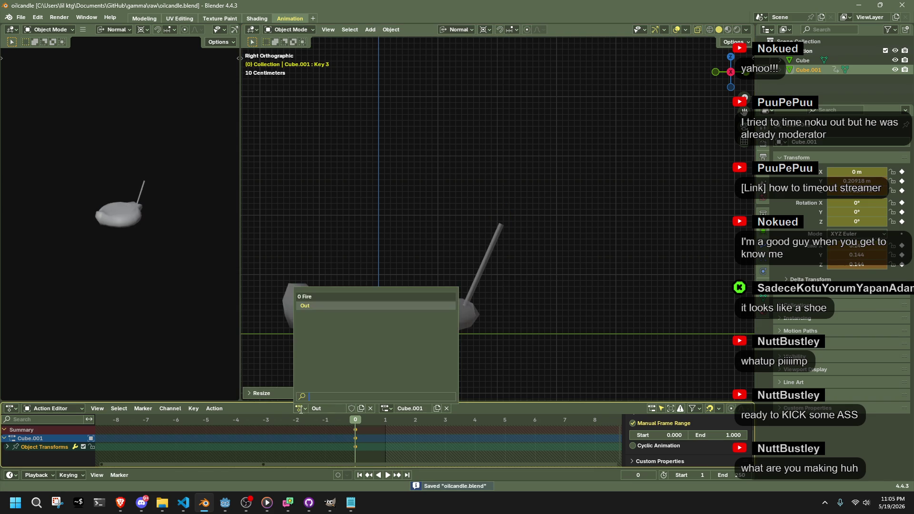
{"action": "left_click", "coordinate": [328, 297]}
{"action": "mouse_move", "coordinate": [507, 212]}
{"action": "middle_mouse_down"}
{"action": "mouse_move", "coordinate": [550, 284]}
{"action": "mouse_move", "coordinate": [475, 300]}
{"action": "mouse_move", "coordinate": [520, 257]}
{"action": "middle_mouse_up"}
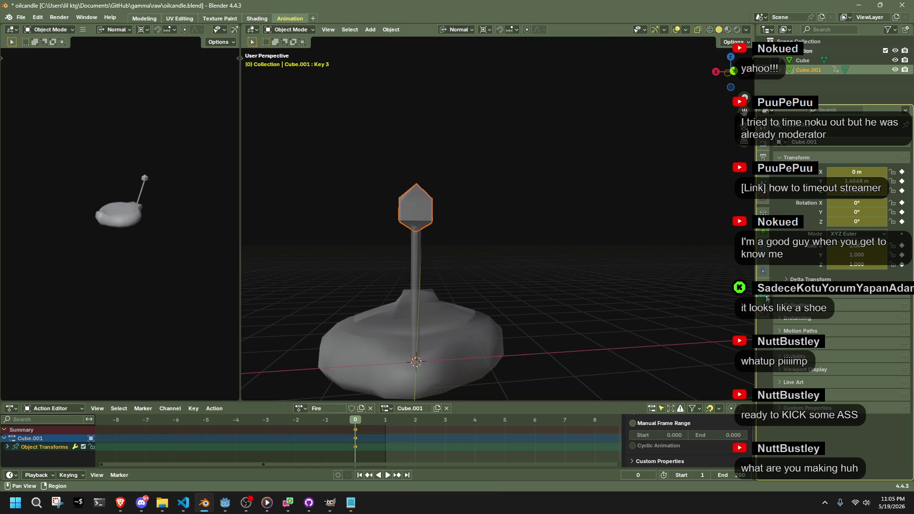
Enable Fire's manual frame range, running from frame 0 to 12.
{"action": "scroll", "coordinate": [373, 438], "scroll_direction": "up", "scroll_amount": 2}
{"action": "scroll", "coordinate": [373, 436], "scroll_direction": "down", "scroll_amount": 10}
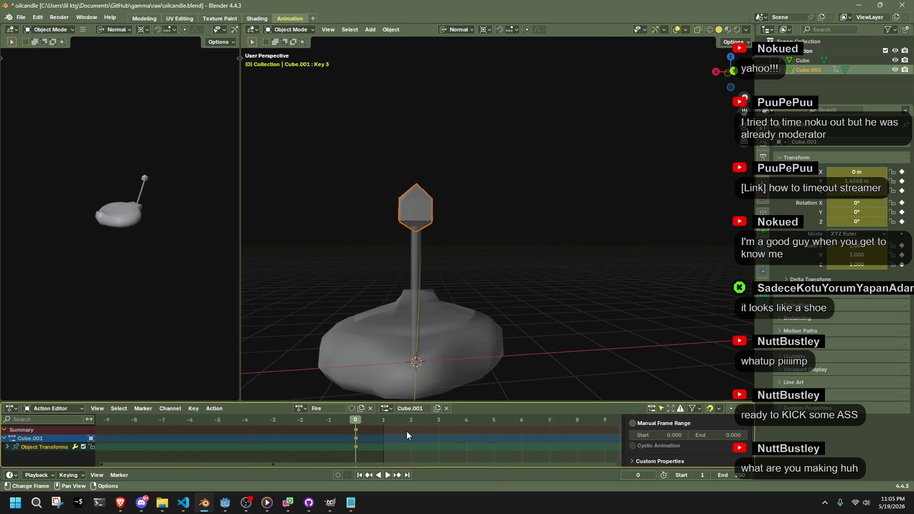
{"action": "scroll", "coordinate": [439, 424], "scroll_direction": "up", "scroll_amount": 10}
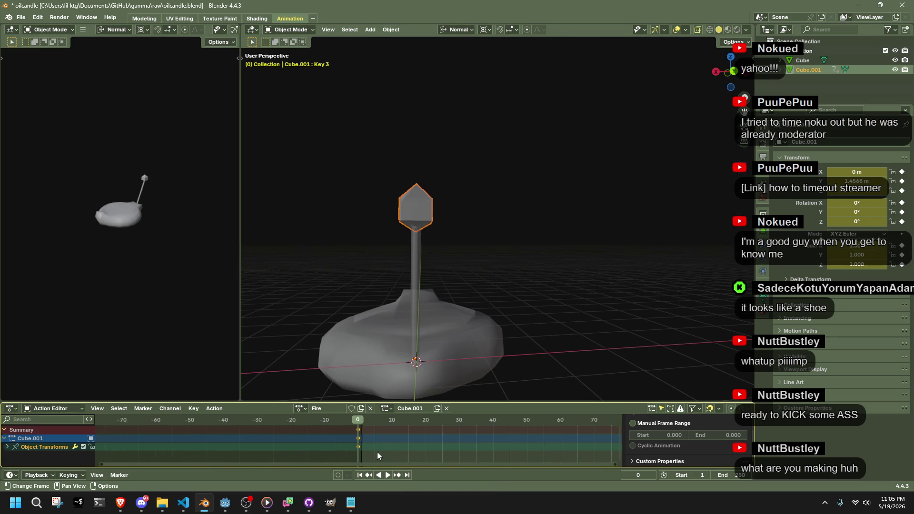
{"action": "left_click", "coordinate": [637, 424]}
{"action": "left_click", "coordinate": [682, 436]}
{"action": "key", "text": "Return"}
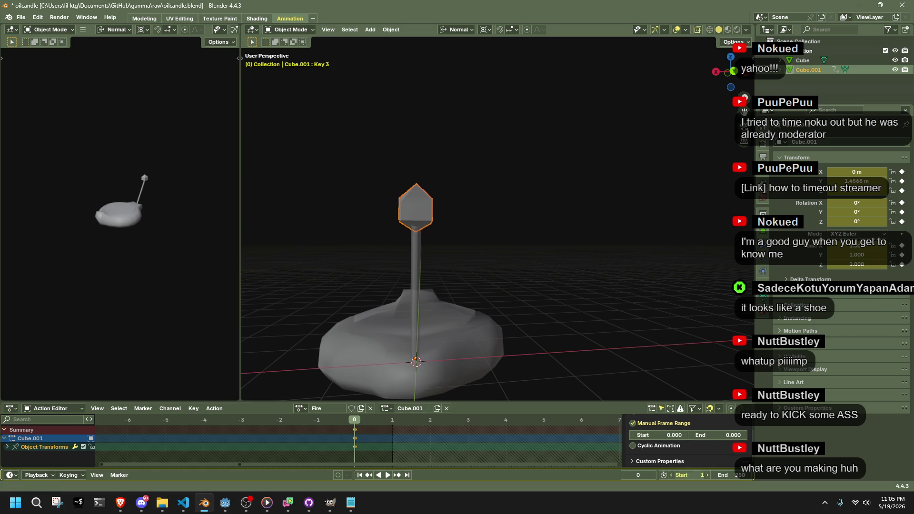
{"action": "left_click", "coordinate": [719, 435]}
{"action": "type", "text": "12"}
{"action": "key", "text": "Return"}
Show the flame mesh's shape keys and make Basis the active key.
{"action": "scroll", "coordinate": [545, 431], "scroll_direction": "down", "scroll_amount": 3}
{"action": "scroll", "coordinate": [545, 431], "scroll_direction": "down", "scroll_amount": 3}
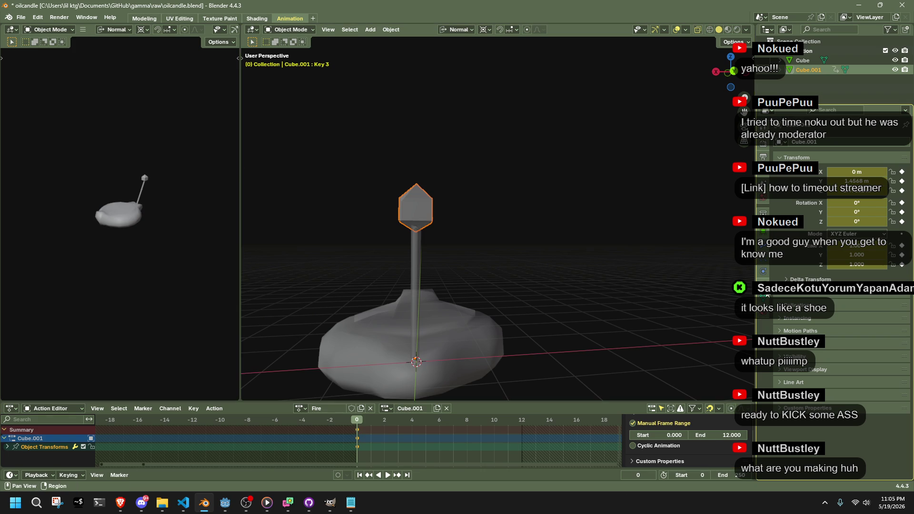
{"action": "left_click", "coordinate": [765, 296]}
{"action": "left_click", "coordinate": [800, 233]}
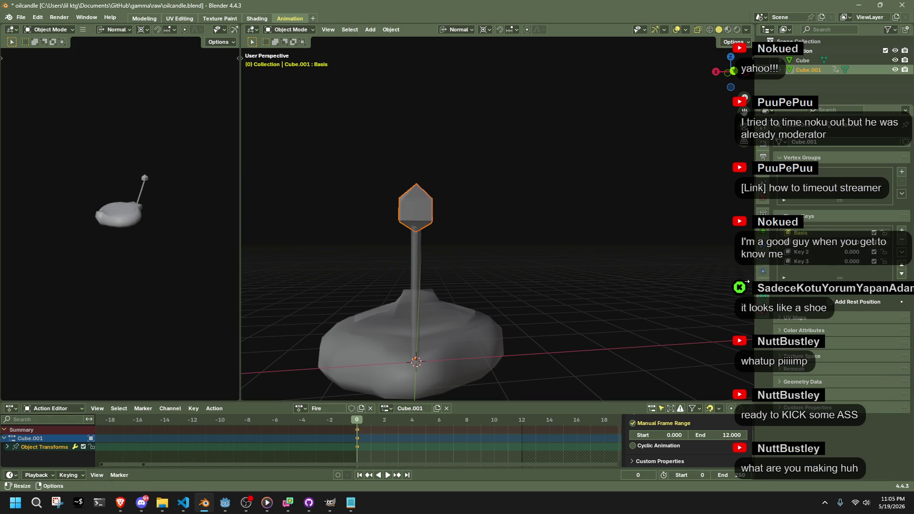
Preview playback and inspect shape keys Key 1, Key 2 and Key 3.
{"action": "right_click", "coordinate": [807, 246]}
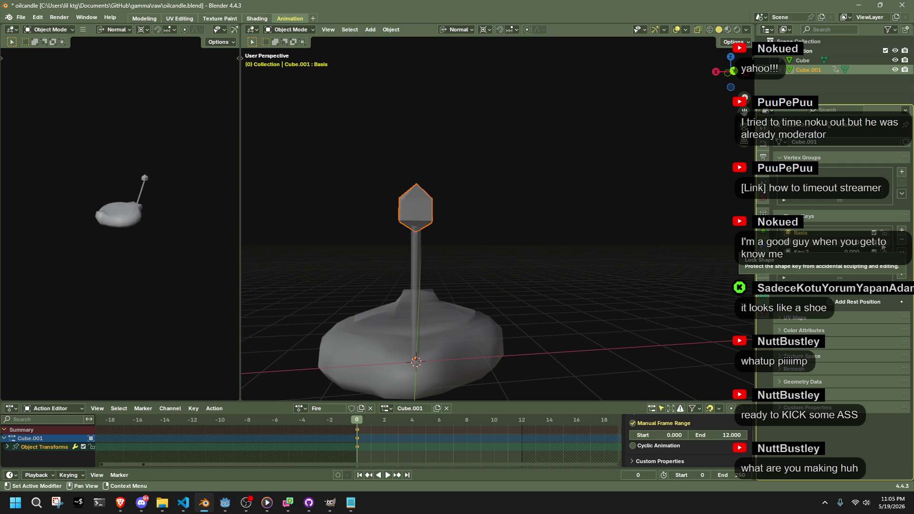
{"action": "key", "text": "space"}
{"action": "key", "text": "space"}
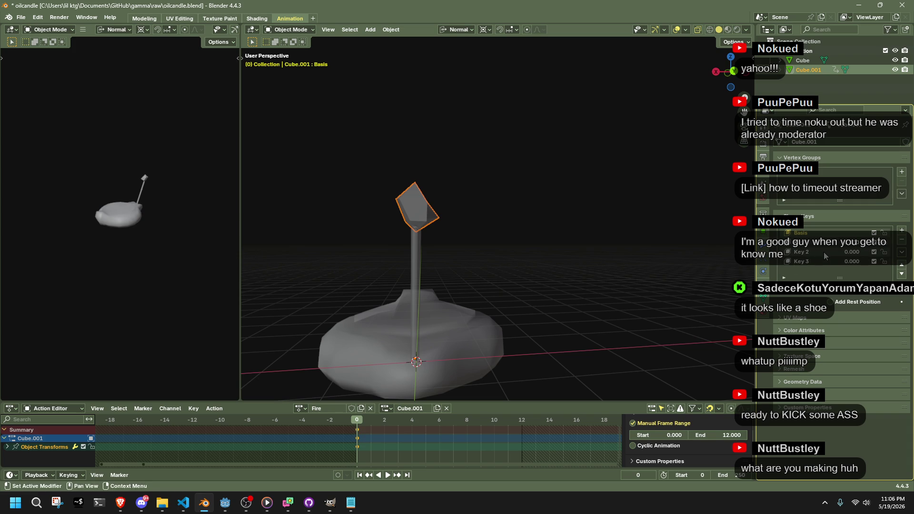
{"action": "key", "text": "i"}
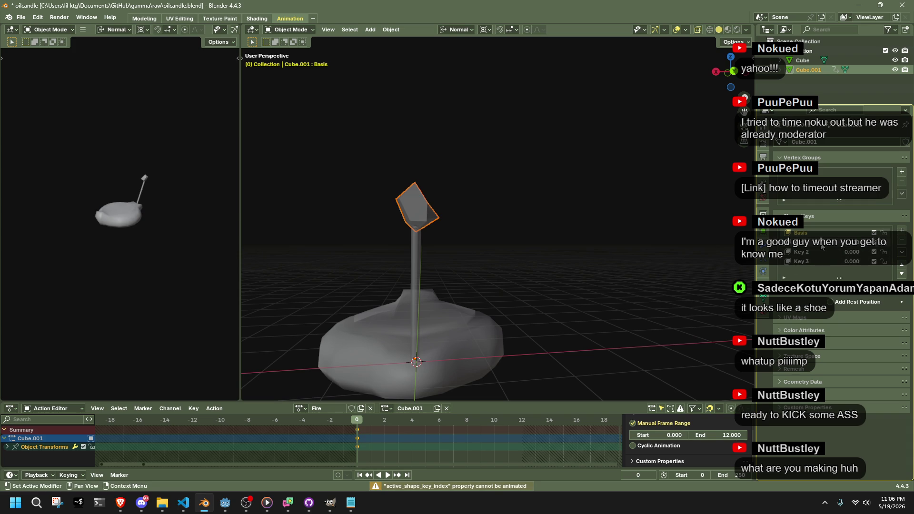
{"action": "left_click", "coordinate": [821, 245]}
{"action": "left_click", "coordinate": [819, 252]}
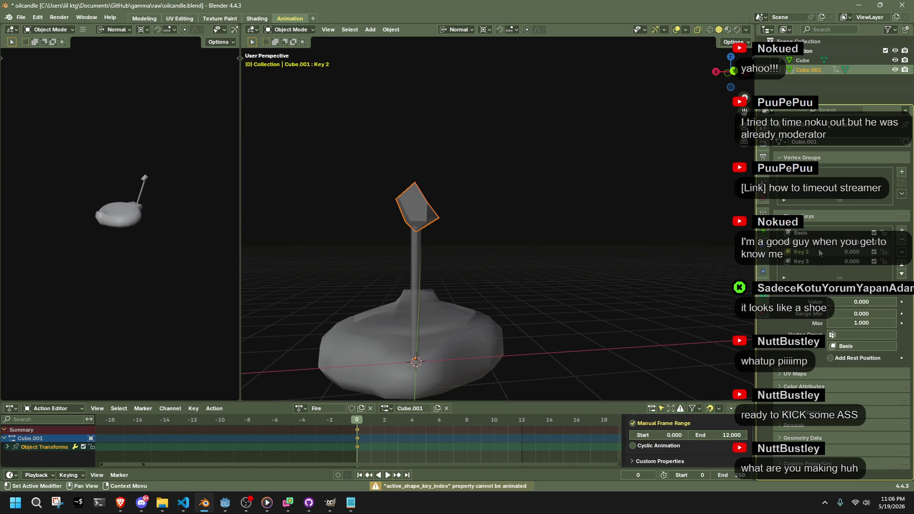
{"action": "left_click", "coordinate": [825, 263]}
With auto-keying on, key Key 1's value at frames 12 and 0.
{"action": "left_click", "coordinate": [337, 474]}
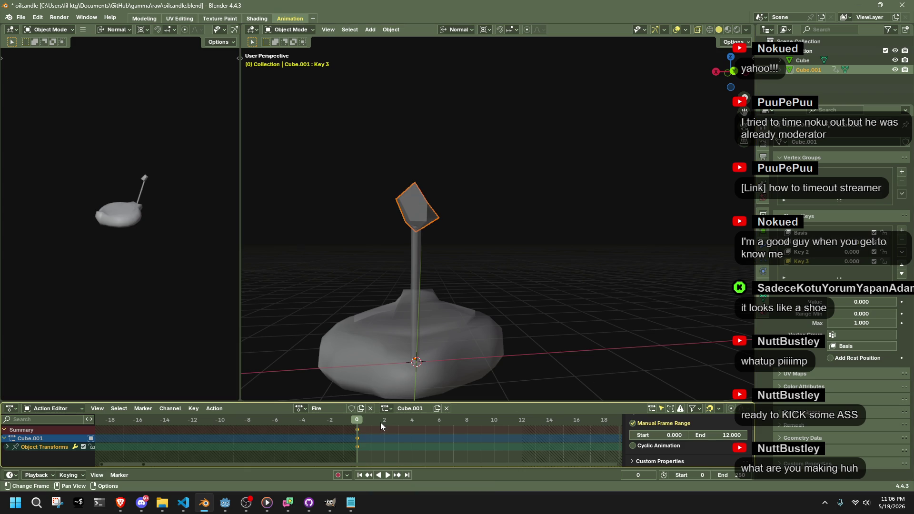
{"action": "mouse_move", "coordinate": [360, 424]}
{"action": "left_mouse_down"}
{"action": "mouse_move", "coordinate": [507, 412]}
{"action": "mouse_move", "coordinate": [522, 420]}
{"action": "left_mouse_up"}
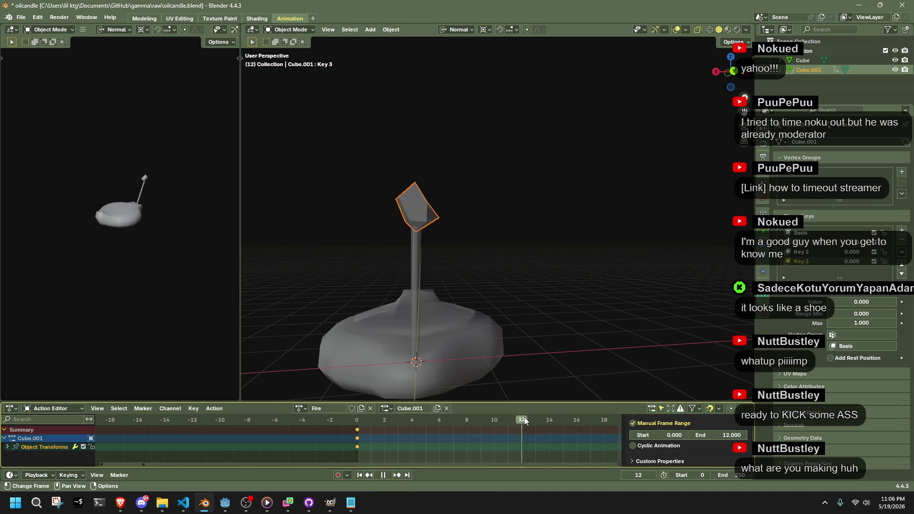
{"action": "left_click", "coordinate": [825, 243]}
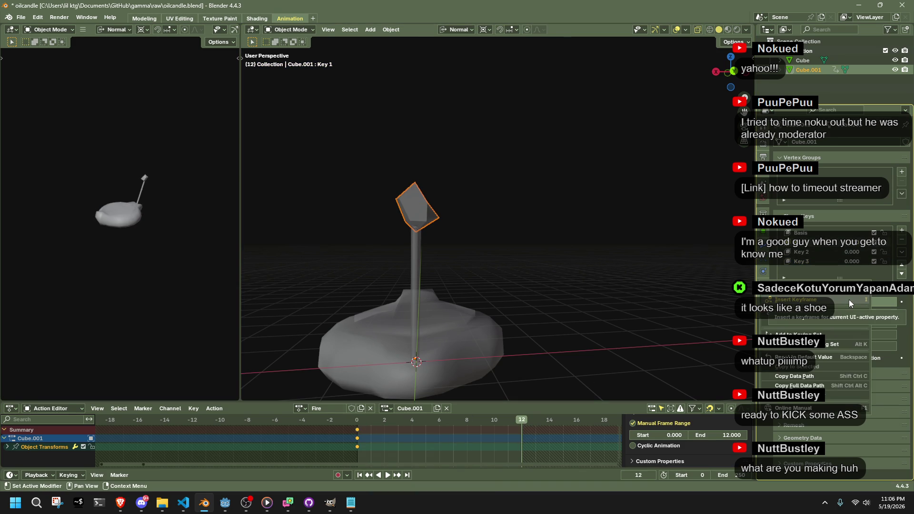
{"action": "key", "text": "i"}
{"action": "left_click_drag", "start_coordinate": [495, 420], "coordinate": [357, 419]}
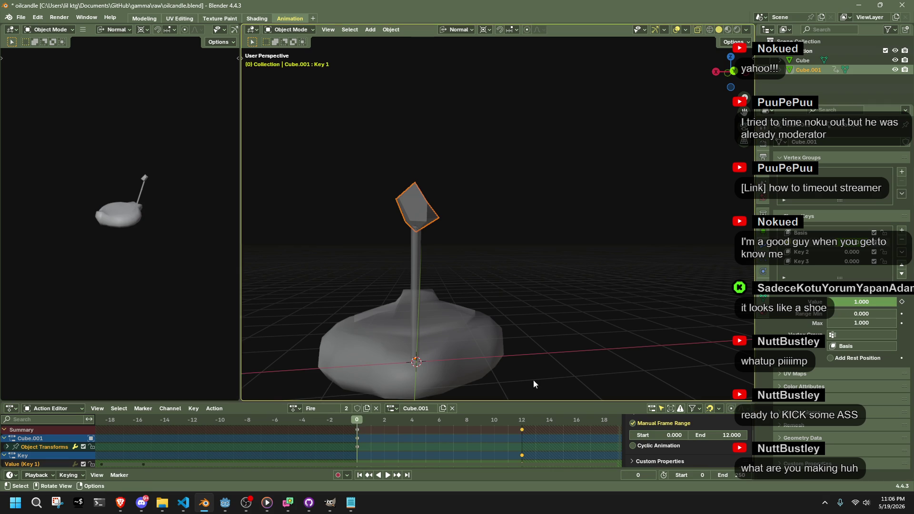
{"action": "key", "text": "i"}
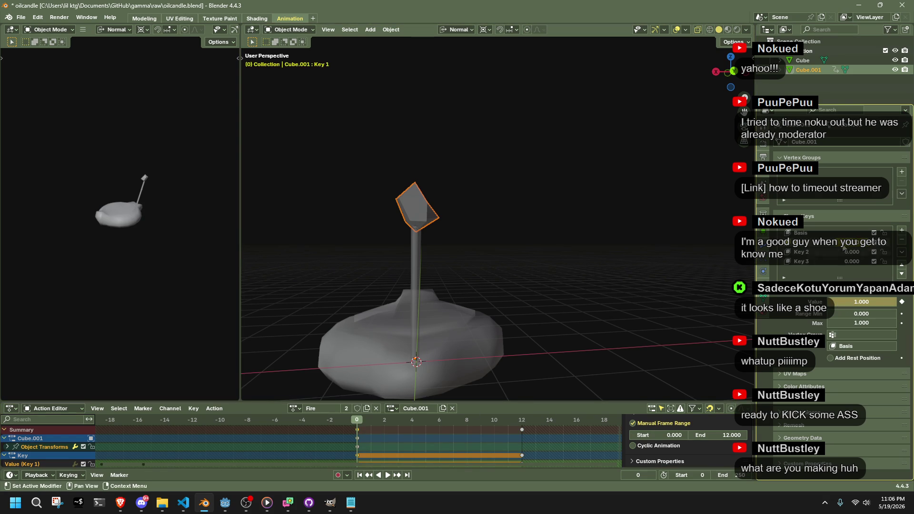
Try keying Key 1 at value 0, undo it, and play the flame animation.
{"action": "left_click_drag", "start_coordinate": [857, 243], "coordinate": [836, 246]}
{"action": "key", "text": "i"}
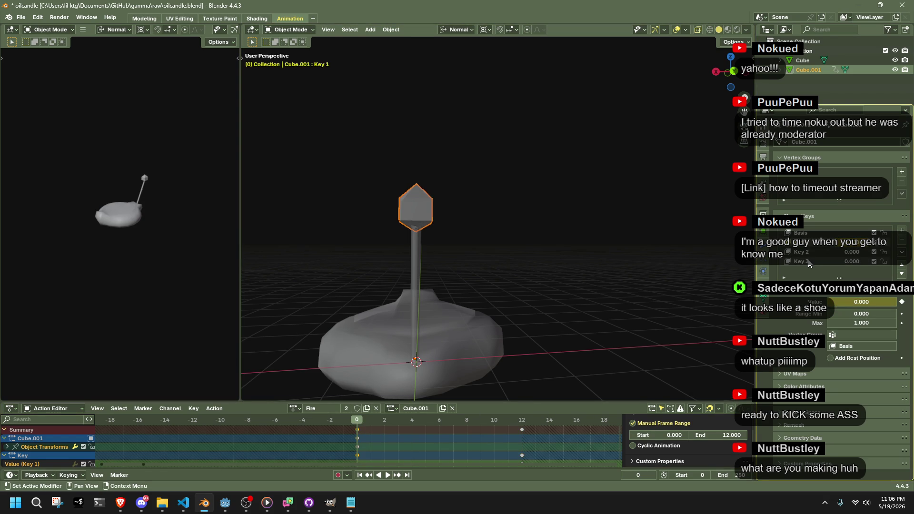
{"action": "key", "text": "ctrl+z"}
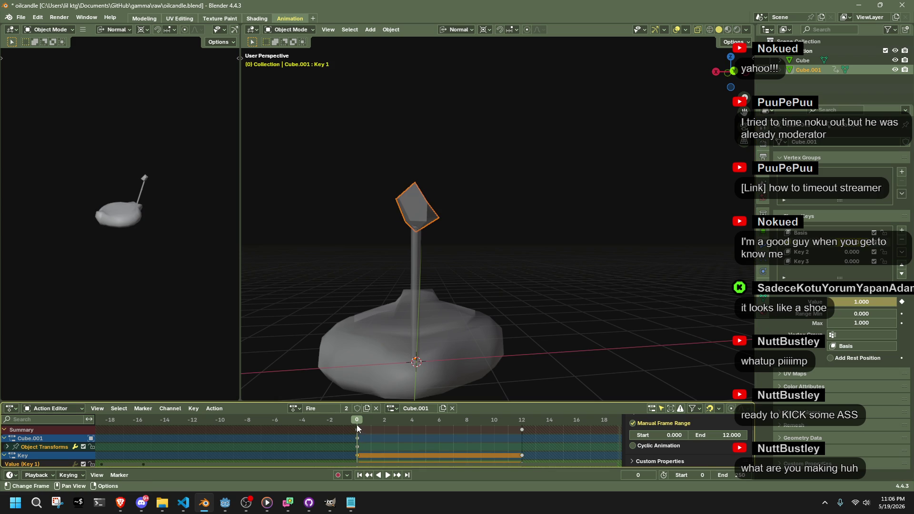
{"action": "key", "text": "space"}
{"action": "key", "text": "space"}
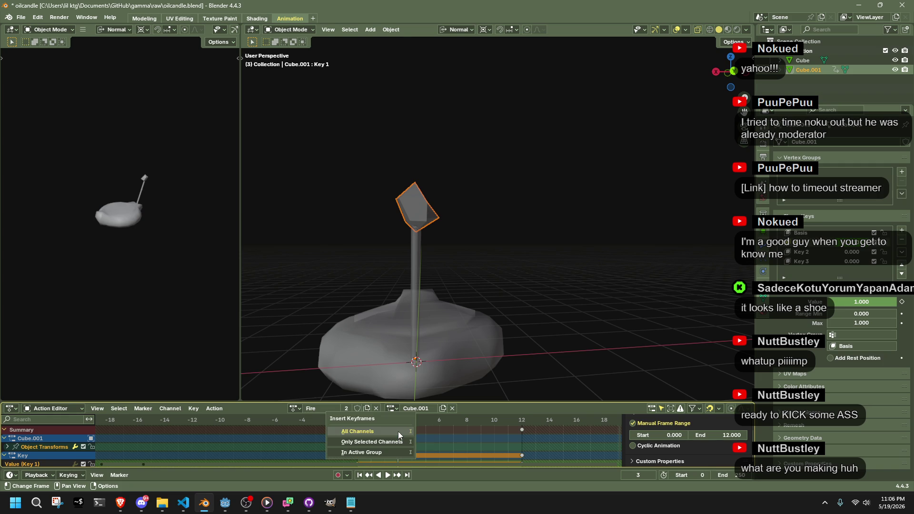
Key all shape channels at frame 3 and preview the flame playback.
{"action": "key", "text": "i"}
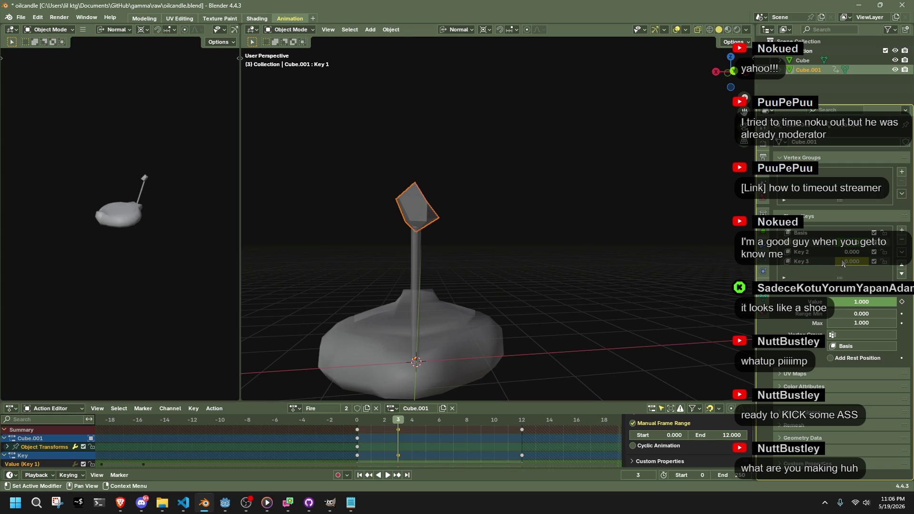
{"action": "key", "text": "ctrl+z"}
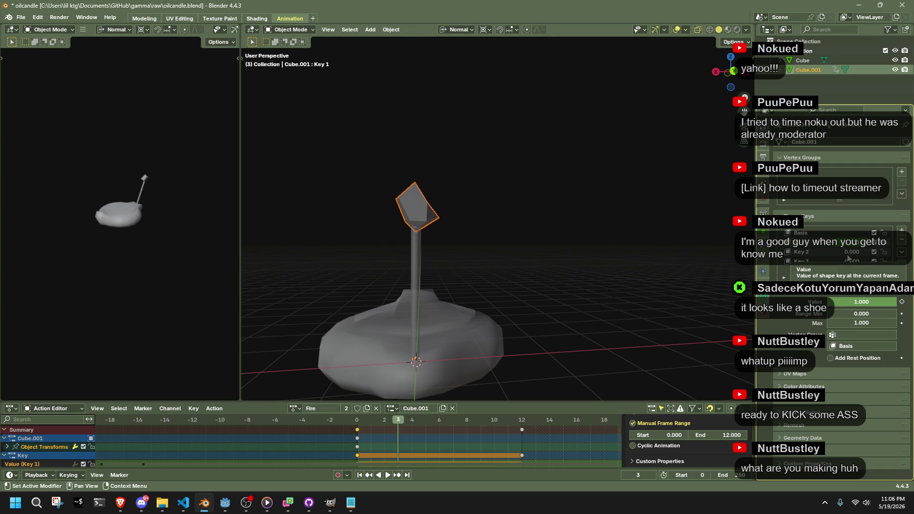
{"action": "key", "text": "i"}
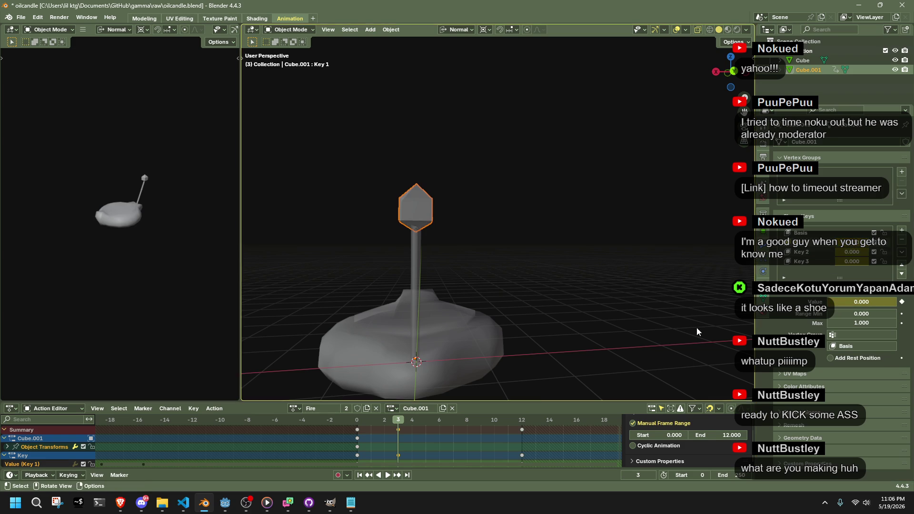
{"action": "key", "text": "i"}
{"action": "key", "text": "Return"}
{"action": "key", "text": "space"}
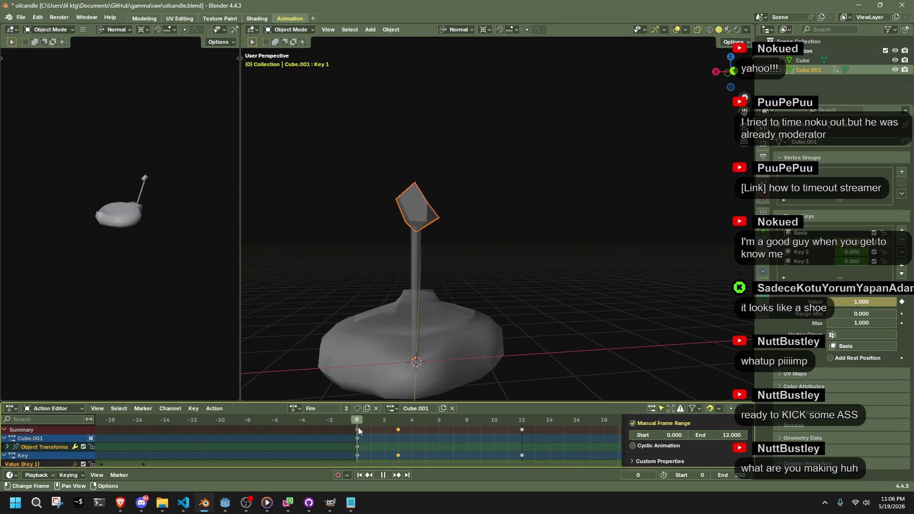
{"action": "key", "text": "Escape"}
Set Key 2's value to 1.000 and play through to frame 6.
{"action": "left_click", "coordinate": [852, 252]}
{"action": "type", "text": "1"}
{"action": "key", "text": "Return"}
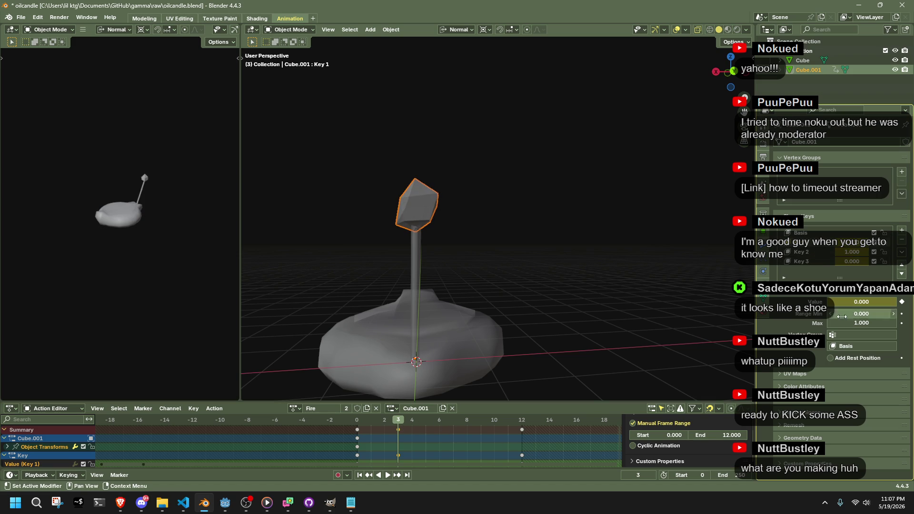
{"action": "key", "text": "i"}
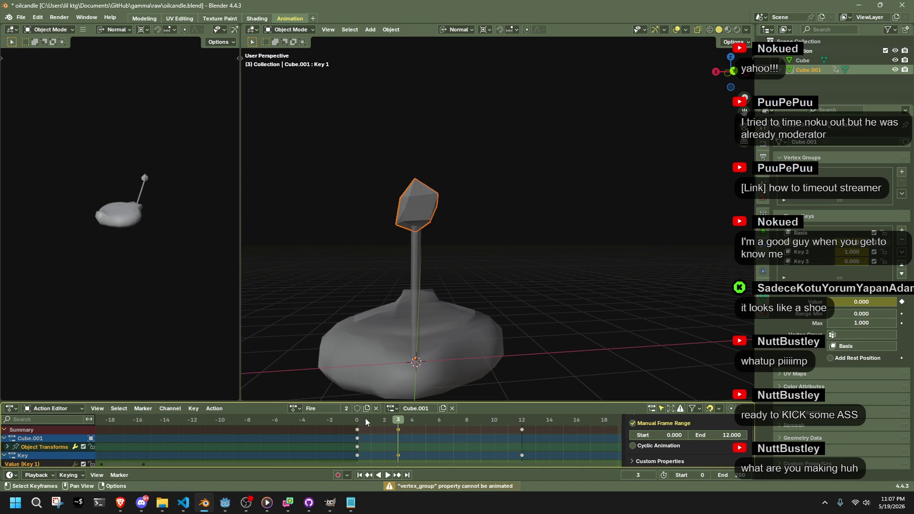
{"action": "key", "text": "space"}
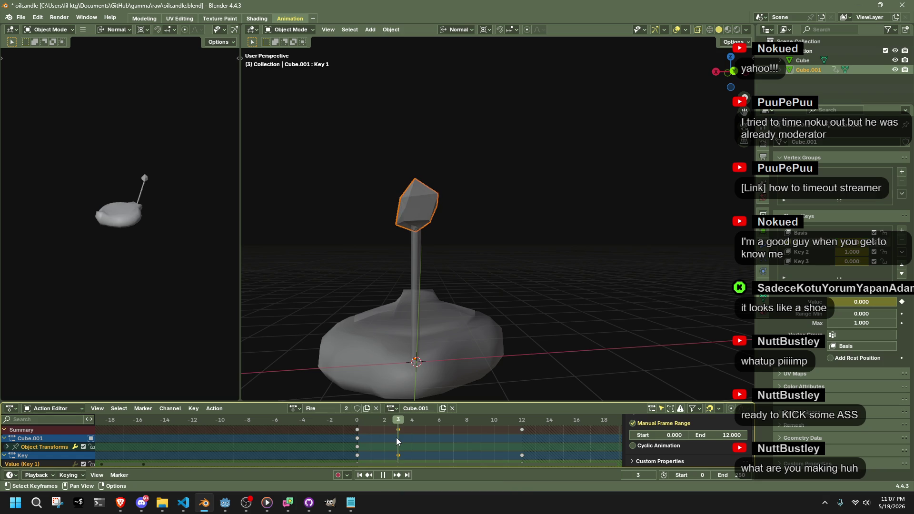
{"action": "key", "text": "space"}
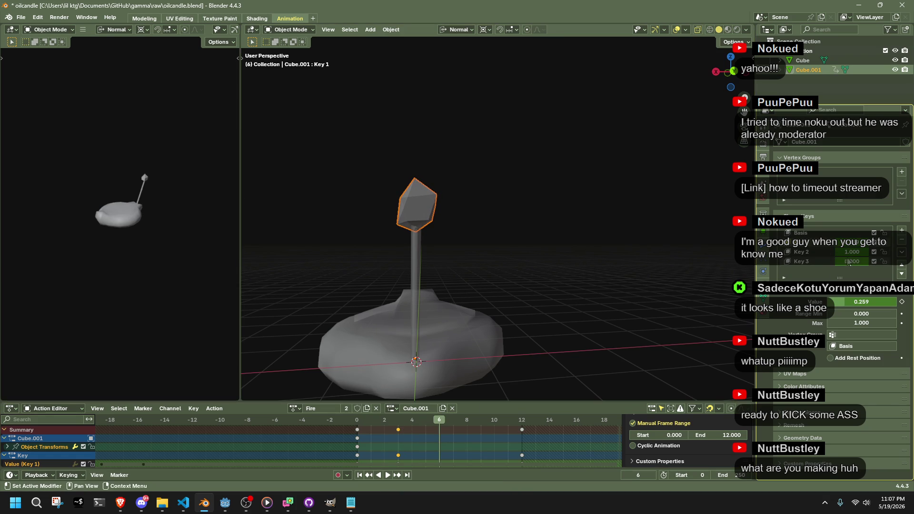
At frame 6, key Key 2 at 0 and raise Key 3 to 1.
{"action": "left_click_drag", "start_coordinate": [855, 256], "coordinate": [837, 255]}
{"action": "key", "text": "i"}
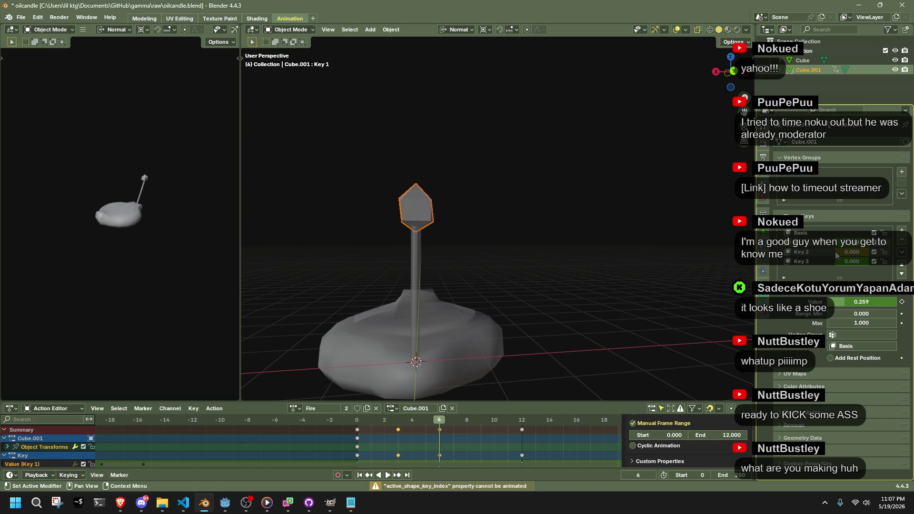
{"action": "mouse_move", "coordinate": [844, 263]}
{"action": "left_mouse_down"}
{"action": "mouse_move", "coordinate": [867, 266]}
{"action": "mouse_move", "coordinate": [837, 265]}
{"action": "left_mouse_up"}
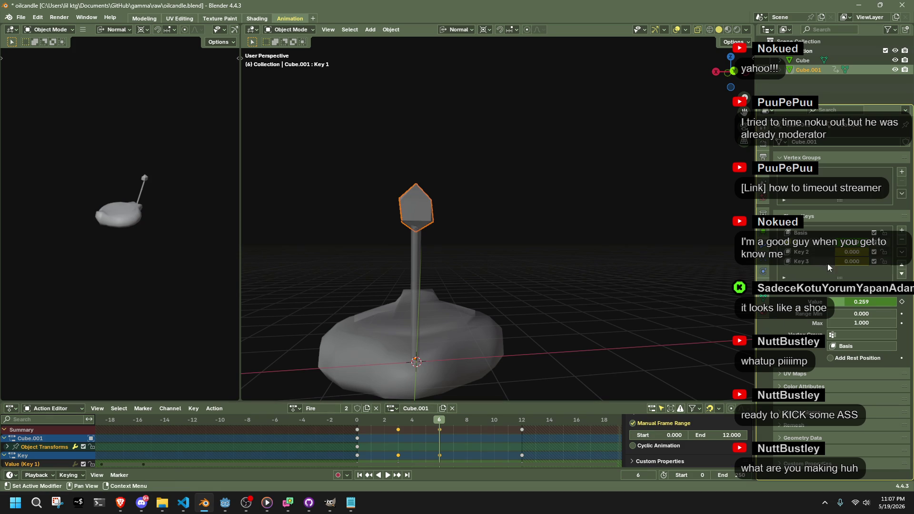
{"action": "left_click", "coordinate": [357, 429]}
{"action": "left_click_drag", "start_coordinate": [358, 429], "coordinate": [364, 425]}
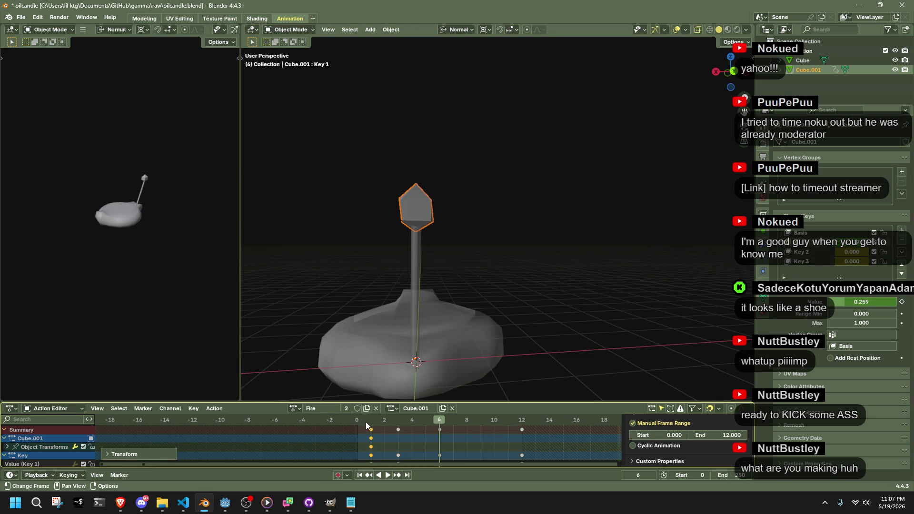
{"action": "key", "text": "ctrl+z"}
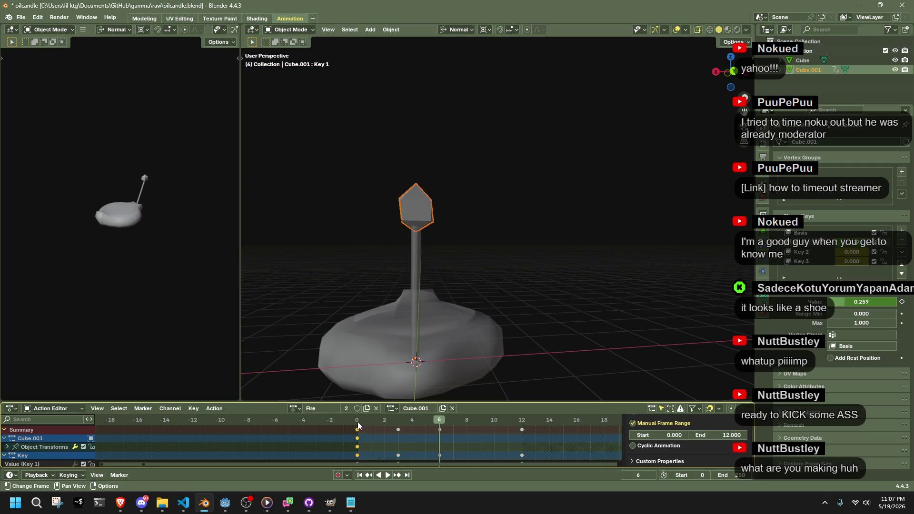
Return to frame 0, set Key 2 to 0, and key all channels there.
{"action": "key", "text": "space"}
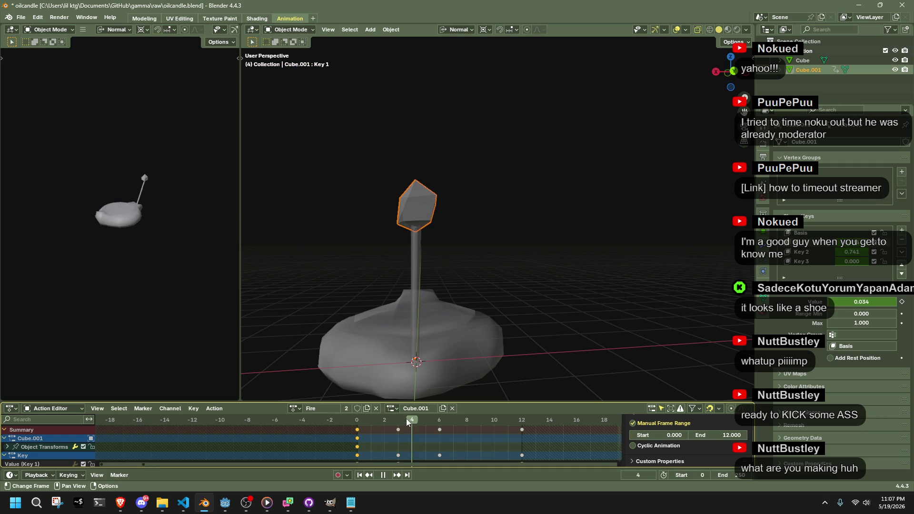
{"action": "key", "text": "space"}
{"action": "left_click", "coordinate": [359, 424]}
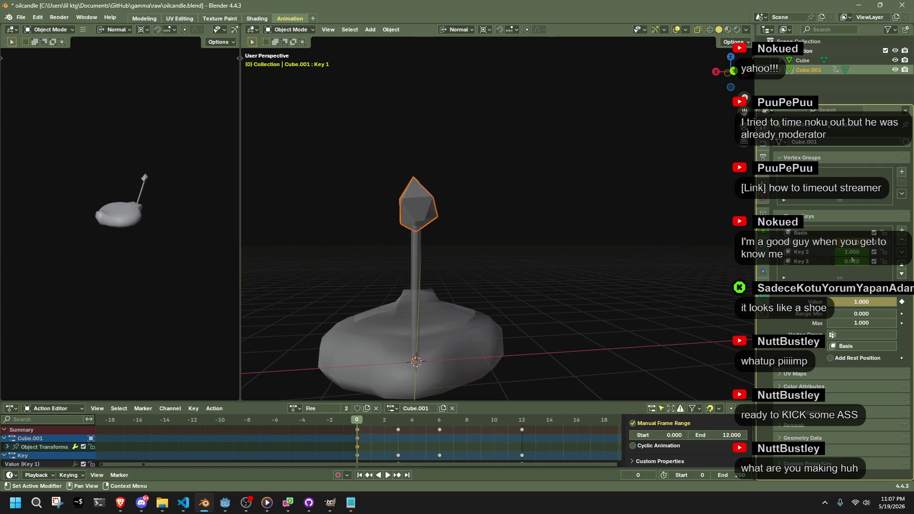
{"action": "left_click_drag", "start_coordinate": [852, 252], "coordinate": [837, 252]}
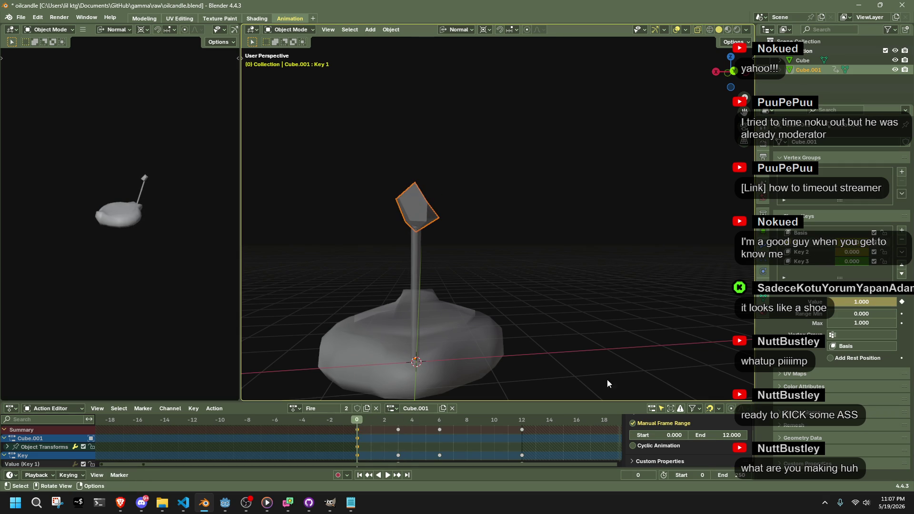
{"action": "key", "text": "i"}
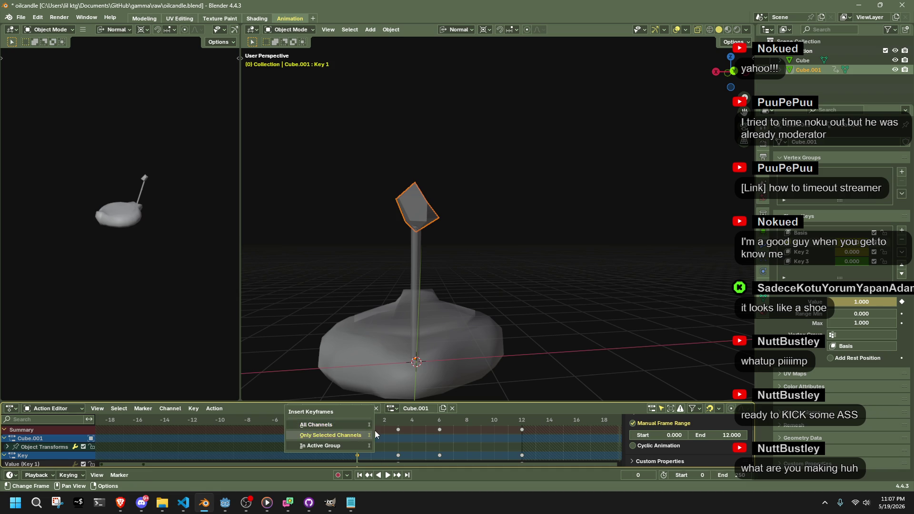
{"action": "left_click", "coordinate": [334, 433]}
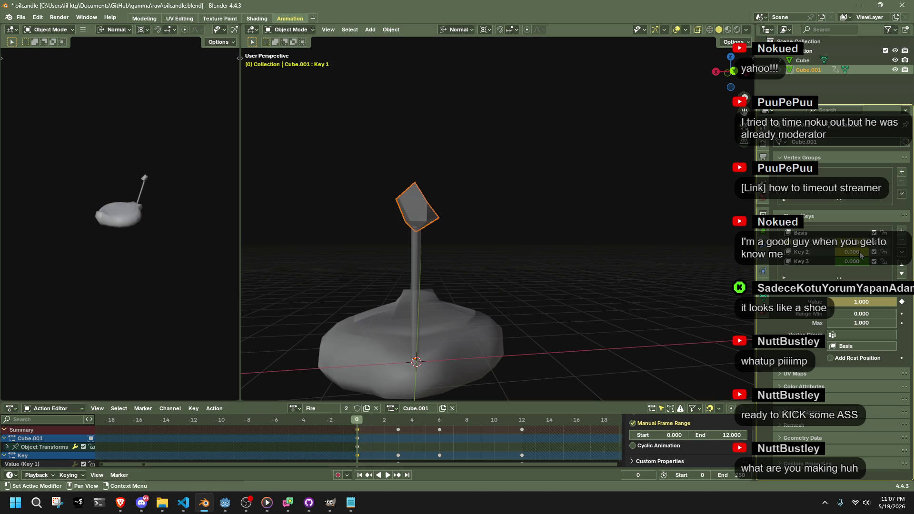
{"action": "key", "text": "i"}
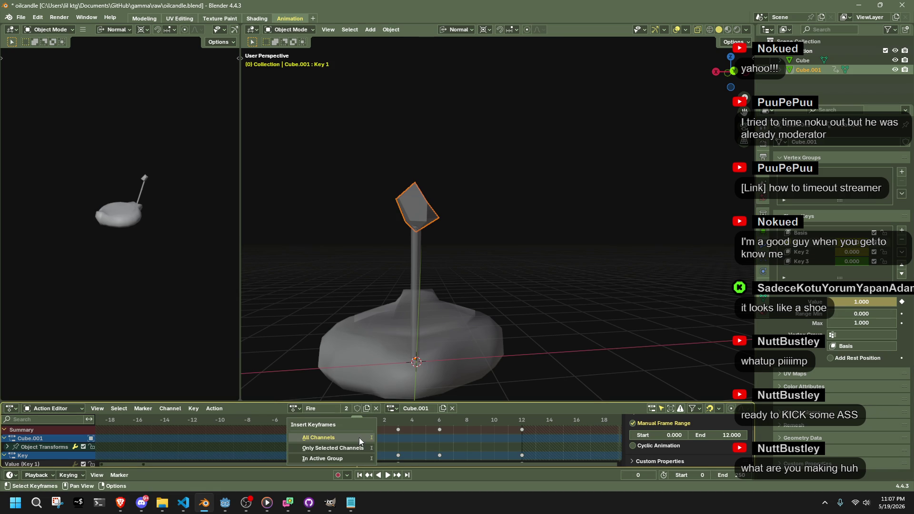
{"action": "left_click", "coordinate": [358, 438]}
Key the reset shape value at frame 3 and all channels at frame 9.
{"action": "key", "text": "space"}
{"action": "mouse_move", "coordinate": [370, 422]}
{"action": "left_mouse_down"}
{"action": "mouse_move", "coordinate": [489, 411]}
{"action": "mouse_move", "coordinate": [462, 418]}
{"action": "mouse_move", "coordinate": [481, 419]}
{"action": "left_mouse_up"}
{"action": "key", "text": "BackSpace"}
{"action": "key", "text": "i"}
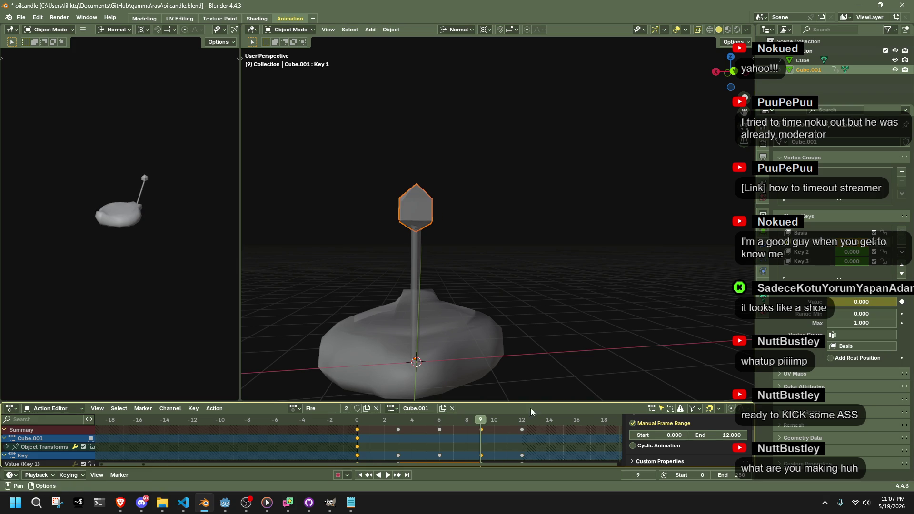
{"action": "key", "text": "i"}
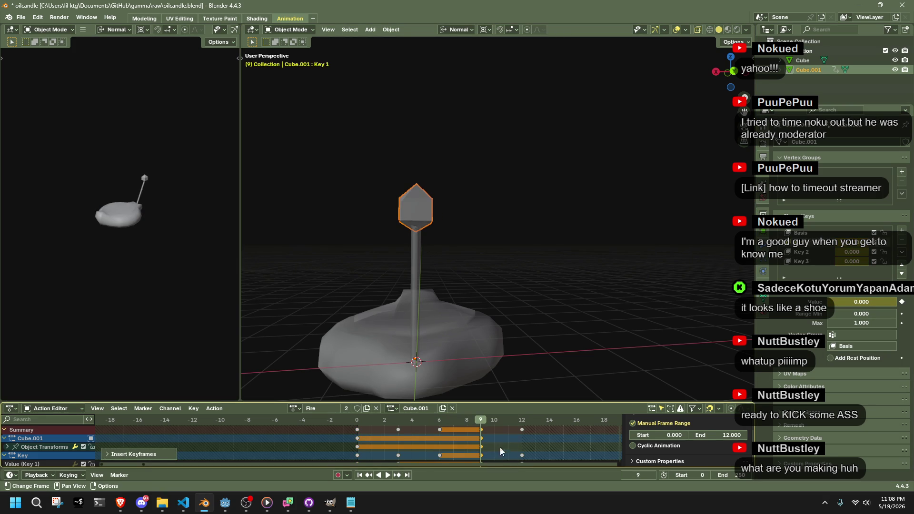
{"action": "key", "text": "space"}
{"action": "left_click_drag", "start_coordinate": [361, 421], "coordinate": [444, 434]}
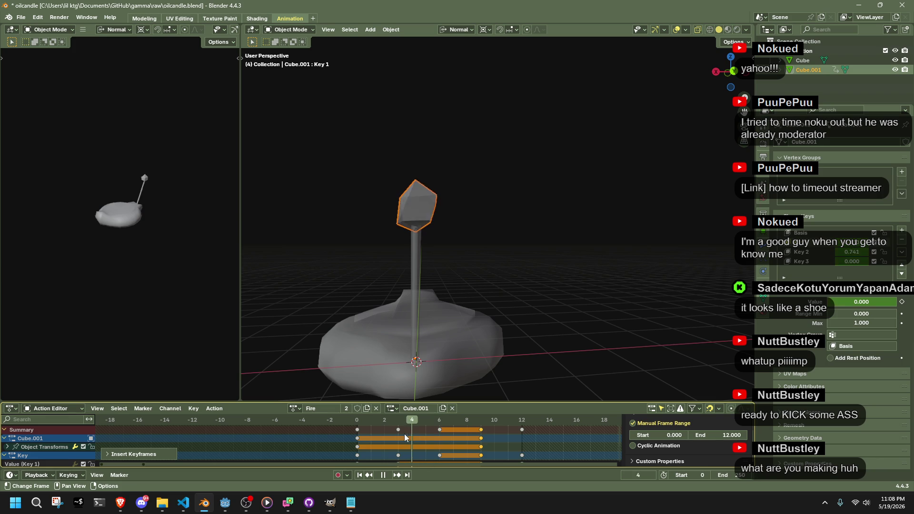
{"action": "key", "text": "space"}
Set Key 3's value to 1.000 and preview the frames up to 11.
{"action": "double_click", "coordinate": [852, 261]}
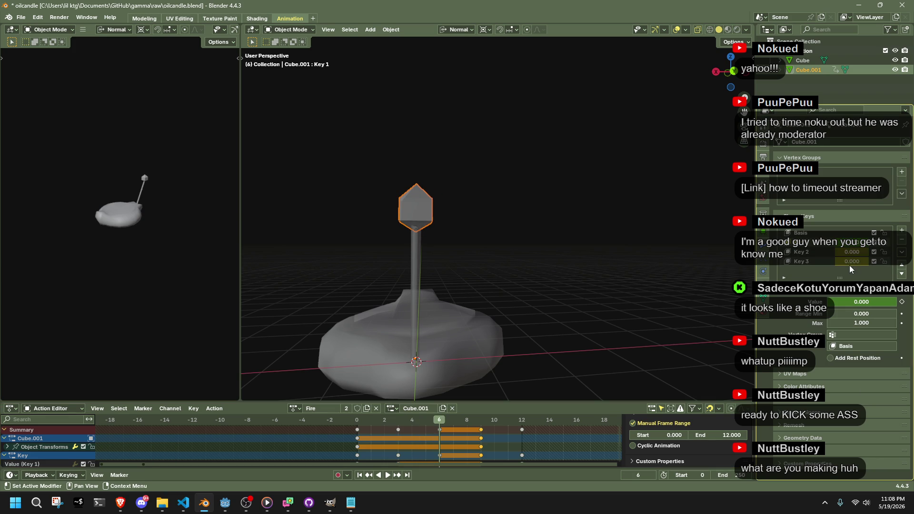
{"action": "type", "text": "1"}
{"action": "key", "text": "Return"}
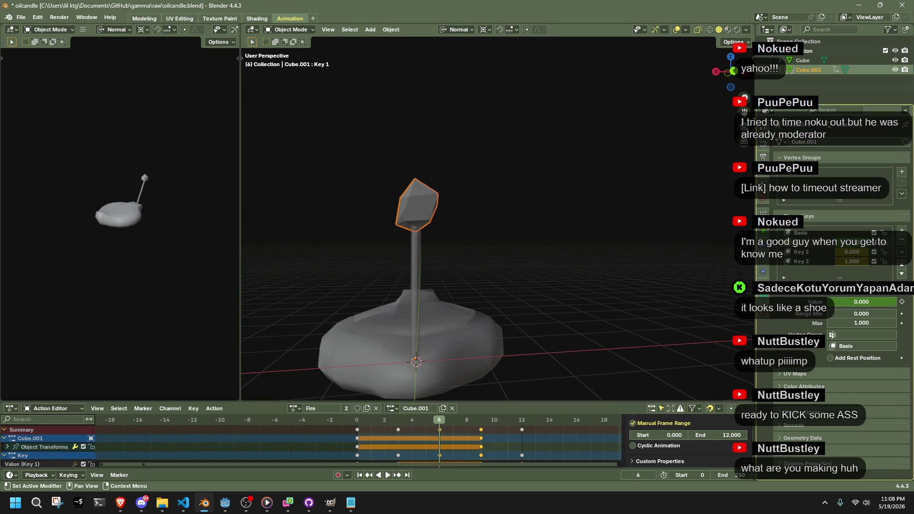
{"action": "key", "text": "space"}
{"action": "mouse_move", "coordinate": [402, 422]}
{"action": "left_mouse_down"}
{"action": "mouse_move", "coordinate": [522, 423]}
{"action": "mouse_move", "coordinate": [356, 434]}
{"action": "left_mouse_up"}
{"action": "key", "text": "space"}
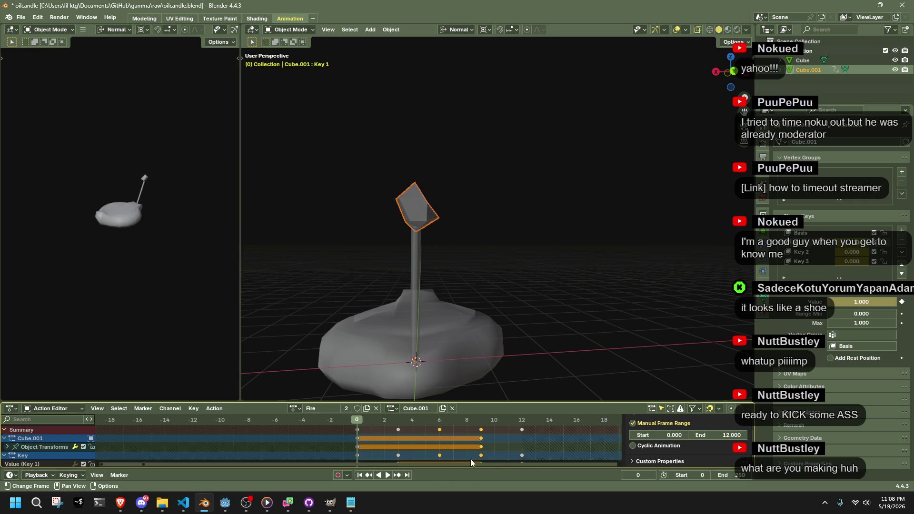
Set the animation end frame to 12 and play the looping flame up close.
{"action": "left_click", "coordinate": [732, 475]}
{"action": "type", "text": "12"}
{"action": "key", "text": "Return"}
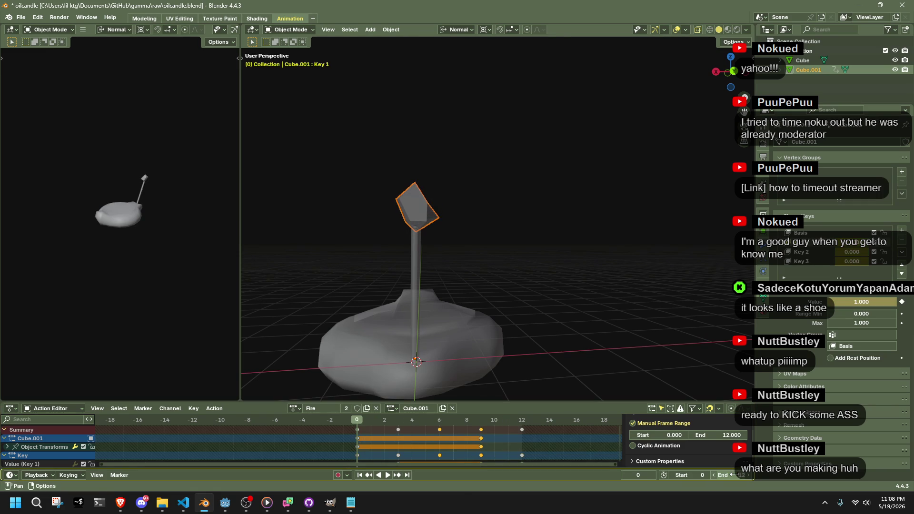
{"action": "key", "text": "space"}
{"action": "mouse_move", "coordinate": [540, 307]}
{"action": "middle_mouse_down"}
{"action": "mouse_move", "coordinate": [586, 327]}
{"action": "mouse_move", "coordinate": [635, 333]}
{"action": "middle_mouse_up"}
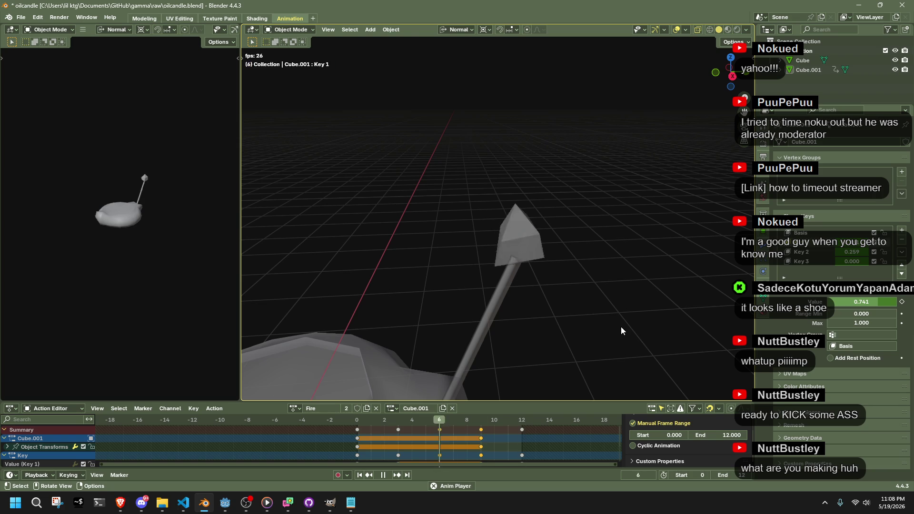
Replay the Fire action, scrubbing frames 4 to 7, then stop at frame 6 and test Key 3's value.
{"action": "key", "text": "Escape"}
{"action": "key", "text": "space"}
{"action": "mouse_move", "coordinate": [415, 424]}
{"action": "left_mouse_down"}
{"action": "mouse_move", "coordinate": [447, 427]}
{"action": "mouse_move", "coordinate": [406, 429]}
{"action": "mouse_move", "coordinate": [438, 436]}
{"action": "left_mouse_up"}
{"action": "key", "text": "space"}
{"action": "mouse_move", "coordinate": [841, 261]}
{"action": "left_mouse_down"}
{"action": "mouse_move", "coordinate": [825, 261]}
{"action": "mouse_move", "coordinate": [871, 252]}
{"action": "mouse_move", "coordinate": [842, 251]}
{"action": "left_mouse_up"}
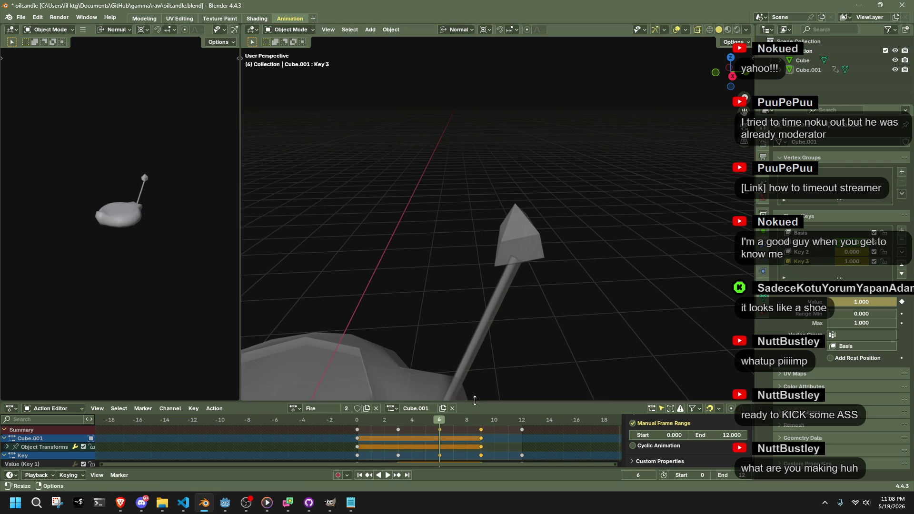
Try randomizing the flame mesh's vertices, undo it, and return to object mode.
{"action": "left_click", "coordinate": [533, 252]}
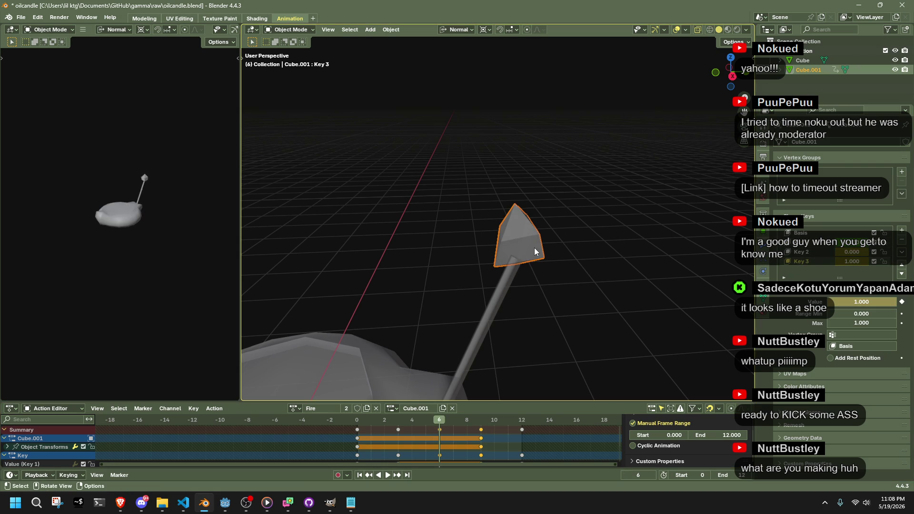
{"action": "key", "text": "Tab"}
{"action": "right_click", "coordinate": [568, 260]}
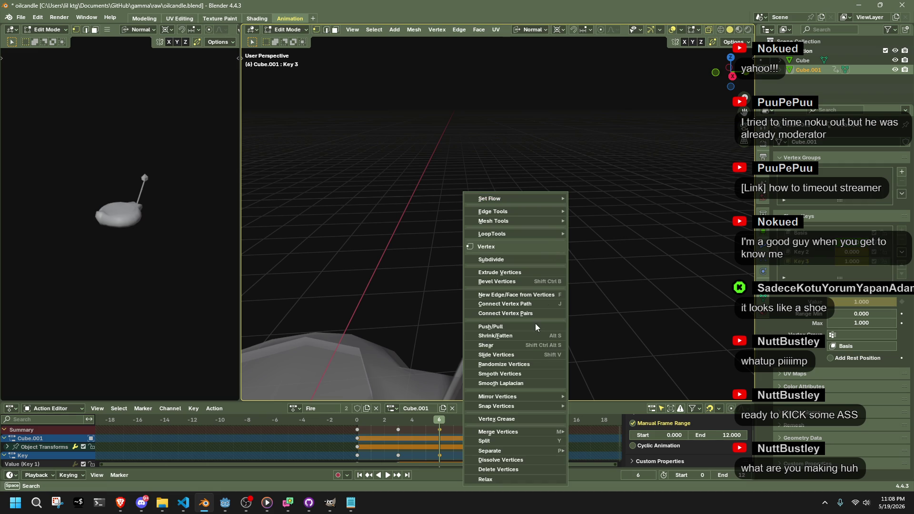
{"action": "left_click", "coordinate": [524, 364]}
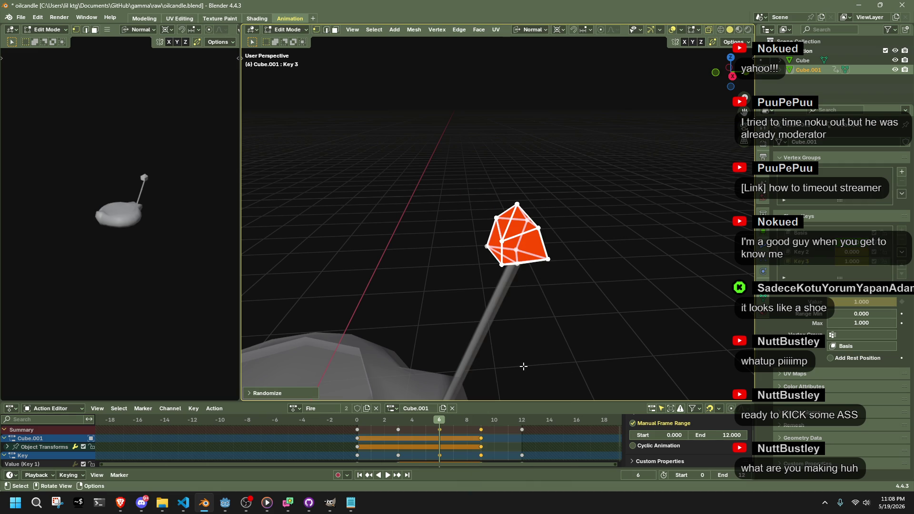
{"action": "key", "text": "ctrl+z"}
{"action": "mouse_move", "coordinate": [524, 367]}
{"action": "middle_mouse_down"}
{"action": "mouse_move", "coordinate": [576, 297]}
{"action": "mouse_move", "coordinate": [456, 241]}
{"action": "mouse_move", "coordinate": [472, 253]}
{"action": "middle_mouse_up"}
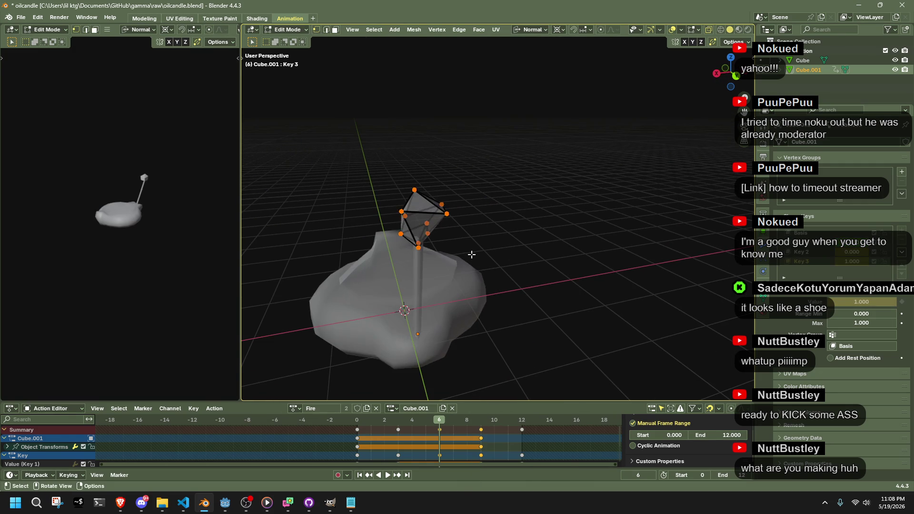
{"action": "key", "text": "Tab"}
Play the Fire animation and scrub it to frame 2.
{"action": "left_click", "coordinate": [612, 310]}
{"action": "key", "text": "space"}
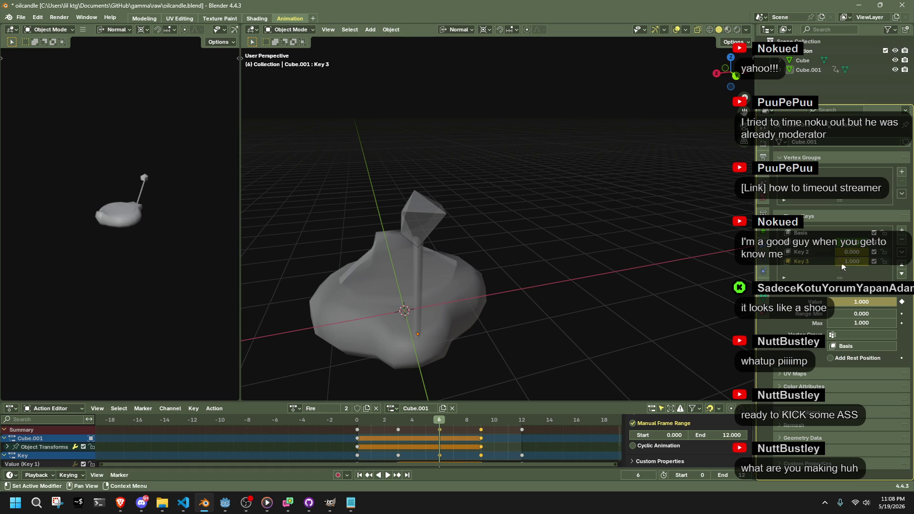
{"action": "mouse_move", "coordinate": [361, 421]}
{"action": "left_mouse_down"}
{"action": "mouse_move", "coordinate": [463, 438]}
{"action": "mouse_move", "coordinate": [452, 437]}
{"action": "left_mouse_up"}
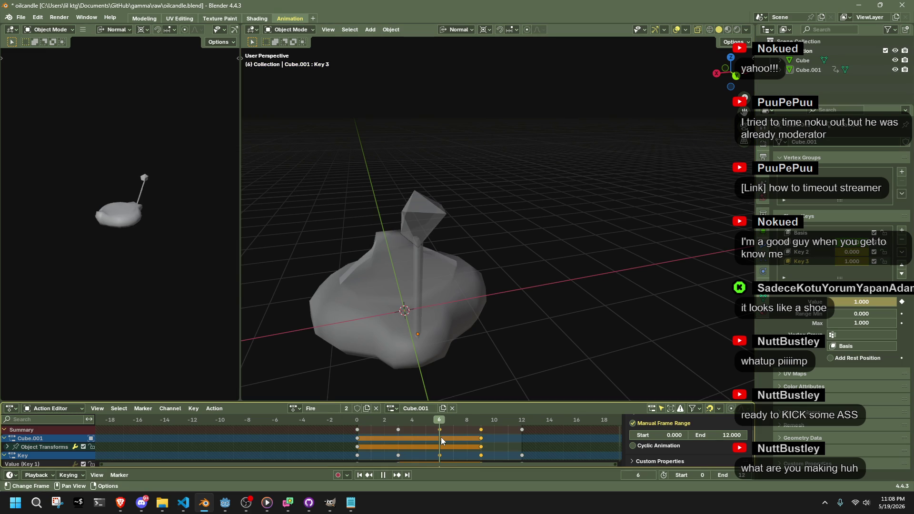
{"action": "left_click", "coordinate": [438, 209]}
{"action": "key", "text": "Tab"}
{"action": "key", "text": "Tab"}
Restart playback from the first frame and view the candle in Material Preview shading.
{"action": "left_click", "coordinate": [362, 427]}
{"action": "key", "text": "space"}
{"action": "left_click", "coordinate": [527, 270]}
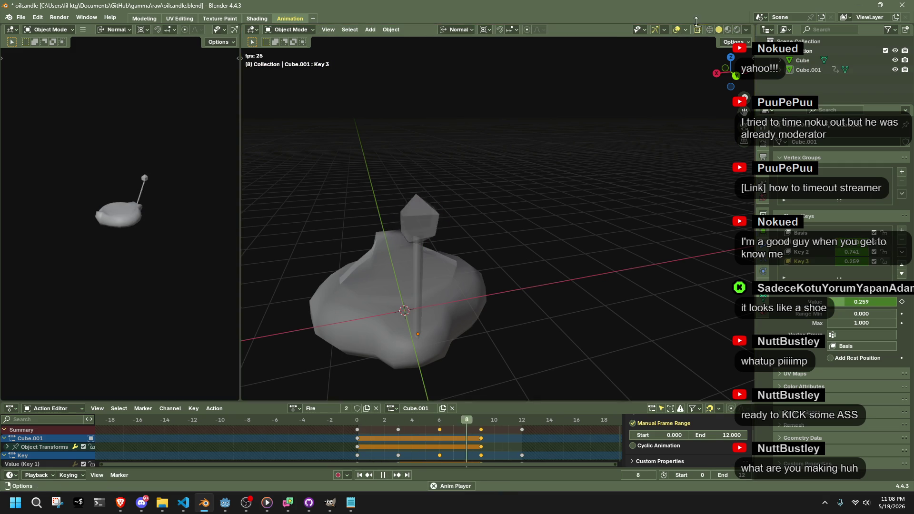
{"action": "left_click", "coordinate": [727, 30]}
{"action": "mouse_move", "coordinate": [596, 204]}
{"action": "middle_mouse_down"}
{"action": "mouse_move", "coordinate": [563, 250]}
{"action": "mouse_move", "coordinate": [450, 269]}
{"action": "mouse_move", "coordinate": [388, 255]}
{"action": "mouse_move", "coordinate": [468, 241]}
{"action": "mouse_move", "coordinate": [551, 198]}
{"action": "mouse_move", "coordinate": [601, 215]}
{"action": "middle_mouse_up"}
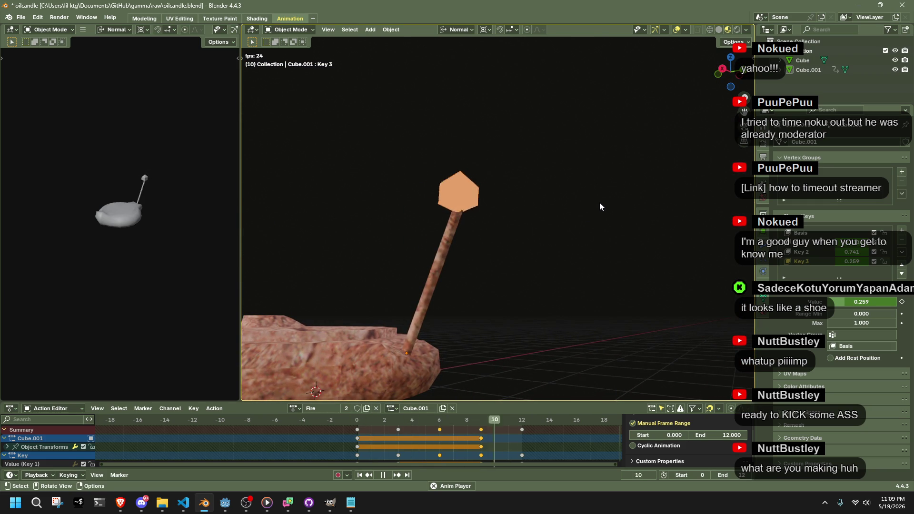
Zoom and orbit around the candle, then select the flame object.
{"action": "scroll", "coordinate": [519, 181], "scroll_direction": "up", "scroll_amount": 3}
{"action": "mouse_move", "coordinate": [519, 182]}
{"action": "middle_mouse_down"}
{"action": "mouse_move", "coordinate": [648, 205]}
{"action": "mouse_move", "coordinate": [395, 204]}
{"action": "middle_mouse_up"}
{"action": "left_click", "coordinate": [367, 210]}
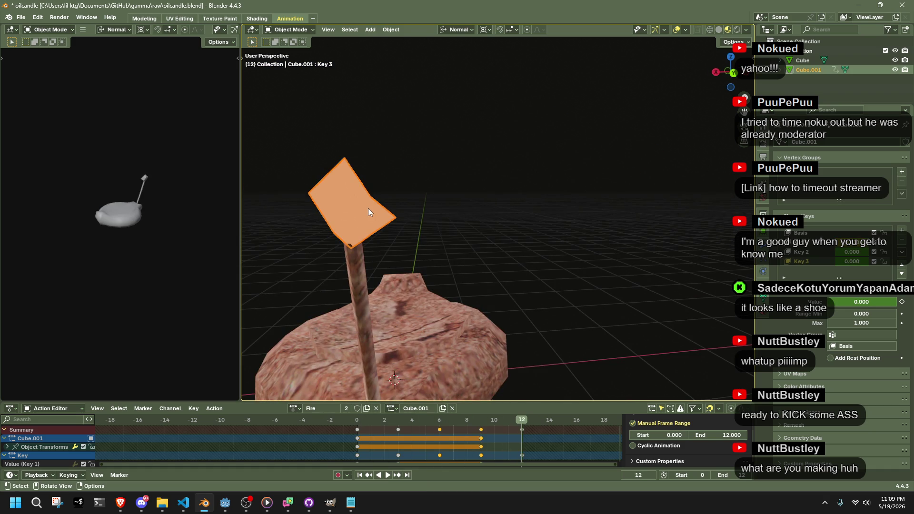
{"action": "key", "text": "Tab"}
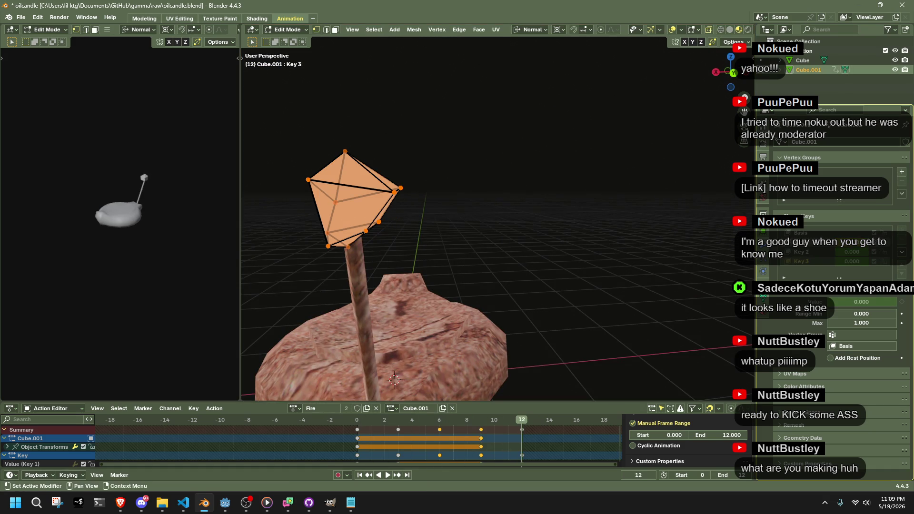
{"action": "key", "text": "Tab"}
Extrude the flame's top vertices upward in shape keys Key 1, Key 2 and Key 3.
{"action": "left_click", "coordinate": [792, 243]}
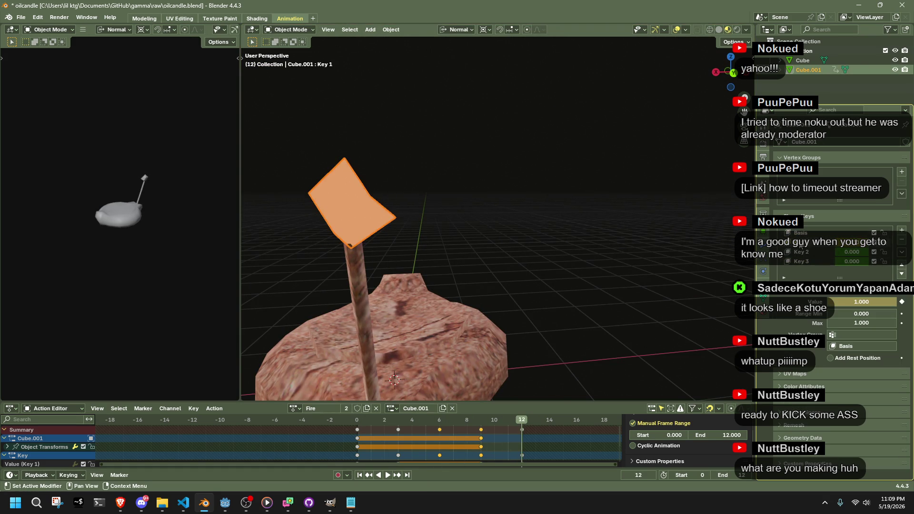
{"action": "key", "text": "Tab"}
{"action": "left_click_drag", "start_coordinate": [293, 146], "coordinate": [407, 195]}
{"action": "key", "text": "e"}
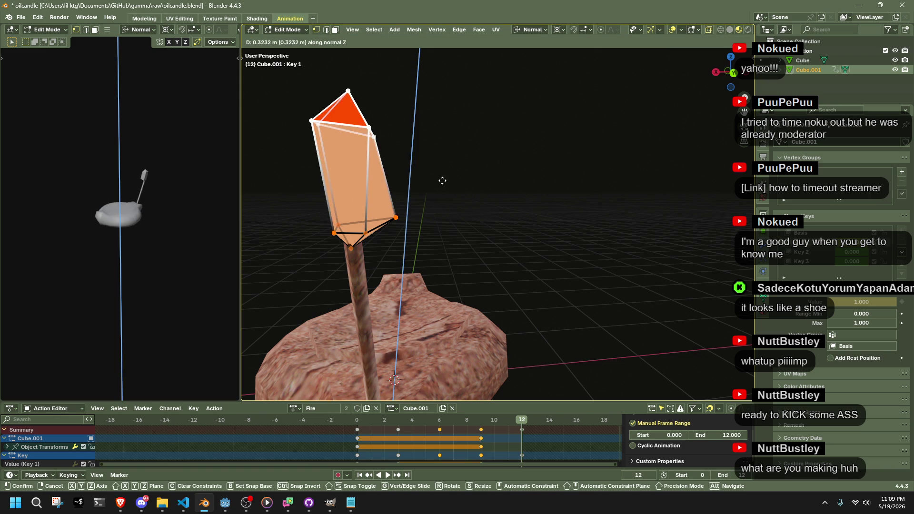
{"action": "left_click", "coordinate": [448, 198]}
{"action": "left_click", "coordinate": [799, 251]}
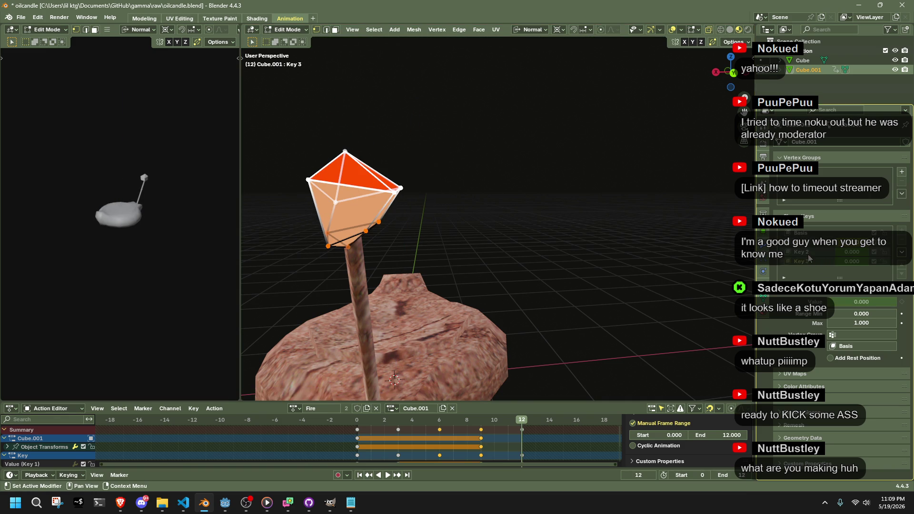
{"action": "key", "text": "e"}
{"action": "left_click", "coordinate": [519, 175]}
{"action": "left_click", "coordinate": [800, 261]}
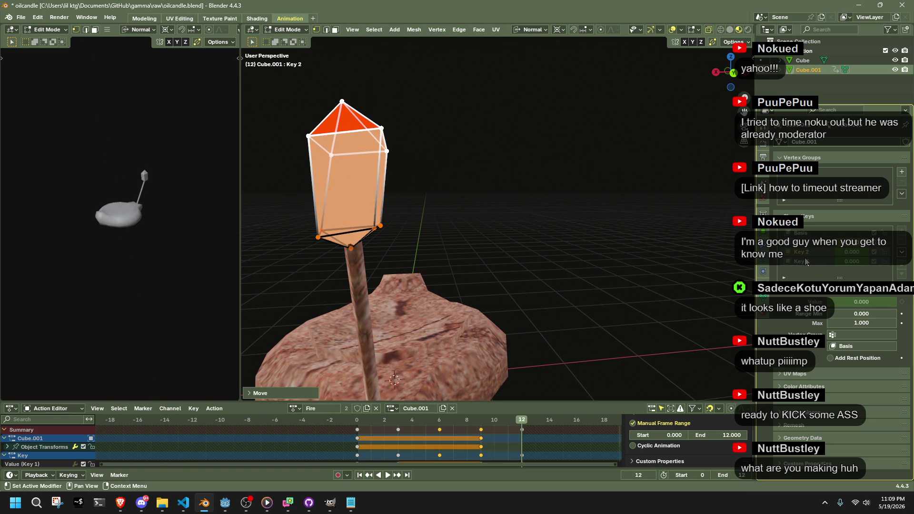
{"action": "key", "text": "e"}
{"action": "left_click", "coordinate": [580, 188]}
Jump to the first frame and play the Fire animation with the taller flame.
{"action": "key", "text": "shift+Left"}
{"action": "key", "text": "space"}
{"action": "key", "text": "Tab"}
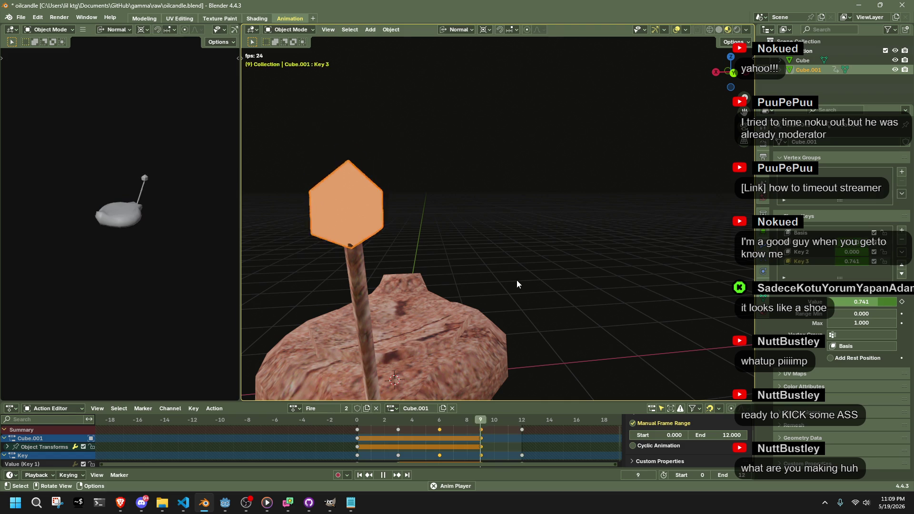
{"action": "middle_click_drag", "start_coordinate": [545, 261], "coordinate": [536, 262]}
{"action": "scroll", "coordinate": [536, 258], "scroll_direction": "up", "scroll_amount": 4}
{"action": "middle_click_drag", "start_coordinate": [615, 250], "coordinate": [652, 250]}
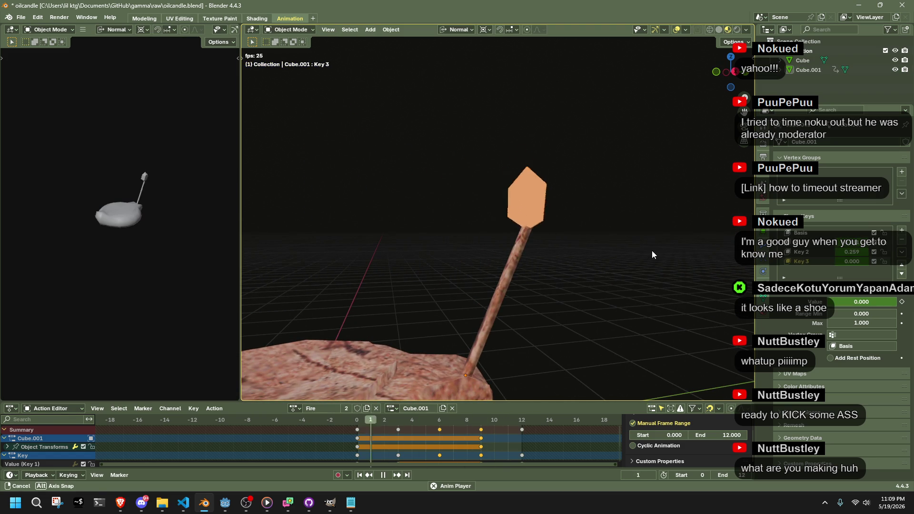
Apply Shade Smooth to the flame object.
{"action": "left_click", "coordinate": [527, 200]}
{"action": "right_click", "coordinate": [639, 225]}
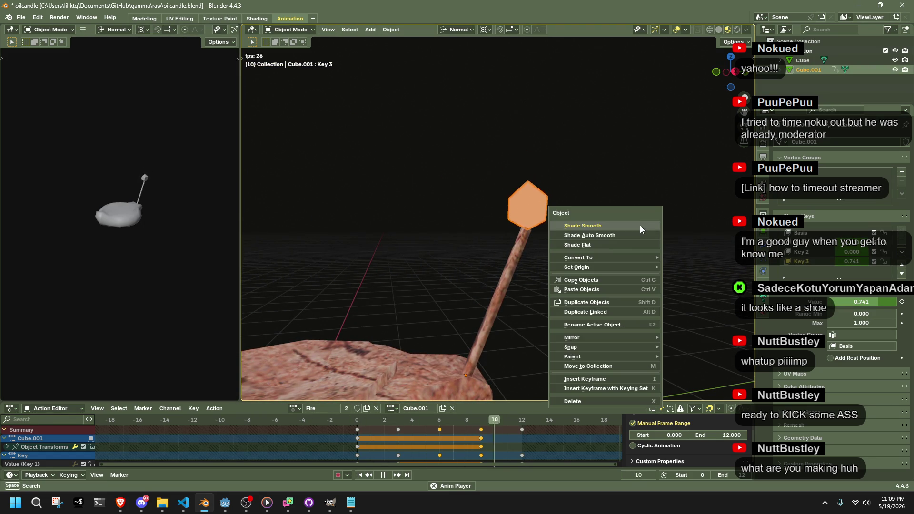
{"action": "left_click", "coordinate": [626, 228]}
Average the flame's normals by face area, then reselect and frame the flame.
{"action": "key", "text": "Tab"}
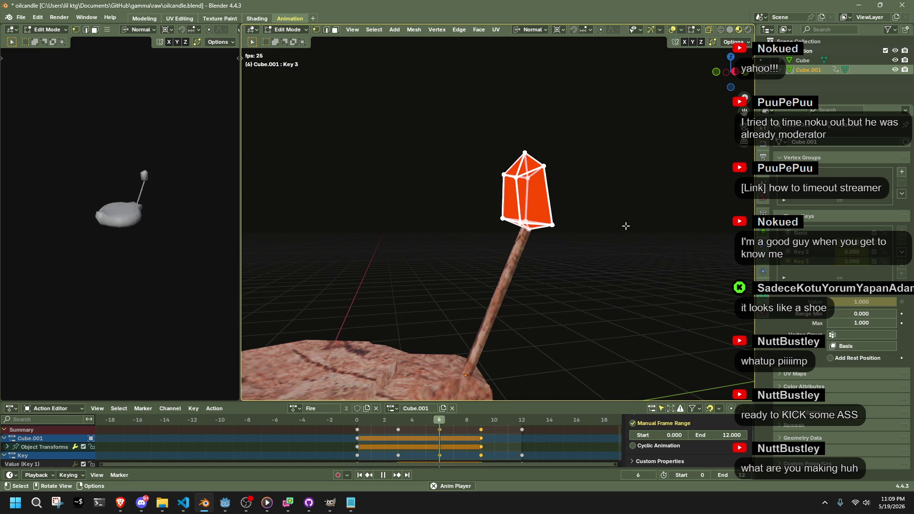
{"action": "key", "text": "alt+n"}
{"action": "mouse_move", "coordinate": [625, 227]}
{"action": "left_click", "coordinate": [672, 236]}
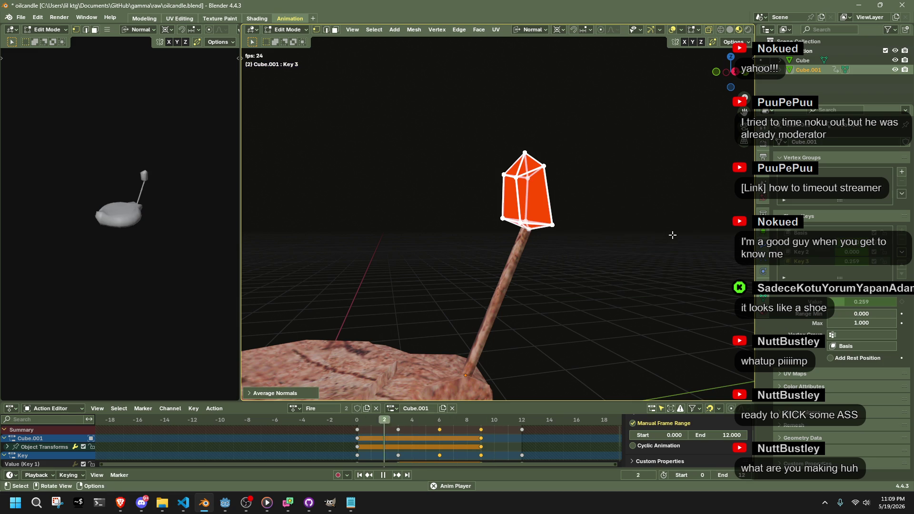
{"action": "key", "text": "Tab"}
{"action": "left_click", "coordinate": [672, 235]}
{"action": "mouse_move", "coordinate": [672, 247]}
{"action": "middle_mouse_down"}
{"action": "mouse_move", "coordinate": [589, 258]}
{"action": "mouse_move", "coordinate": [503, 291]}
{"action": "mouse_move", "coordinate": [421, 293]}
{"action": "mouse_move", "coordinate": [424, 272]}
{"action": "mouse_move", "coordinate": [493, 246]}
{"action": "mouse_move", "coordinate": [538, 251]}
{"action": "middle_mouse_up"}
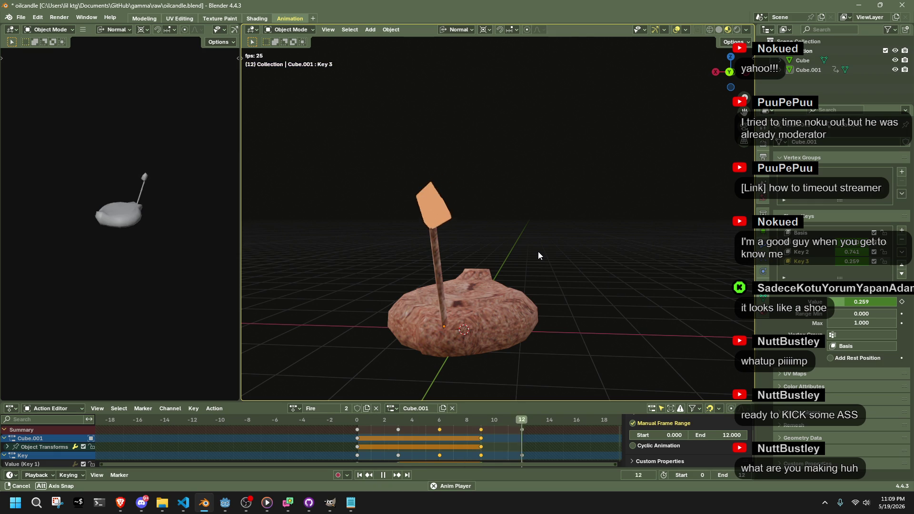
{"action": "left_click", "coordinate": [433, 200]}
{"action": "key", "text": "KP_Decimal"}
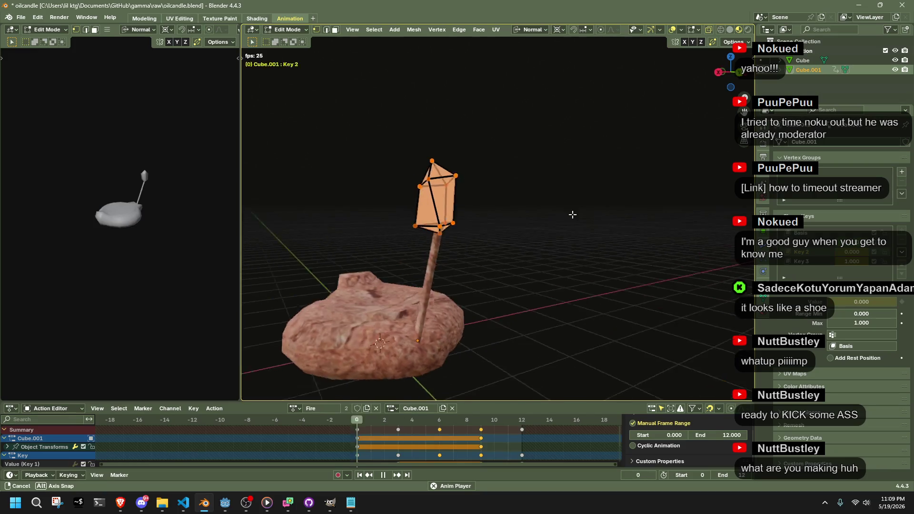
Reshape the Key 2 flame tip by moving its top vertices up and to the right.
{"action": "key", "text": "Tab"}
{"action": "left_click_drag", "start_coordinate": [489, 162], "coordinate": [502, 174]}
{"action": "scroll", "coordinate": [502, 175], "scroll_direction": "down", "scroll_amount": 3}
{"action": "mouse_move", "coordinate": [502, 174]}
{"action": "middle_mouse_down"}
{"action": "mouse_move", "coordinate": [446, 192]}
{"action": "mouse_move", "coordinate": [495, 184]}
{"action": "middle_mouse_up"}
{"action": "scroll", "coordinate": [476, 188], "scroll_direction": "up", "scroll_amount": 3}
{"action": "key", "text": "g"}
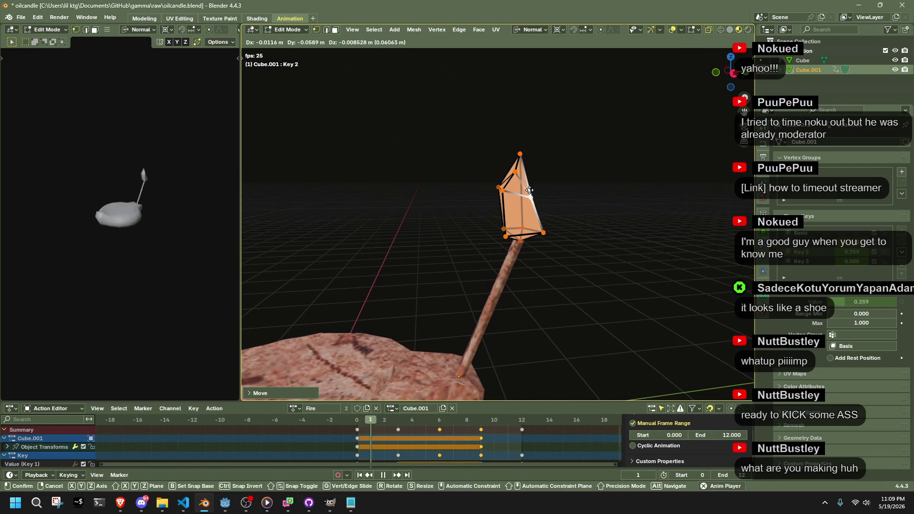
{"action": "left_click", "coordinate": [497, 185]}
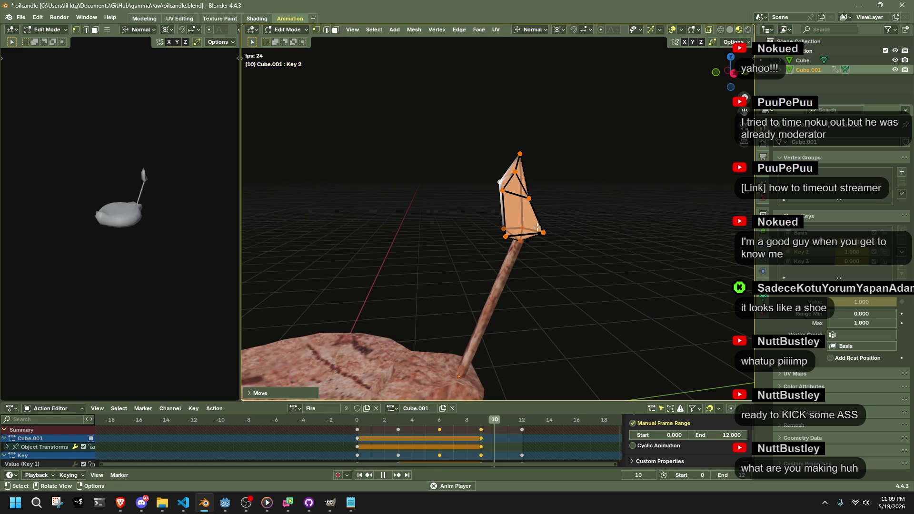
{"action": "mouse_move", "coordinate": [497, 185]}
{"action": "middle_mouse_down"}
{"action": "mouse_move", "coordinate": [576, 265]}
{"action": "mouse_move", "coordinate": [565, 247]}
{"action": "mouse_move", "coordinate": [623, 238]}
{"action": "middle_mouse_up"}
{"action": "key", "text": "g"}
{"action": "left_click", "coordinate": [657, 246]}
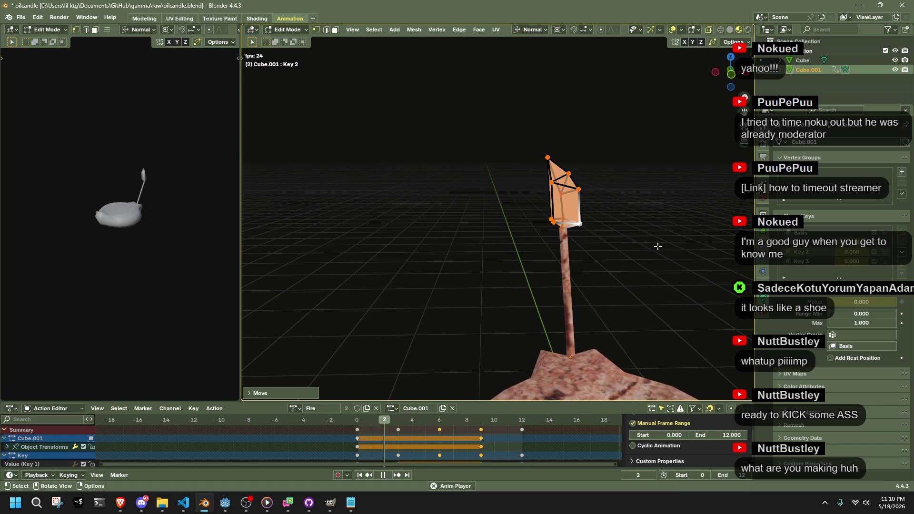
Return to object mode, view the candle from the front, and save oilcandle.blend.
{"action": "key", "text": "Tab"}
{"action": "mouse_move", "coordinate": [666, 248]}
{"action": "middle_mouse_down"}
{"action": "mouse_move", "coordinate": [518, 259]}
{"action": "mouse_move", "coordinate": [464, 236]}
{"action": "mouse_move", "coordinate": [560, 241]}
{"action": "middle_mouse_up"}
{"action": "key", "text": "ctrl+s"}
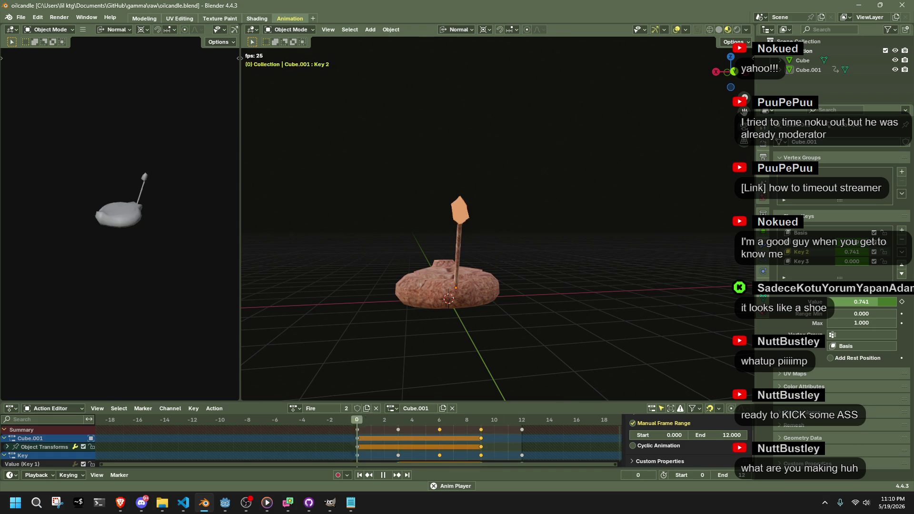
{"action": "key", "text": "alt+Tab"}
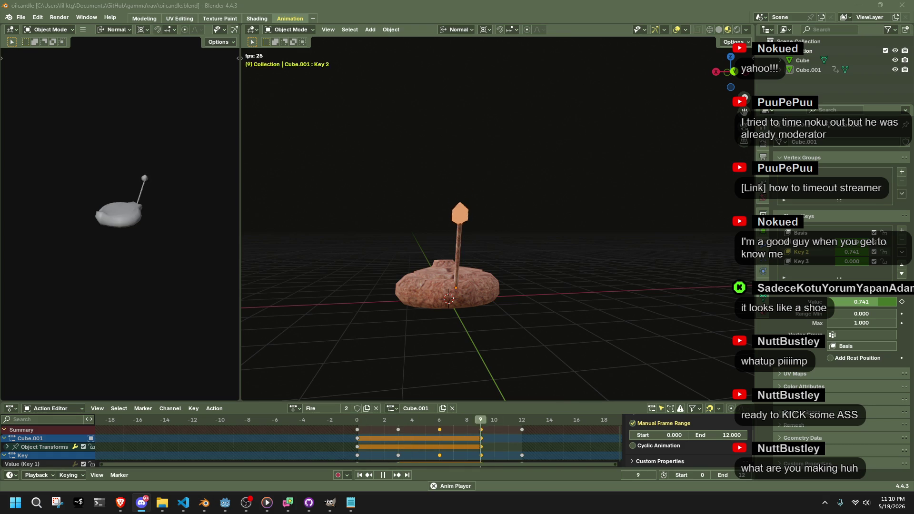
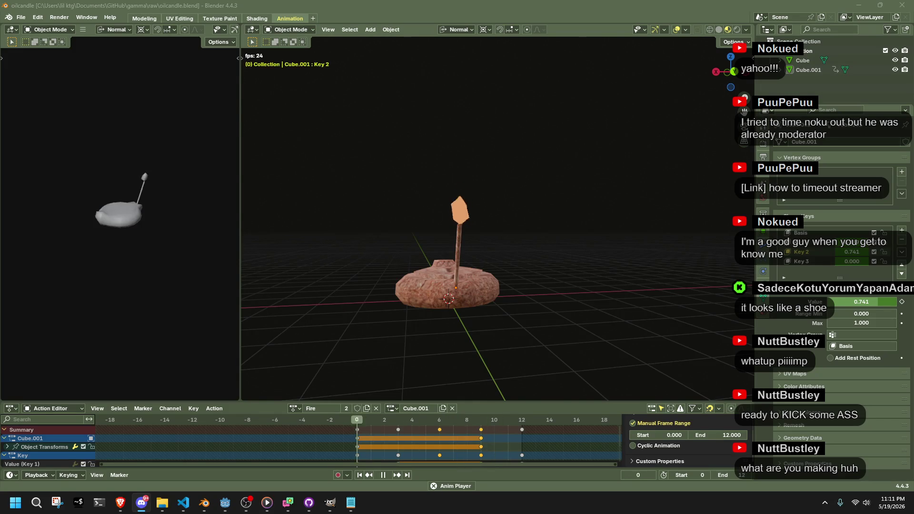
Save oilcandle.blend and stop the Fire animation playback.
{"action": "mouse_move", "coordinate": [604, 256]}
{"action": "middle_mouse_down"}
{"action": "mouse_move", "coordinate": [621, 257]}
{"action": "mouse_move", "coordinate": [482, 243]}
{"action": "mouse_move", "coordinate": [530, 255]}
{"action": "middle_mouse_up"}
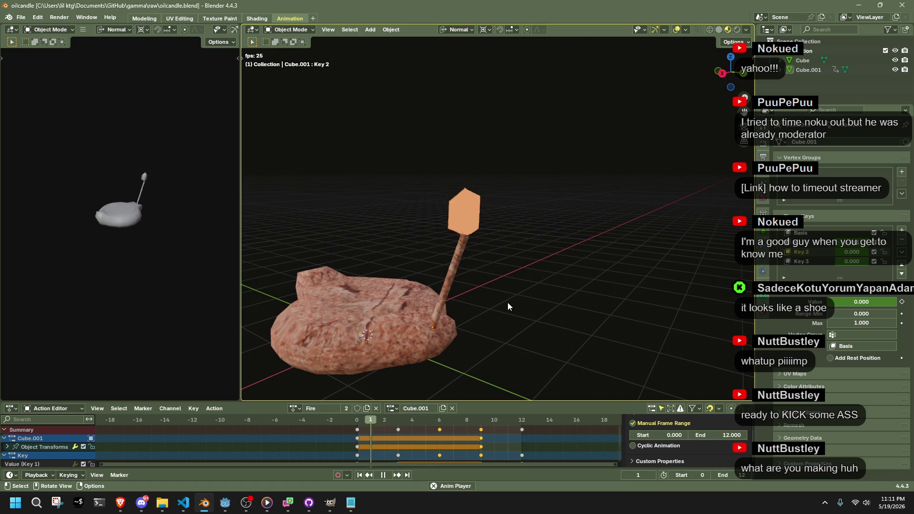
{"action": "key", "text": "ctrl+s"}
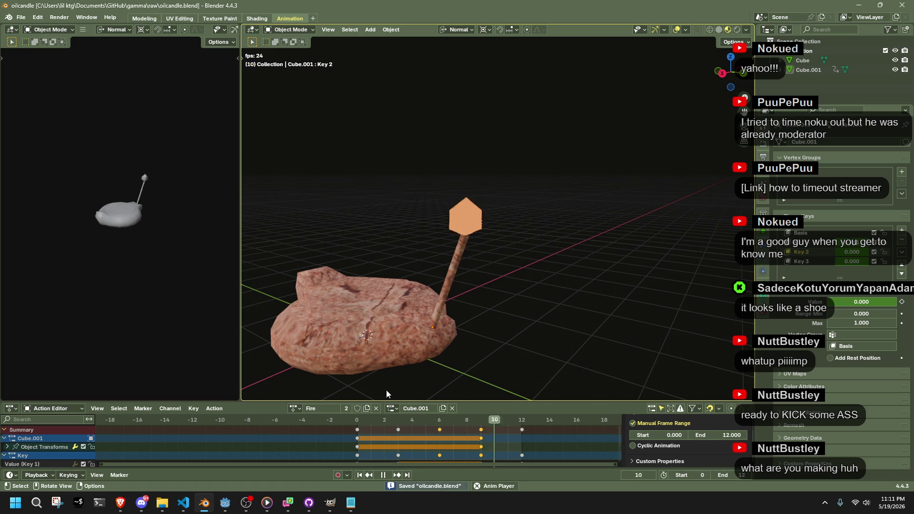
{"action": "key", "text": "space"}
Give the Fire action a fake user and switch the candle to the Out action.
{"action": "left_click", "coordinate": [358, 406]}
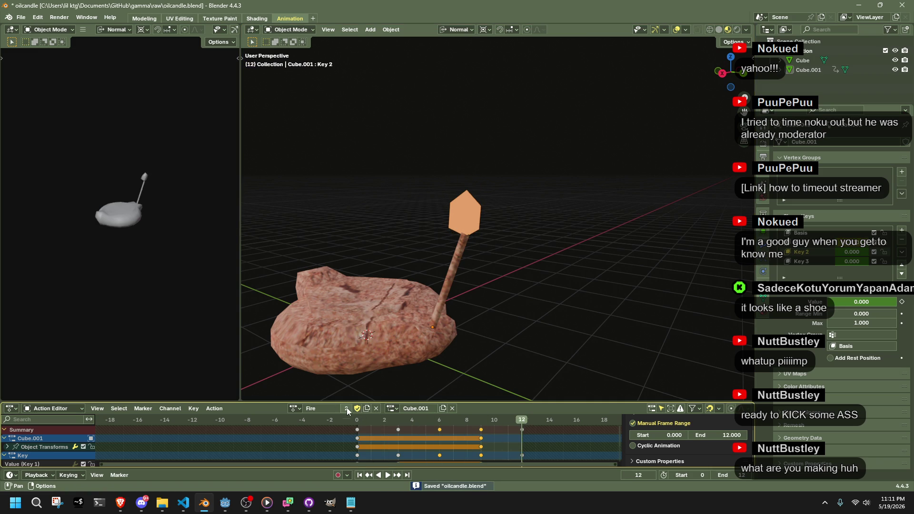
{"action": "left_click", "coordinate": [295, 408]}
{"action": "left_click", "coordinate": [314, 306]}
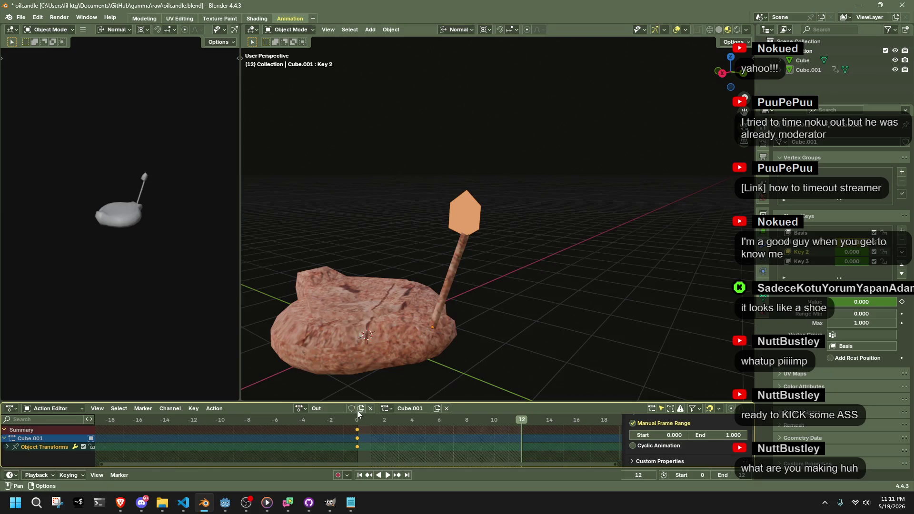
Play and scrub through the Out animation from frame 0.
{"action": "key", "text": "space"}
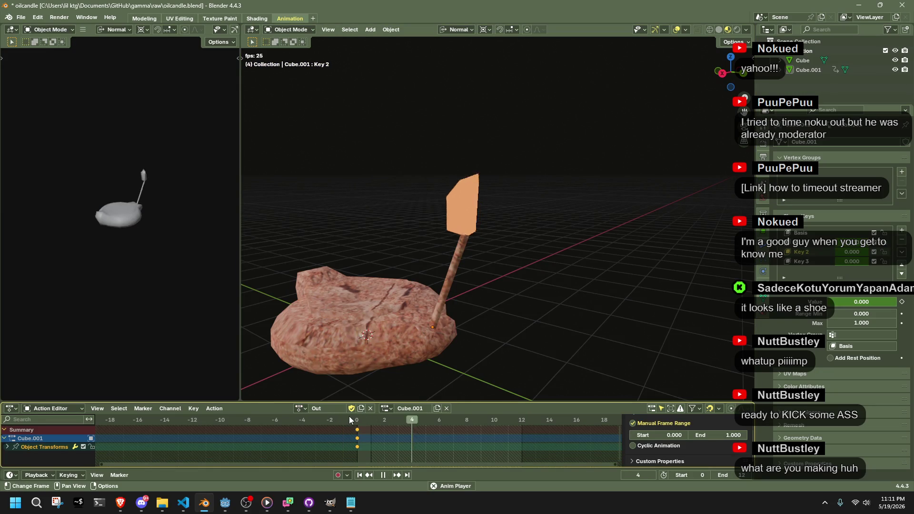
{"action": "left_click", "coordinate": [358, 421]}
{"action": "mouse_move", "coordinate": [358, 422]}
{"action": "left_mouse_down"}
{"action": "mouse_move", "coordinate": [418, 424]}
{"action": "mouse_move", "coordinate": [358, 427]}
{"action": "left_mouse_up"}
{"action": "key", "text": "space"}
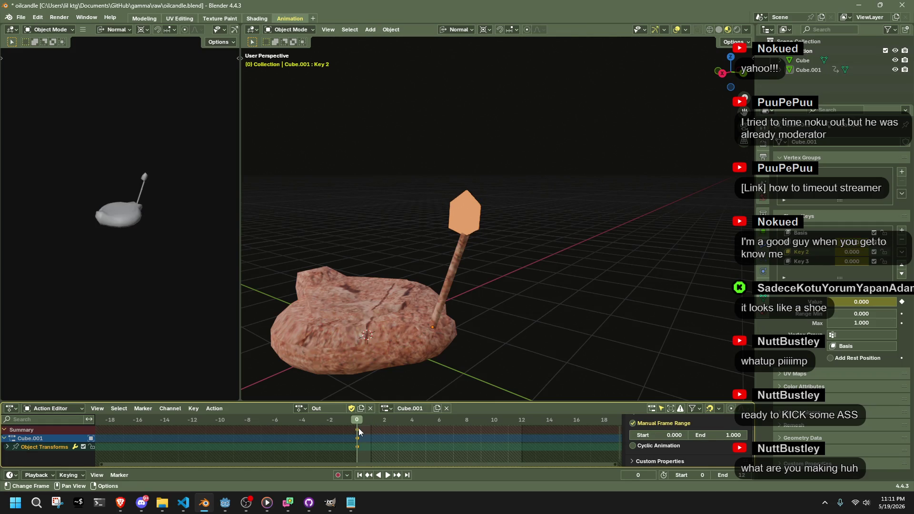
In right view, scale the flame to 0.2286 and keyframe it at frame 0.
{"action": "left_click", "coordinate": [463, 221]}
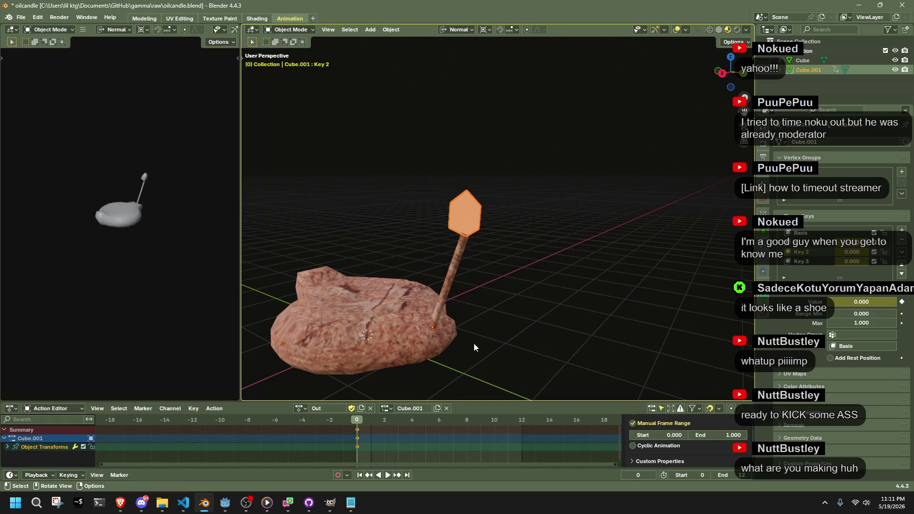
{"action": "left_click", "coordinate": [722, 73]}
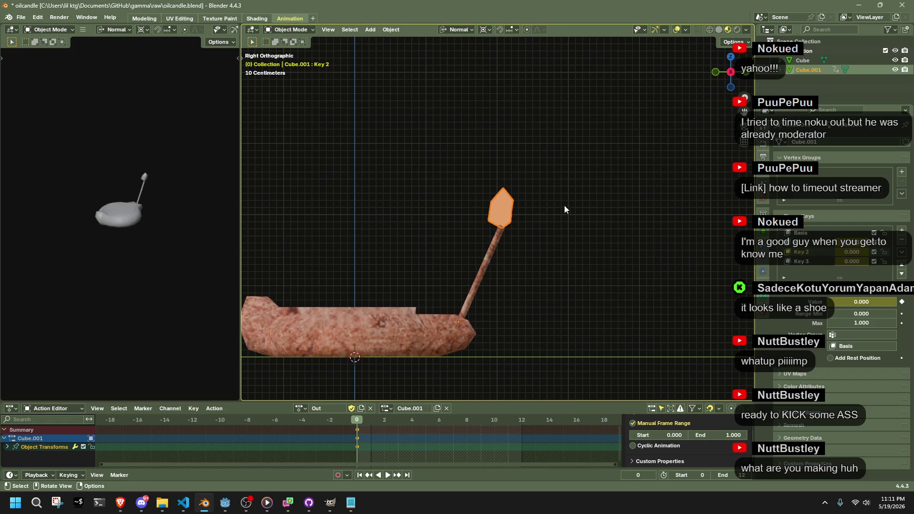
{"action": "key", "text": "s"}
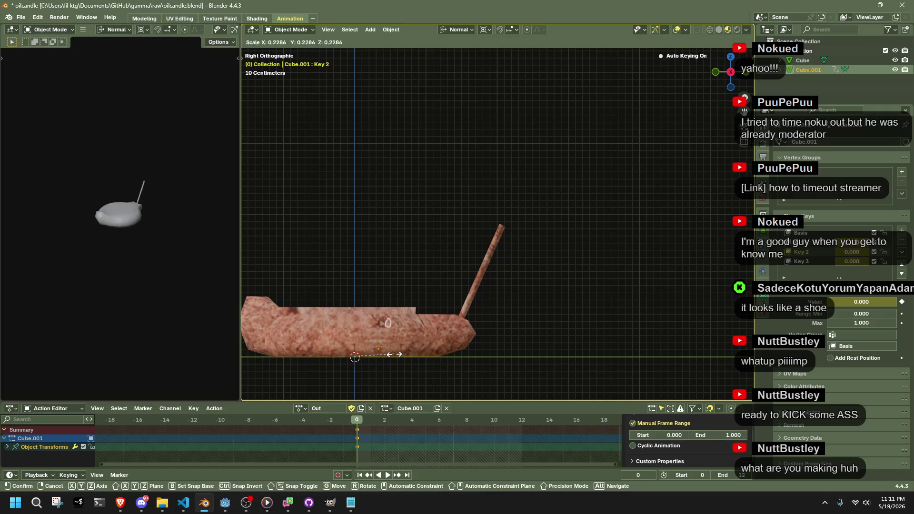
{"action": "left_click", "coordinate": [394, 354]}
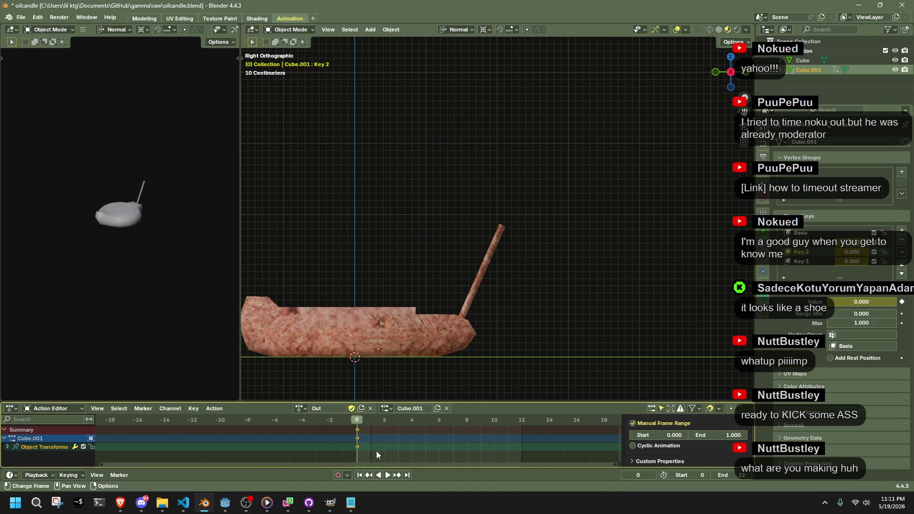
{"action": "key", "text": "i"}
{"action": "left_click", "coordinate": [370, 438]}
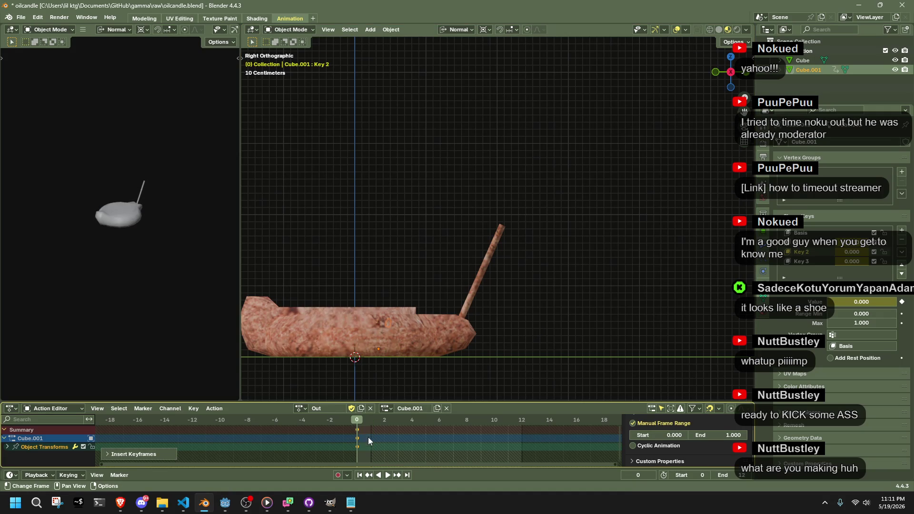
Compare the Out and Fire actions, ending with the candle back on Fire.
{"action": "left_click", "coordinate": [401, 382]}
{"action": "key", "text": "ctrl+z"}
{"action": "key", "text": "ctrl+z"}
{"action": "key", "text": "ctrl+z"}
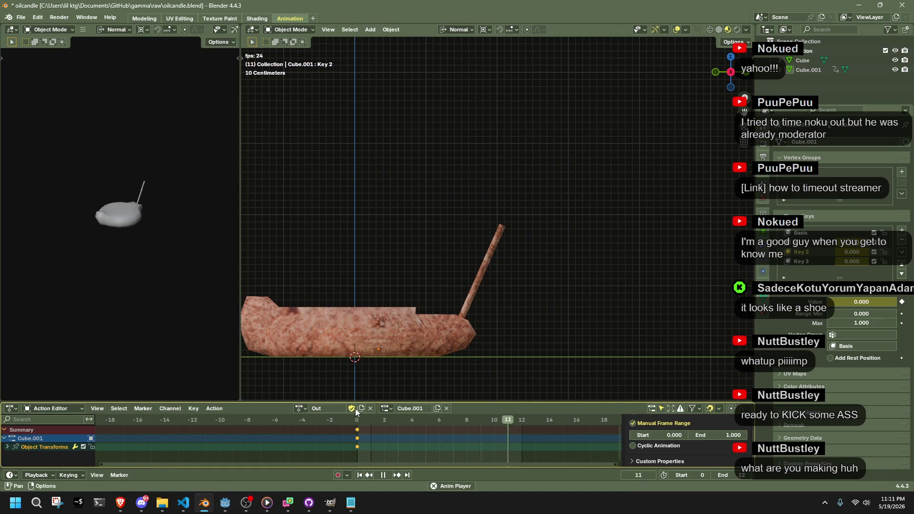
{"action": "left_click", "coordinate": [297, 409]}
{"action": "key", "text": "Escape"}
{"action": "key", "text": "space"}
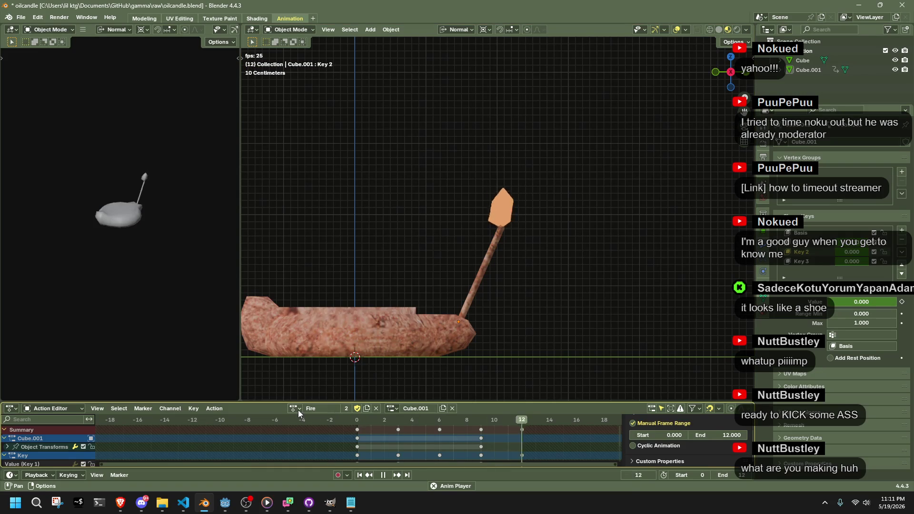
{"action": "left_click", "coordinate": [298, 410]}
{"action": "left_click", "coordinate": [309, 305]}
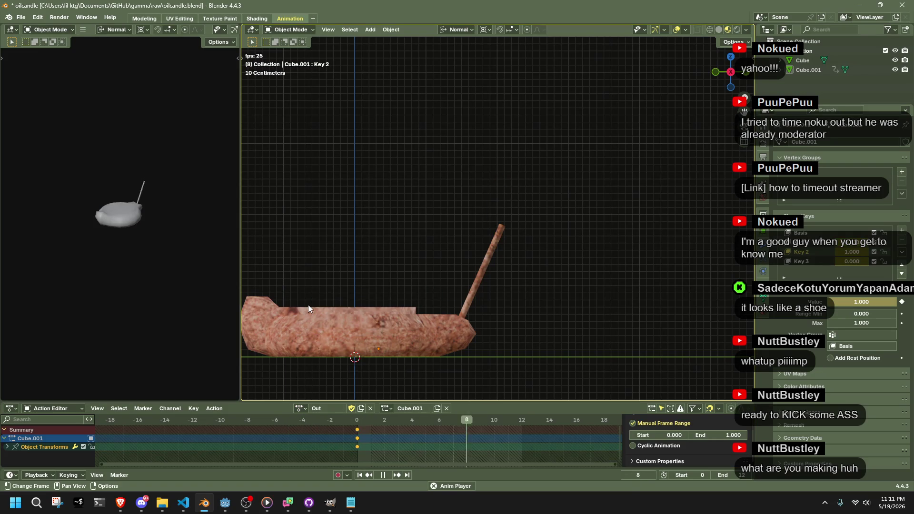
{"action": "left_click", "coordinate": [297, 408]}
{"action": "left_click", "coordinate": [304, 296]}
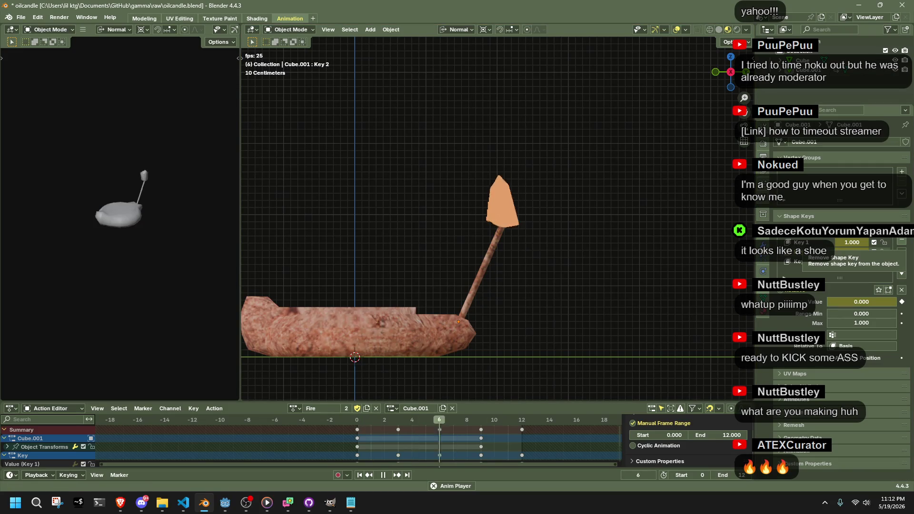
Watch the looping Fire flicker from several angles, save oilcandle.blend, and stop playback at frame 6.
{"action": "key", "text": "alt+Tab"}
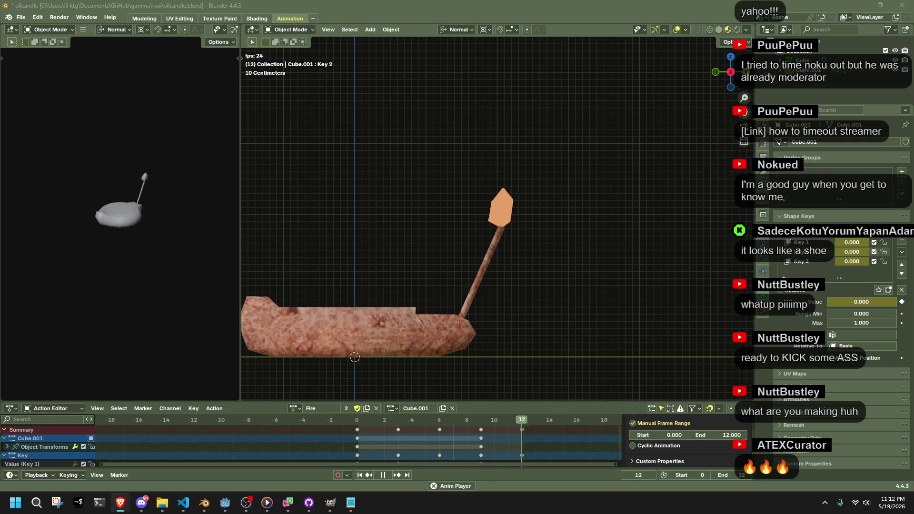
{"action": "mouse_move", "coordinate": [604, 330]}
{"action": "middle_mouse_down"}
{"action": "mouse_move", "coordinate": [544, 288]}
{"action": "mouse_move", "coordinate": [466, 313]}
{"action": "mouse_move", "coordinate": [384, 285]}
{"action": "mouse_move", "coordinate": [373, 272]}
{"action": "mouse_move", "coordinate": [616, 294]}
{"action": "mouse_move", "coordinate": [647, 330]}
{"action": "mouse_move", "coordinate": [524, 294]}
{"action": "mouse_move", "coordinate": [579, 316]}
{"action": "mouse_move", "coordinate": [447, 236]}
{"action": "middle_mouse_up"}
{"action": "scroll", "coordinate": [652, 310], "scroll_direction": "down", "scroll_amount": 3}
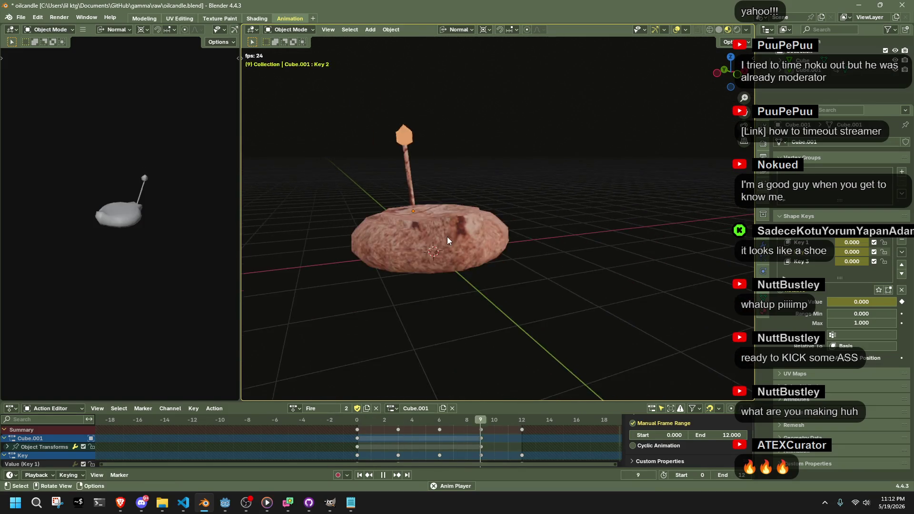
{"action": "scroll", "coordinate": [450, 237], "scroll_direction": "up", "scroll_amount": 5}
{"action": "mouse_move", "coordinate": [624, 128]}
{"action": "middle_mouse_down"}
{"action": "mouse_move", "coordinate": [482, 195]}
{"action": "mouse_move", "coordinate": [597, 227]}
{"action": "mouse_move", "coordinate": [522, 249]}
{"action": "middle_mouse_up"}
{"action": "scroll", "coordinate": [597, 227], "scroll_direction": "down", "scroll_amount": 5}
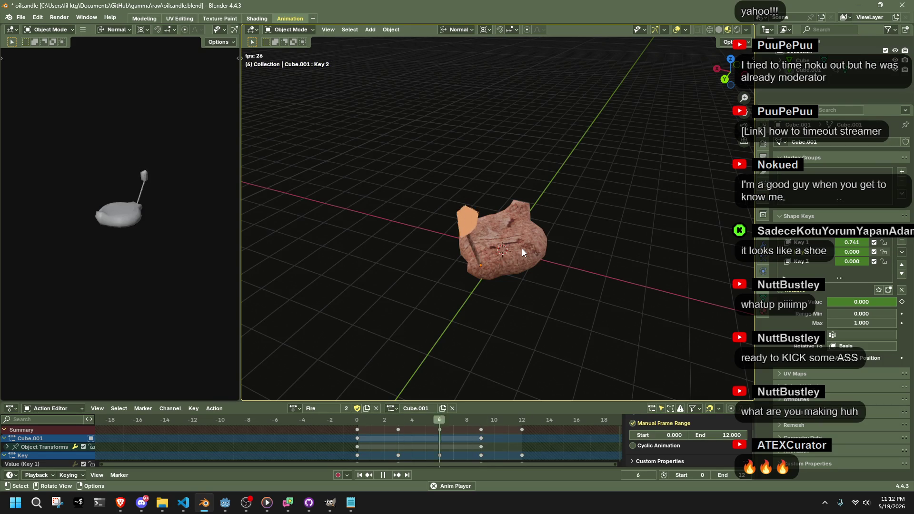
{"action": "key", "text": "ctrl+s"}
{"action": "mouse_move", "coordinate": [549, 287]}
{"action": "middle_mouse_down"}
{"action": "mouse_move", "coordinate": [495, 291]}
{"action": "mouse_move", "coordinate": [393, 253]}
{"action": "mouse_move", "coordinate": [506, 272]}
{"action": "middle_mouse_up"}
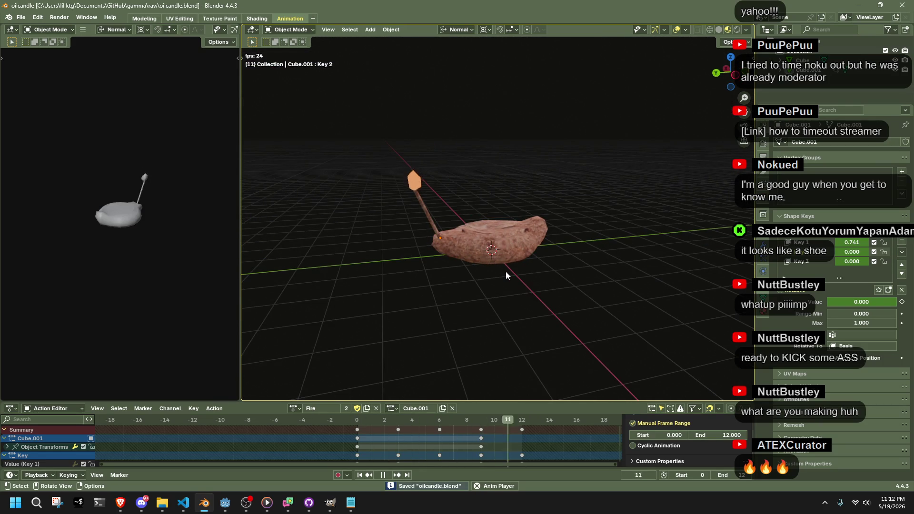
{"action": "key", "text": "space"}
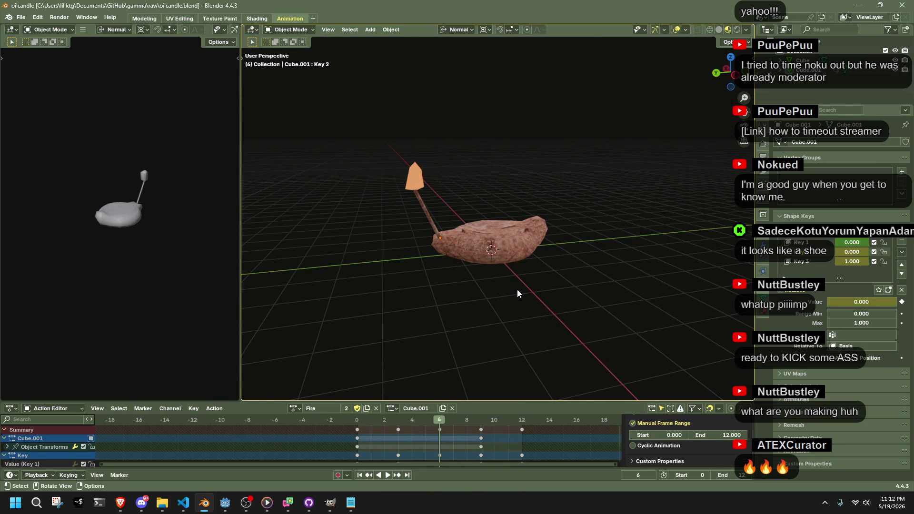
{"action": "left_click", "coordinate": [24, 18]}
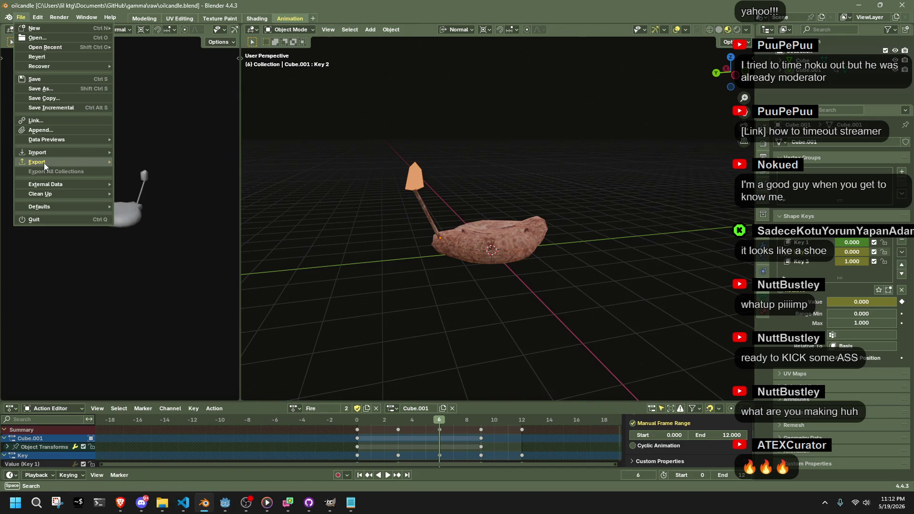
Export oilcandle.gltf as glTF Separate with textures into the raw Models folder.
{"action": "mouse_move", "coordinate": [43, 163]}
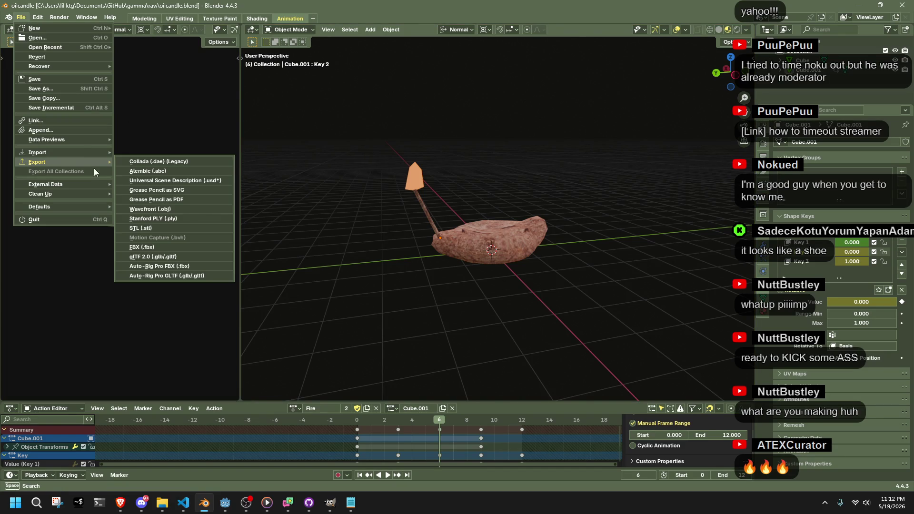
{"action": "left_click", "coordinate": [170, 258]}
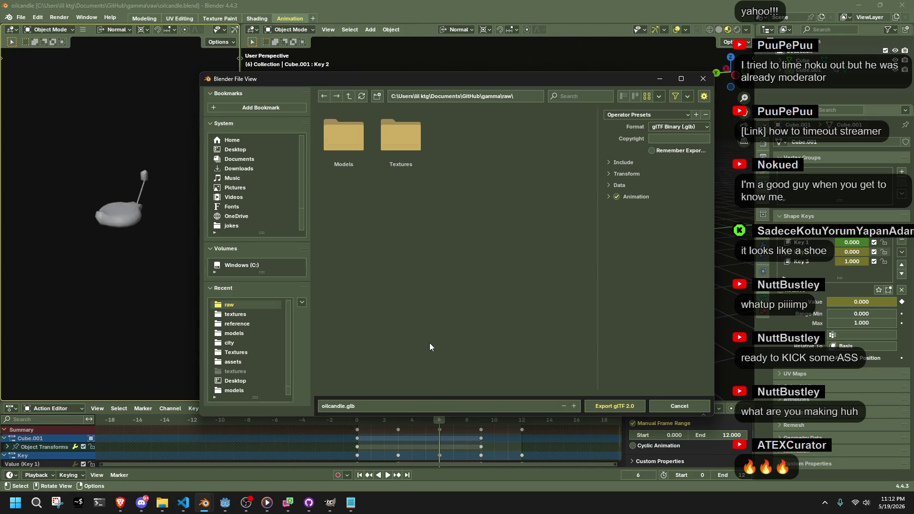
{"action": "double_click", "coordinate": [336, 138]}
{"action": "left_click", "coordinate": [663, 125]}
{"action": "left_click", "coordinate": [676, 148]}
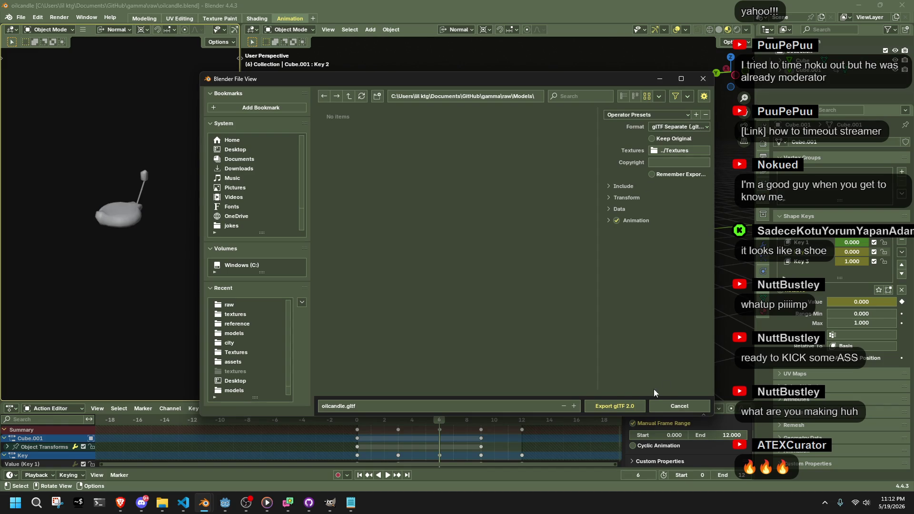
{"action": "left_click", "coordinate": [633, 403]}
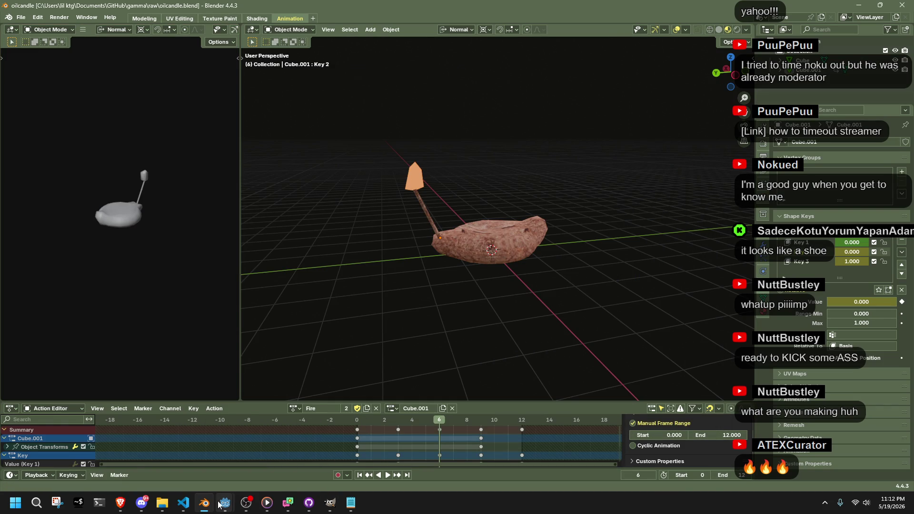
{"action": "mouse_move", "coordinate": [220, 503]}
{"action": "left_click", "coordinate": [197, 456]}
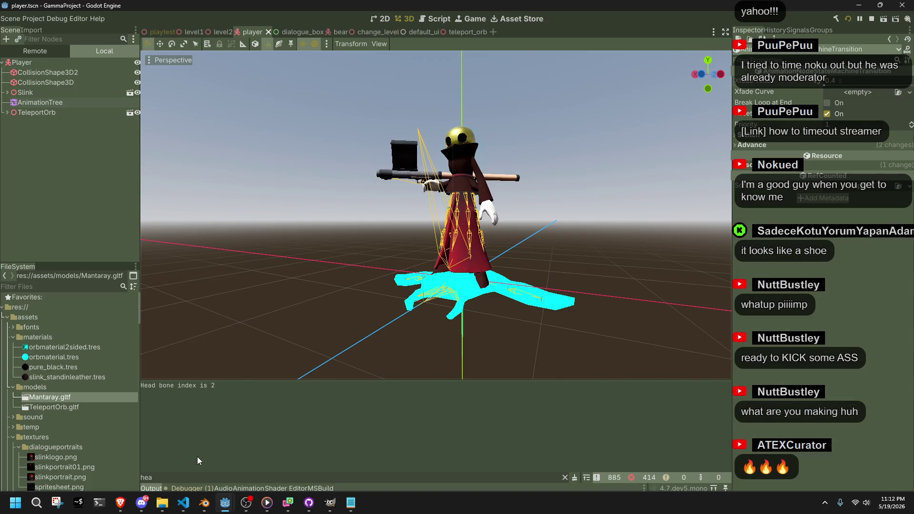
Look through the Godot models folder, then bring Blender's oilcandle.blend back in front.
{"action": "left_click", "coordinate": [95, 365]}
{"action": "left_click", "coordinate": [13, 337]}
{"action": "left_click", "coordinate": [38, 357]}
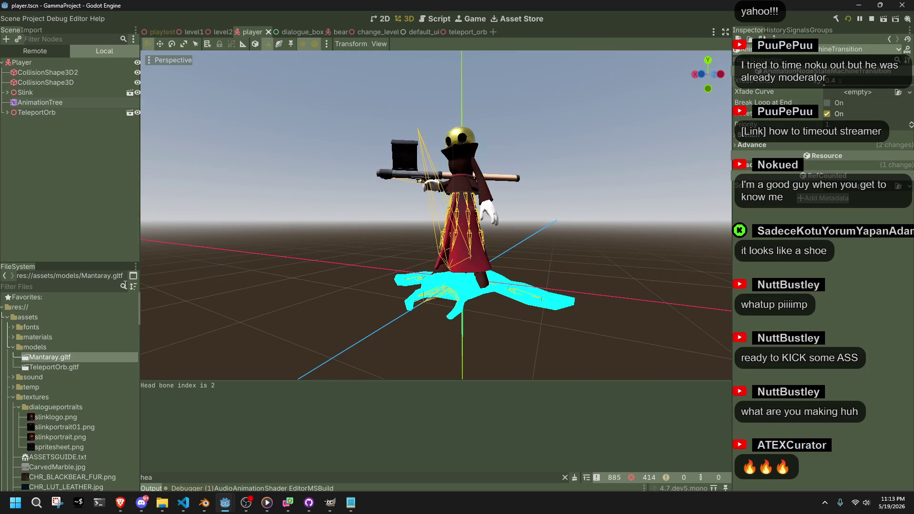
{"action": "right_click", "coordinate": [47, 349]}
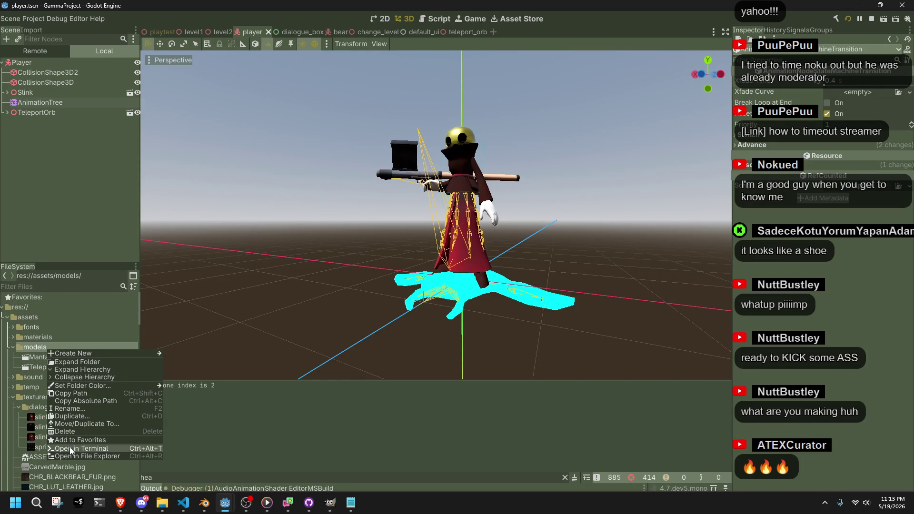
{"action": "left_click", "coordinate": [262, 409]}
{"action": "left_click", "coordinate": [205, 504]}
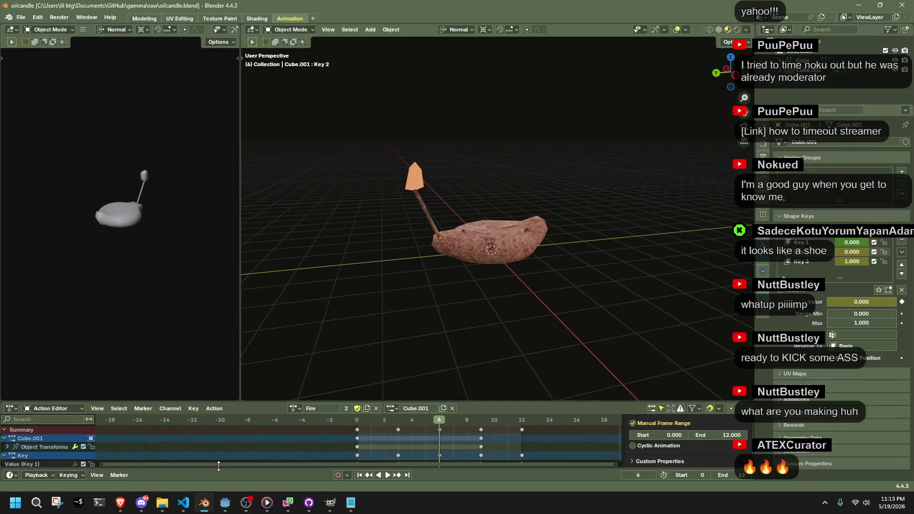
{"action": "left_click", "coordinate": [21, 17]}
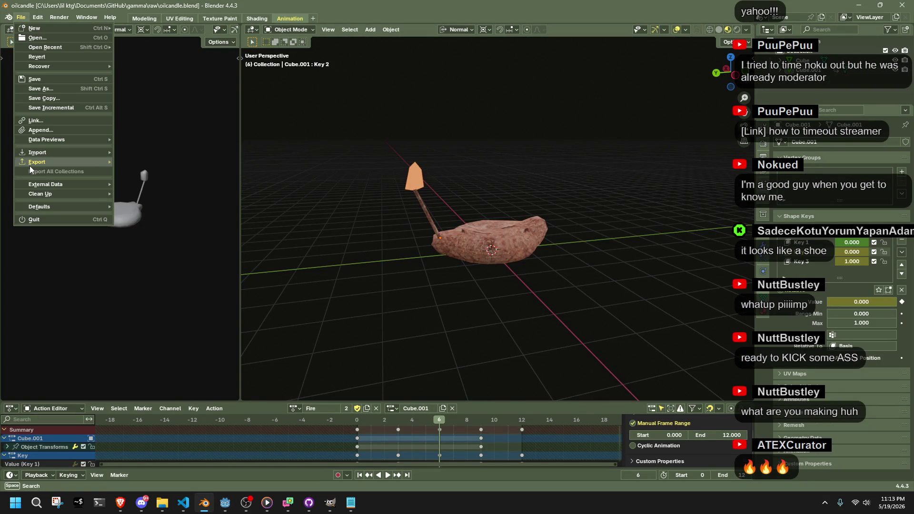
Export oilcandle.gltf into gammaproject\assets\models, then return to Godot for reimport.
{"action": "mouse_move", "coordinate": [33, 162]}
{"action": "left_click", "coordinate": [158, 253]}
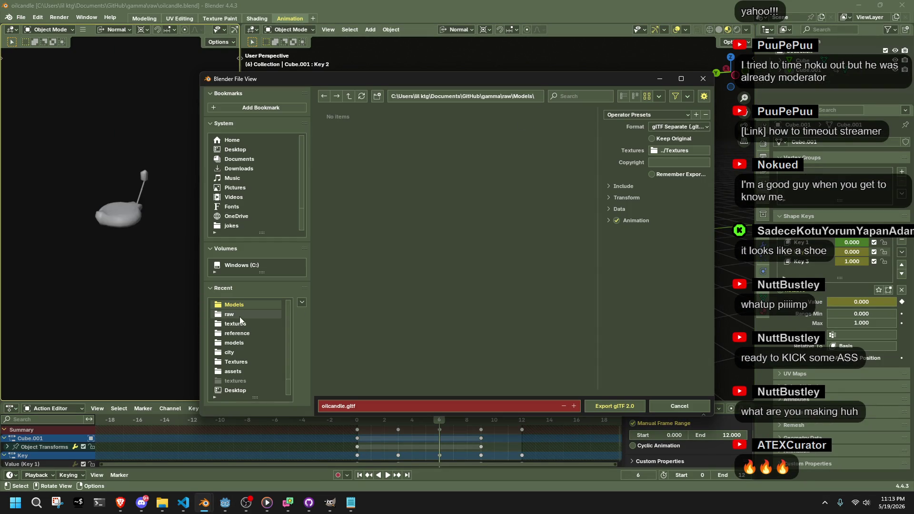
{"action": "left_click", "coordinate": [242, 341]}
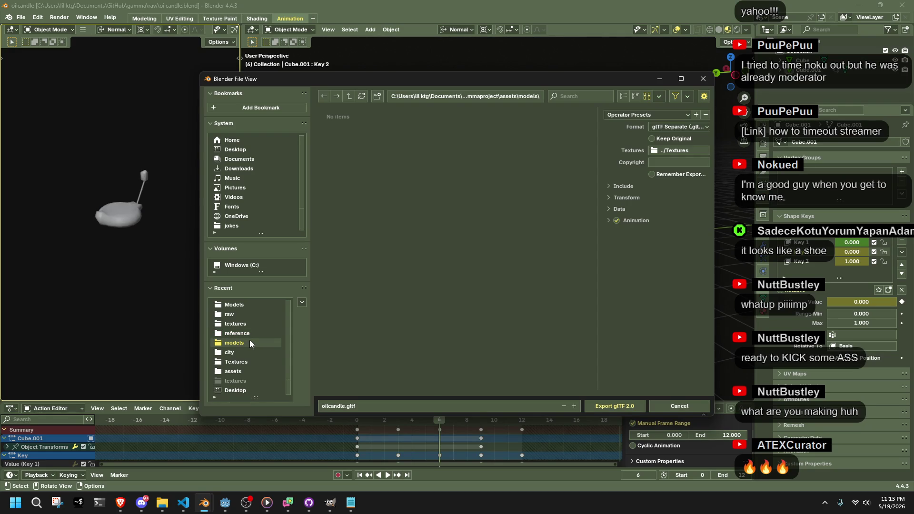
{"action": "left_click", "coordinate": [522, 96]}
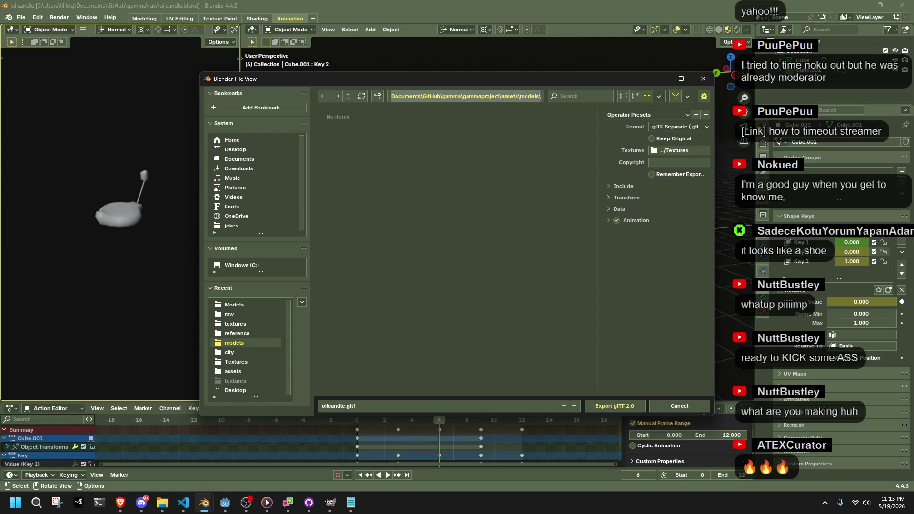
{"action": "key", "text": "ctrl+BackSpace"}
{"action": "key", "text": "Return"}
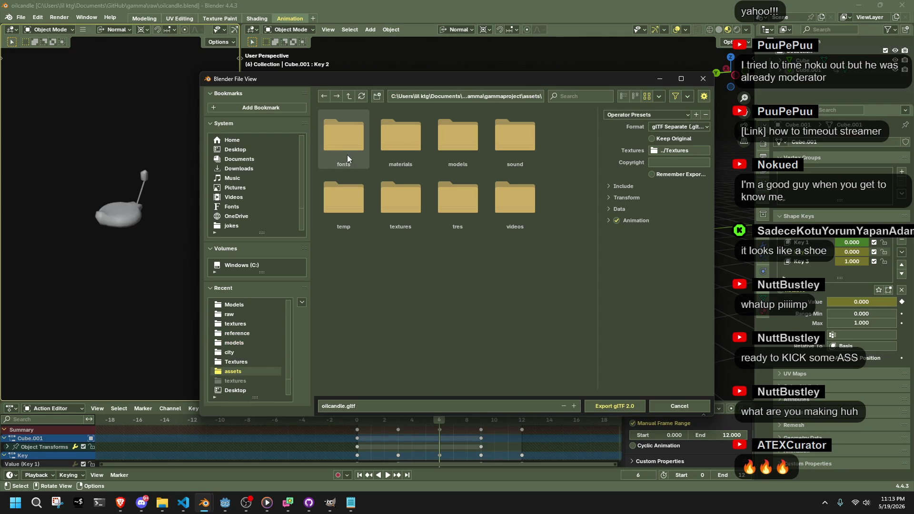
{"action": "double_click", "coordinate": [459, 144]}
{"action": "left_click", "coordinate": [670, 151]}
{"action": "left_click", "coordinate": [669, 151]}
{"action": "type", "text": "t"}
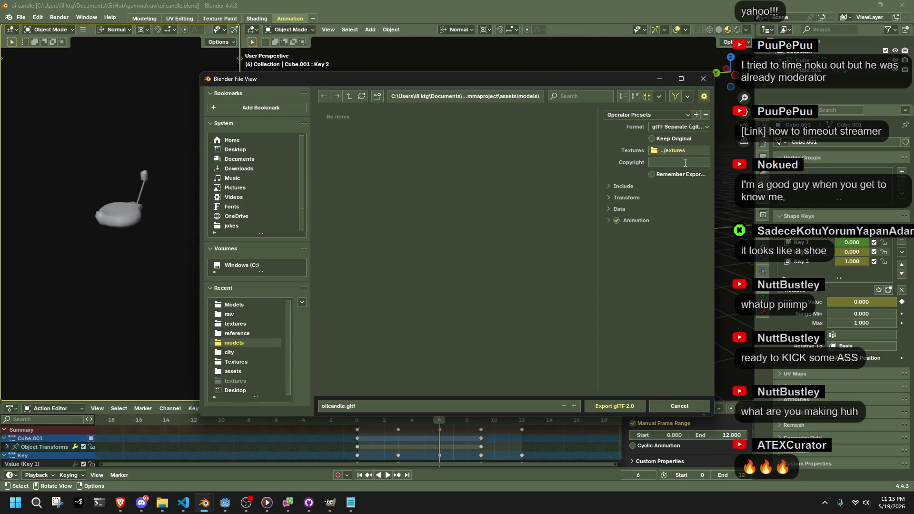
{"action": "left_click", "coordinate": [624, 407]}
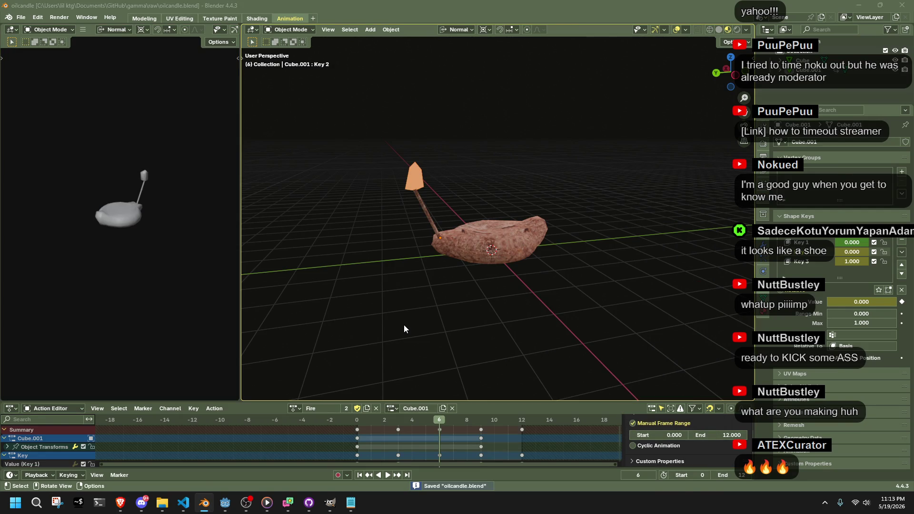
{"action": "key", "text": "alt+Tab"}
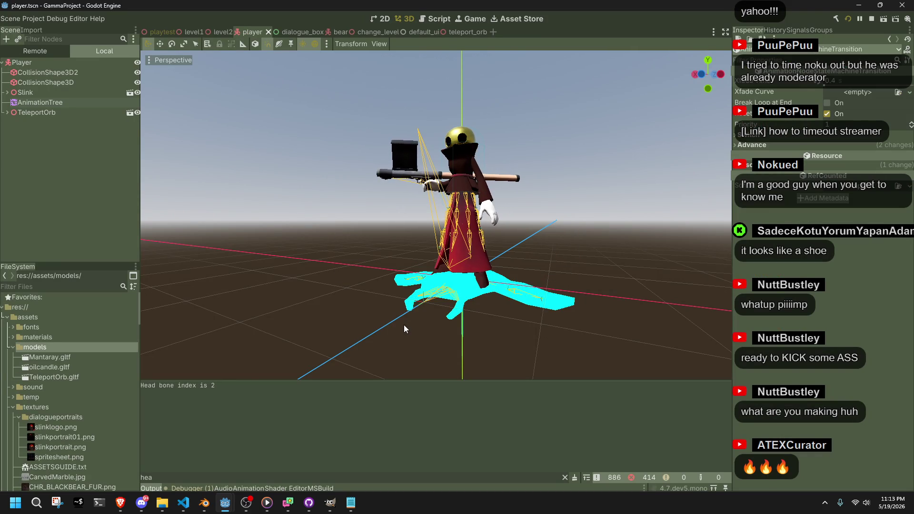
{"action": "key", "text": "alt+Tab"}
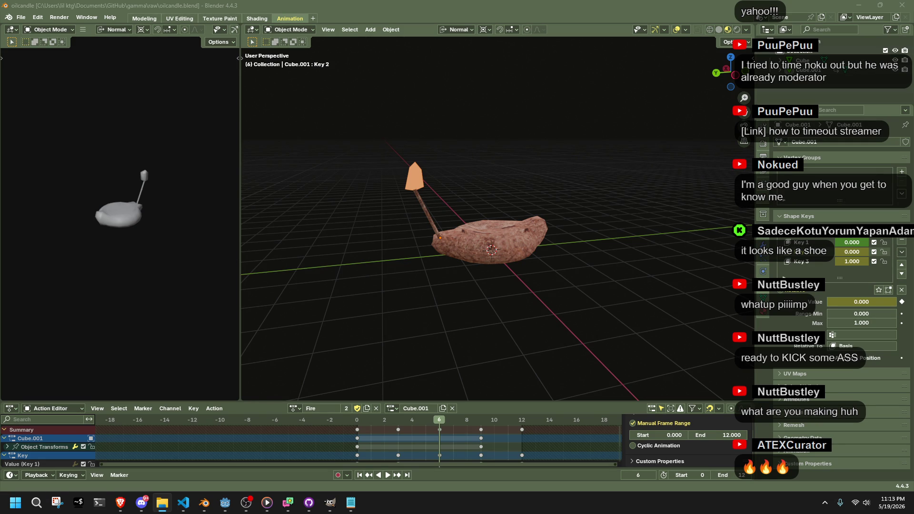
{"action": "left_click", "coordinate": [225, 503]}
{"action": "left_click", "coordinate": [204, 502]}
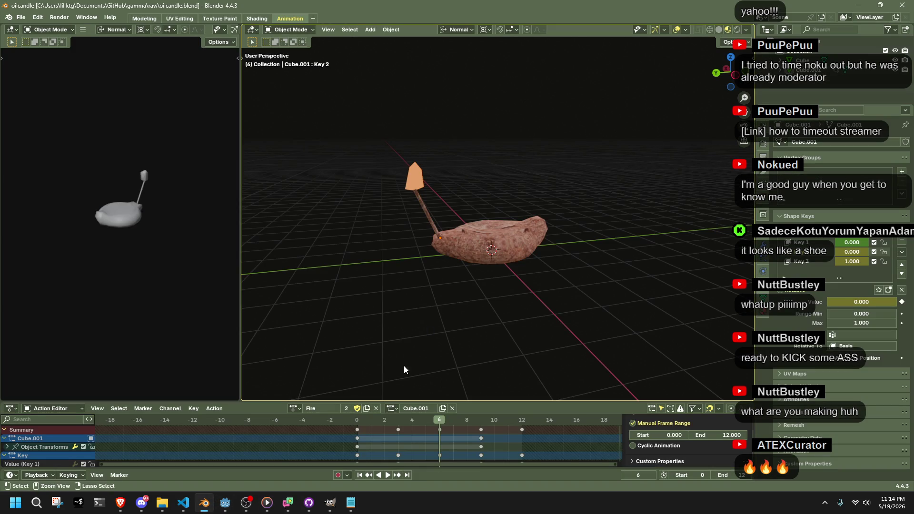
{"action": "left_click", "coordinate": [228, 503]}
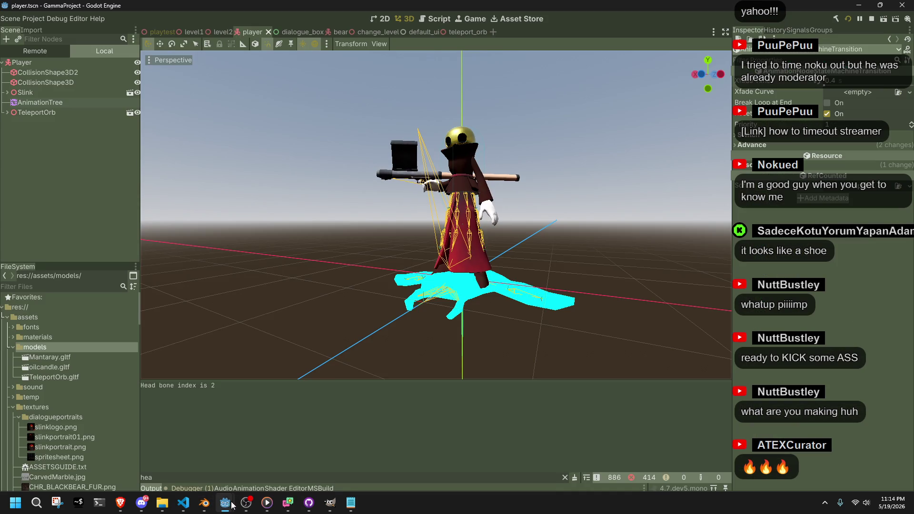
Close the running game, then try placing the candle model in the scene and undo it.
{"action": "mouse_move", "coordinate": [232, 505]}
{"action": "left_click", "coordinate": [314, 421]}
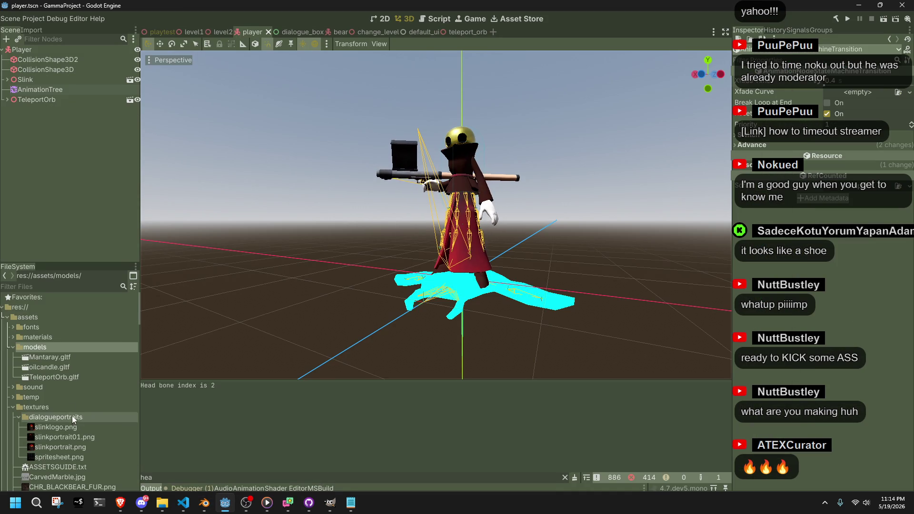
{"action": "left_click_drag", "start_coordinate": [53, 368], "coordinate": [324, 284]}
{"action": "scroll", "coordinate": [324, 284], "scroll_direction": "down", "scroll_amount": 6}
{"action": "mouse_move", "coordinate": [395, 307]}
{"action": "middle_mouse_down"}
{"action": "mouse_move", "coordinate": [472, 325]}
{"action": "mouse_move", "coordinate": [381, 289]}
{"action": "middle_mouse_up"}
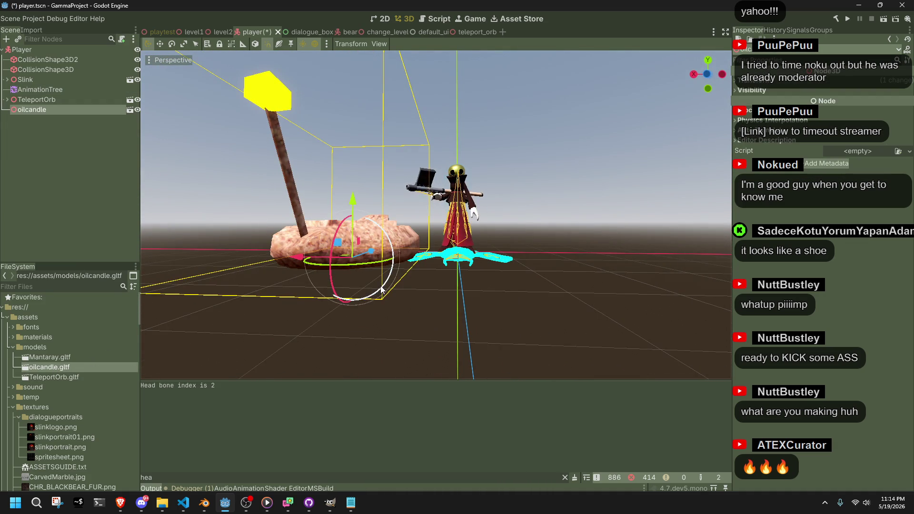
{"action": "key", "text": "ctrl+z"}
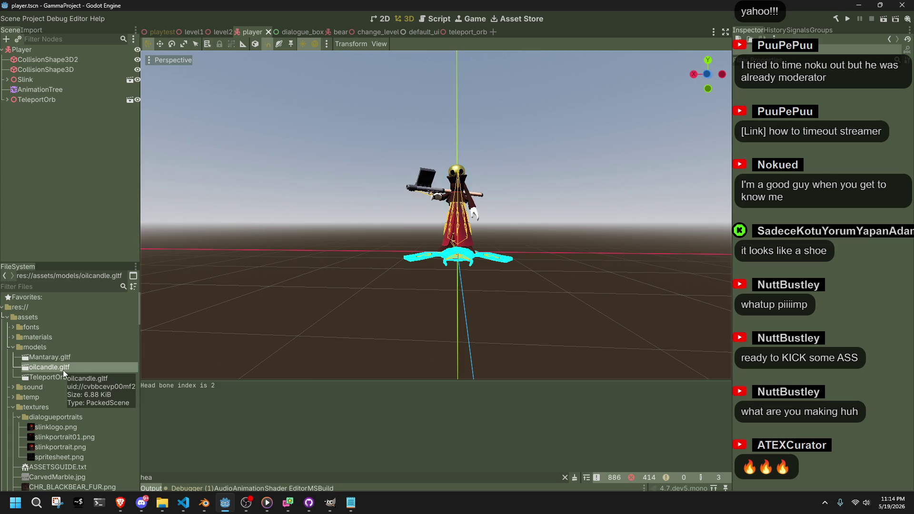
Rename oilcandle.gltf to OilCandle.gltf.
{"action": "key", "text": "F2"}
{"action": "type", "text": "OilC"}
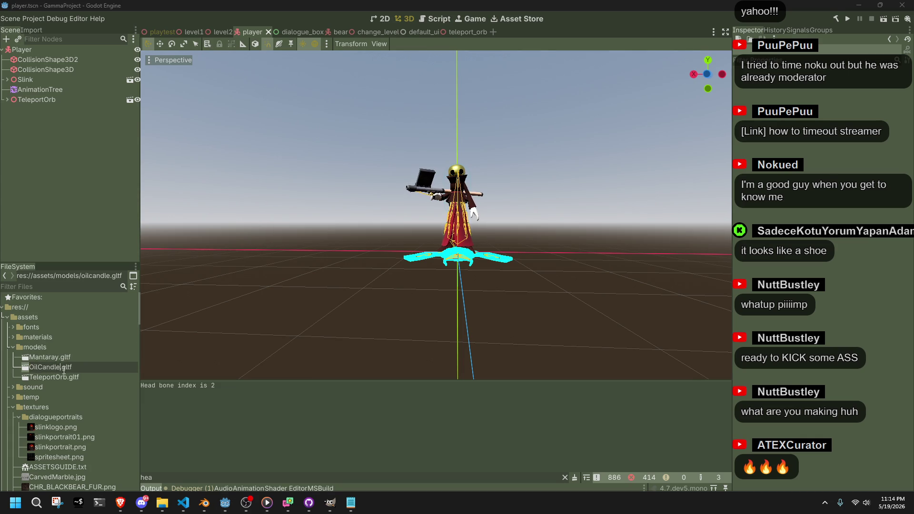
{"action": "key", "text": "Return"}
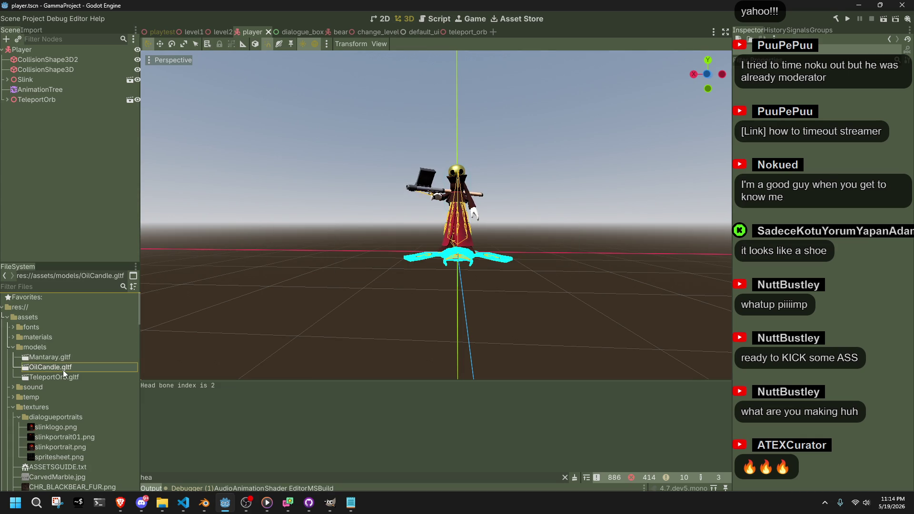
In the playtest level, select the pot and open its Pot01 scene.
{"action": "left_click", "coordinate": [154, 33]}
{"action": "scroll", "coordinate": [75, 172], "scroll_direction": "down", "scroll_amount": 10}
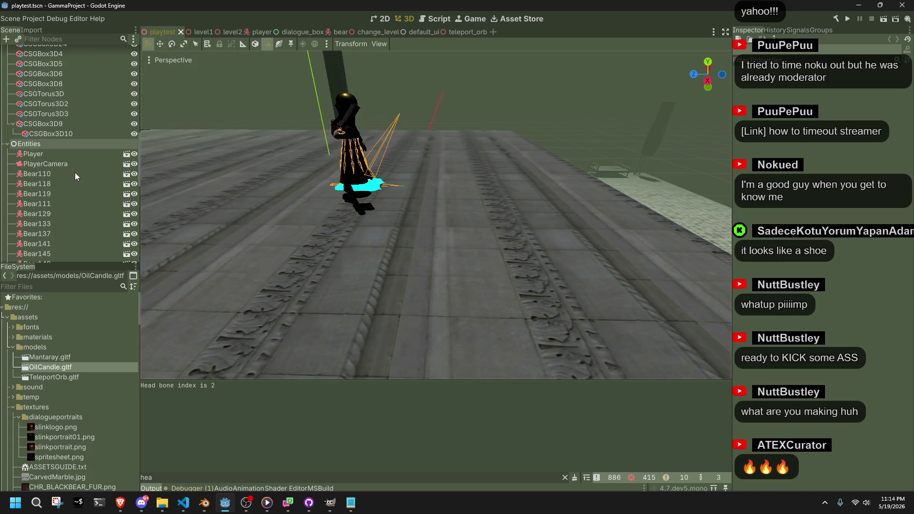
{"action": "left_click", "coordinate": [71, 210]}
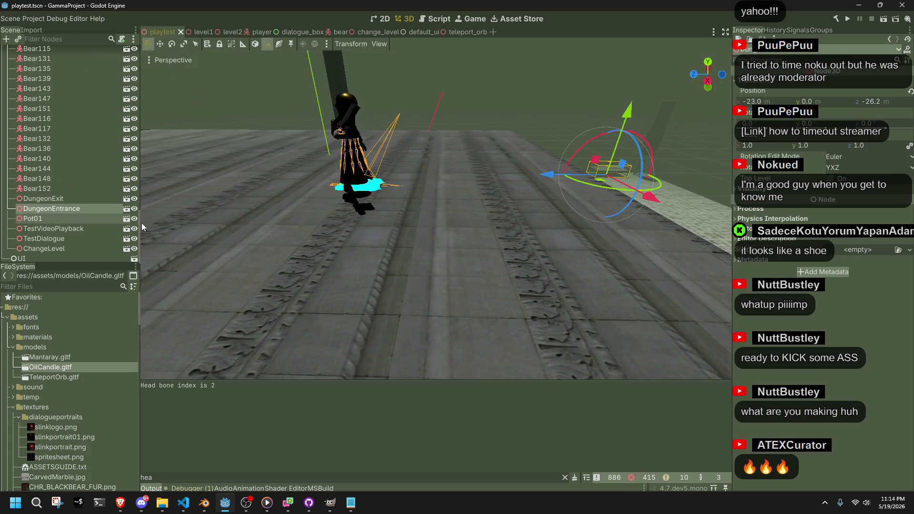
{"action": "scroll", "coordinate": [236, 239], "scroll_direction": "down", "scroll_amount": 5}
{"action": "mouse_move", "coordinate": [385, 208]}
{"action": "middle_mouse_down"}
{"action": "mouse_move", "coordinate": [304, 209]}
{"action": "mouse_move", "coordinate": [649, 276]}
{"action": "mouse_move", "coordinate": [275, 212]}
{"action": "middle_mouse_up"}
{"action": "scroll", "coordinate": [456, 243], "scroll_direction": "up", "scroll_amount": 3}
{"action": "left_click", "coordinate": [456, 243]}
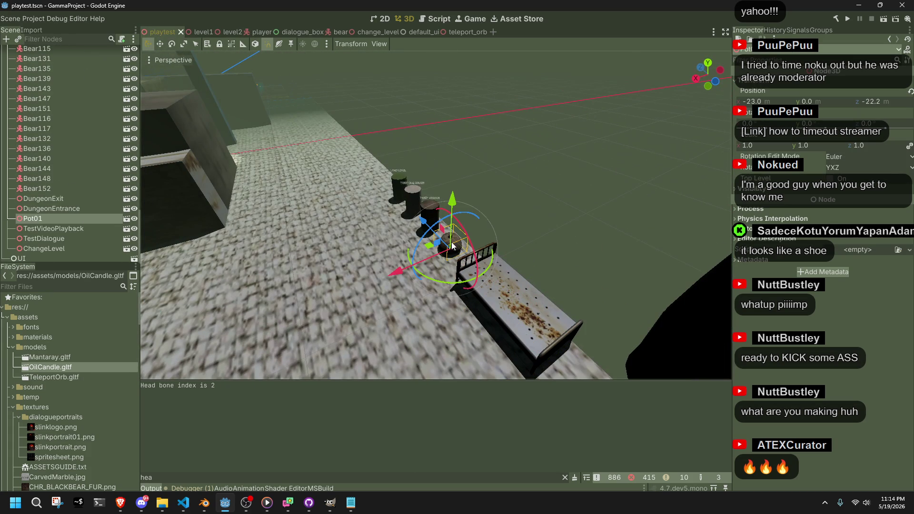
{"action": "left_click", "coordinate": [126, 221]}
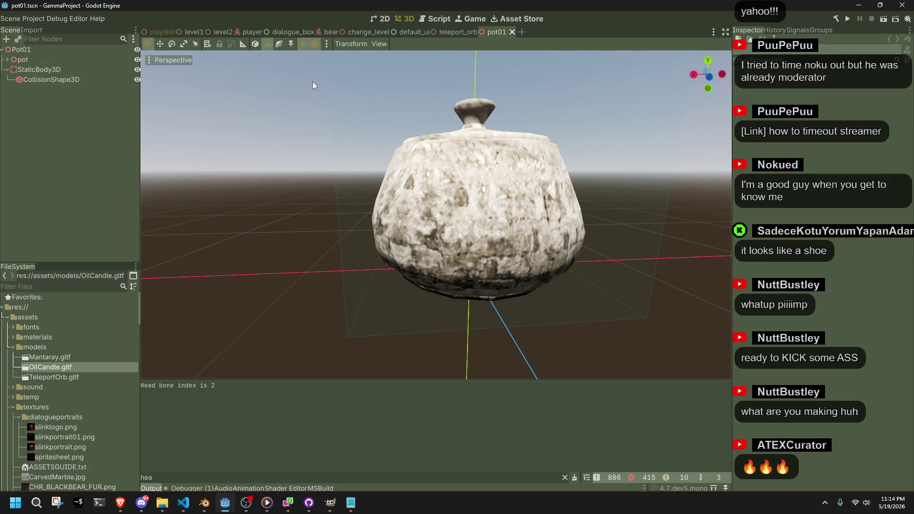
Duplicate pot01.tscn, found by filtering for 'pot', as oil_candle01.tscn.
{"action": "left_click", "coordinate": [24, 287]}
{"action": "type", "text": "pot"}
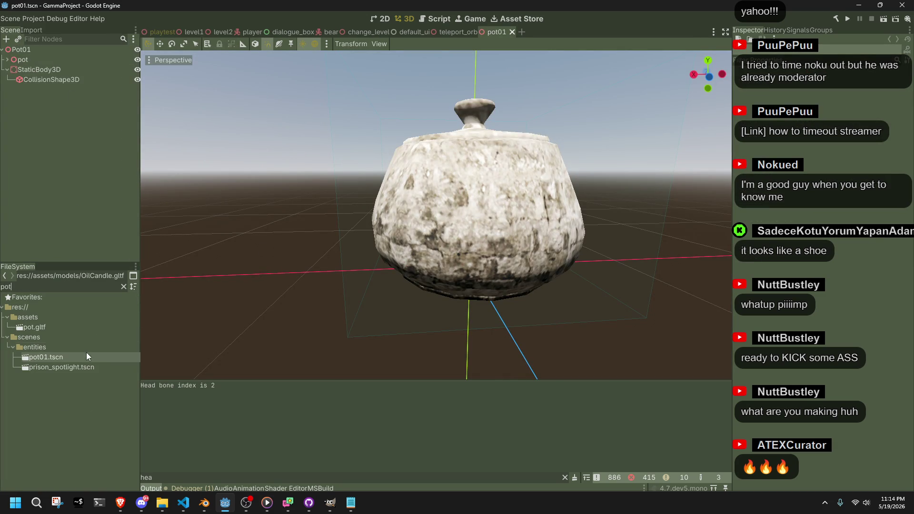
{"action": "right_click", "coordinate": [81, 355]}
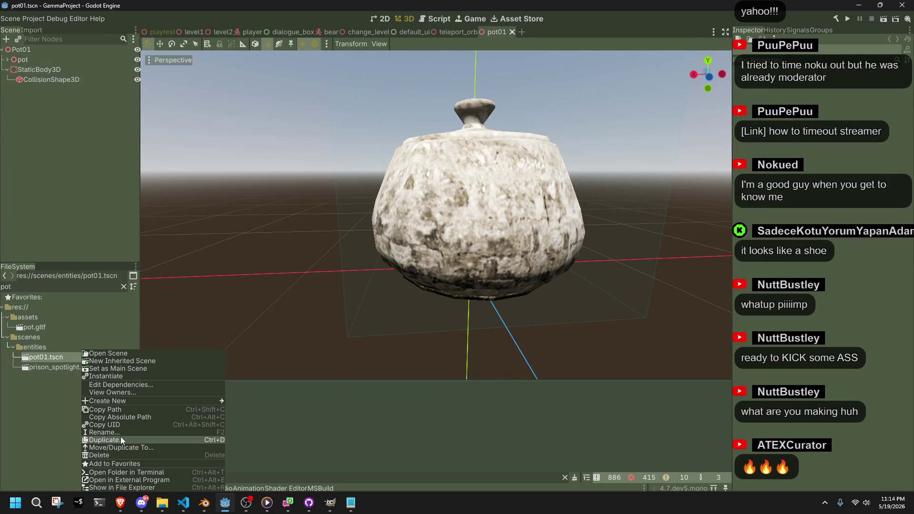
{"action": "left_click", "coordinate": [121, 438]}
{"action": "type", "text": "oil_candle01.tscn"}
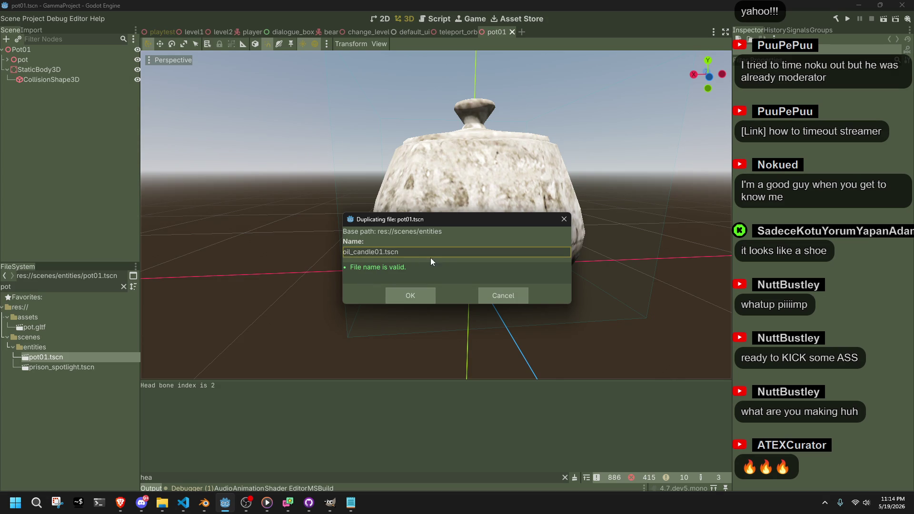
{"action": "left_click", "coordinate": [409, 295]}
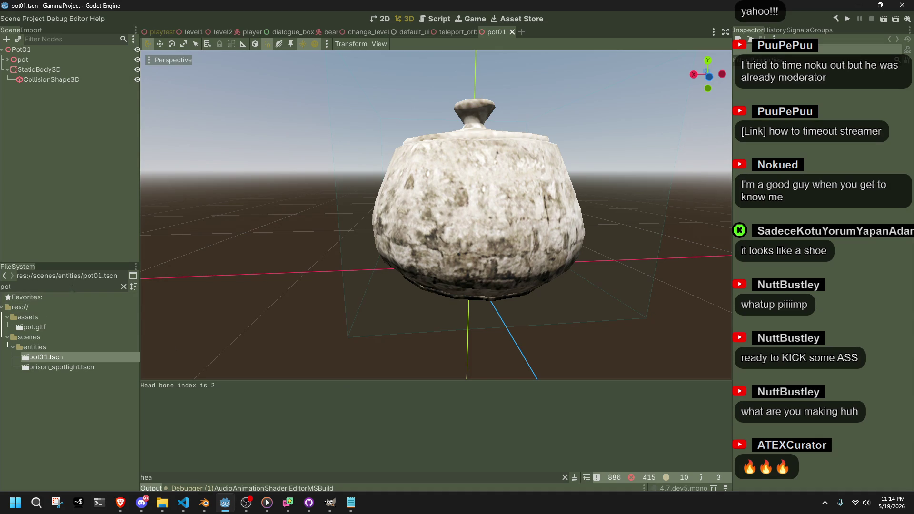
Filter by 'oil' and open the oil_candle01 scene.
{"action": "key", "text": "BackSpace"}
{"action": "key", "text": "BackSpace"}
{"action": "key", "text": "BackSpace"}
{"action": "type", "text": "oil"}
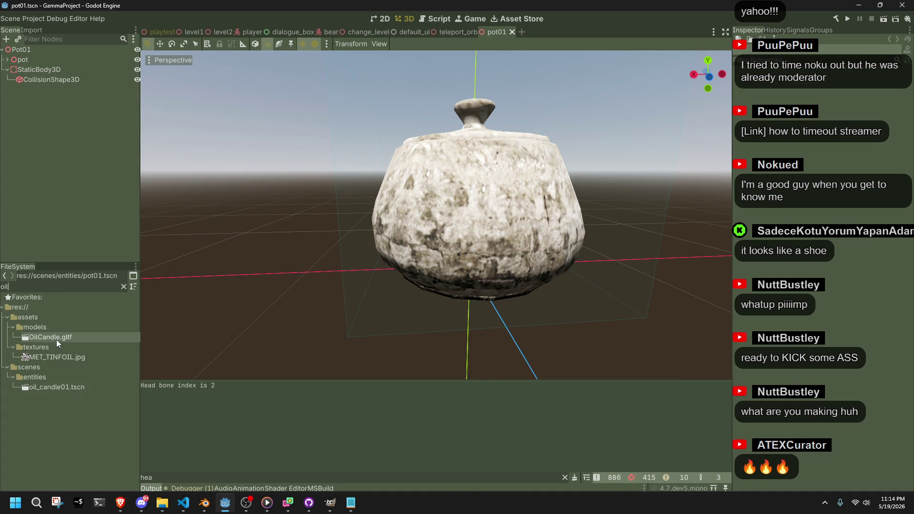
{"action": "double_click", "coordinate": [65, 386]}
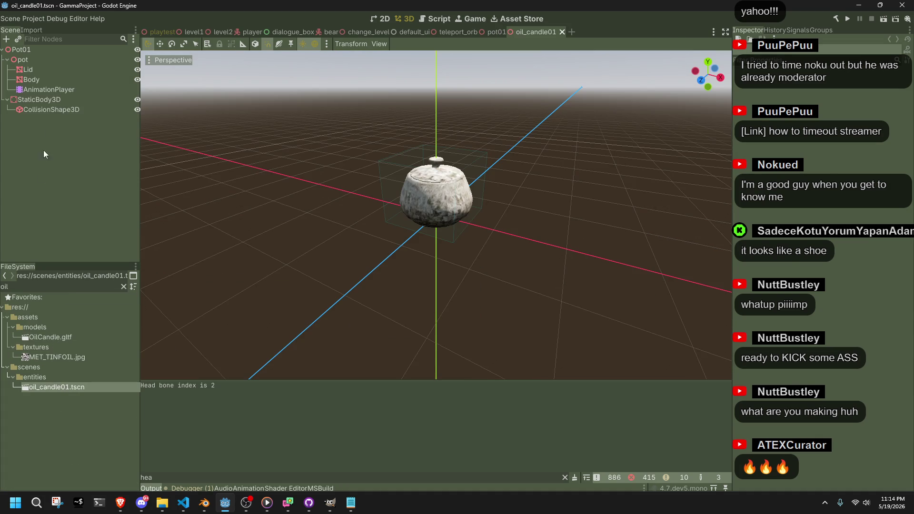
Add the OilCandle model into the oil_candle01 scene tree.
{"action": "left_click", "coordinate": [48, 99]}
{"action": "left_click", "coordinate": [50, 89]}
{"action": "left_click", "coordinate": [38, 69]}
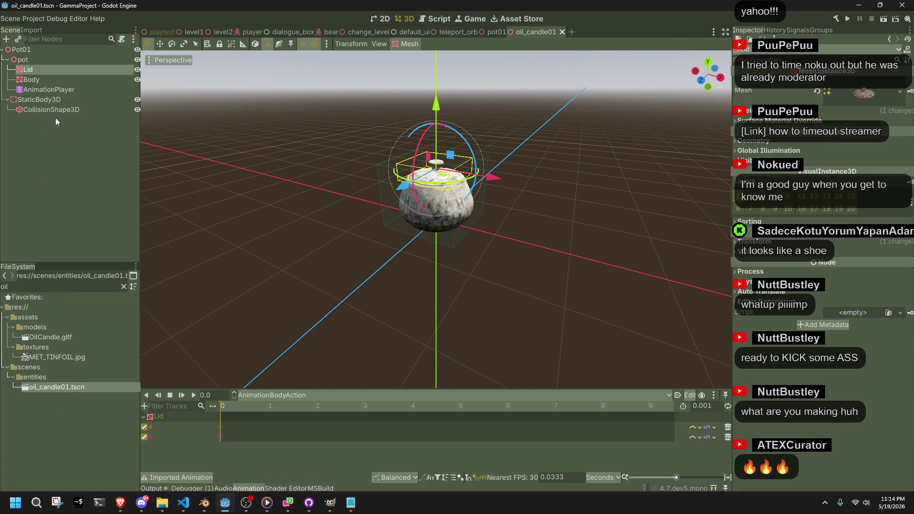
{"action": "left_click", "coordinate": [61, 224]}
{"action": "mouse_move", "coordinate": [61, 337]}
{"action": "left_mouse_down"}
{"action": "mouse_move", "coordinate": [71, 305]}
{"action": "mouse_move", "coordinate": [42, 53]}
{"action": "left_mouse_up"}
Delete the old pot node and its children.
{"action": "left_click", "coordinate": [43, 70]}
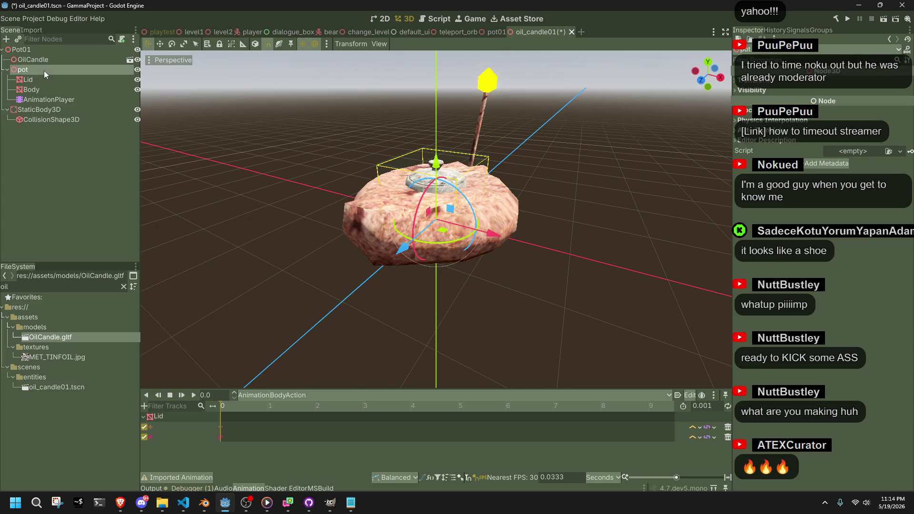
{"action": "left_click", "coordinate": [61, 99], "text": "shift"}
{"action": "key", "text": "Delete"}
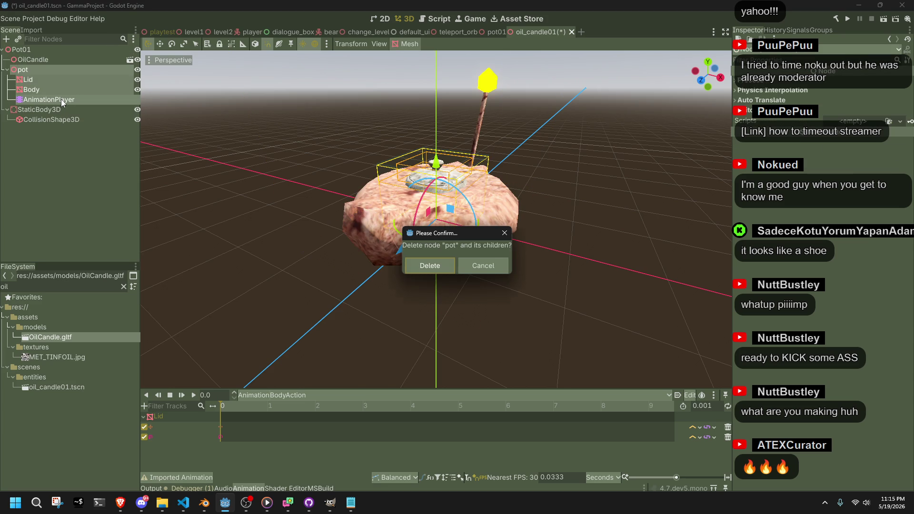
{"action": "left_click", "coordinate": [430, 266]}
Enable Editable Children on OilCandle to expose its Cube meshes and AnimationPlayer.
{"action": "left_click", "coordinate": [38, 61]}
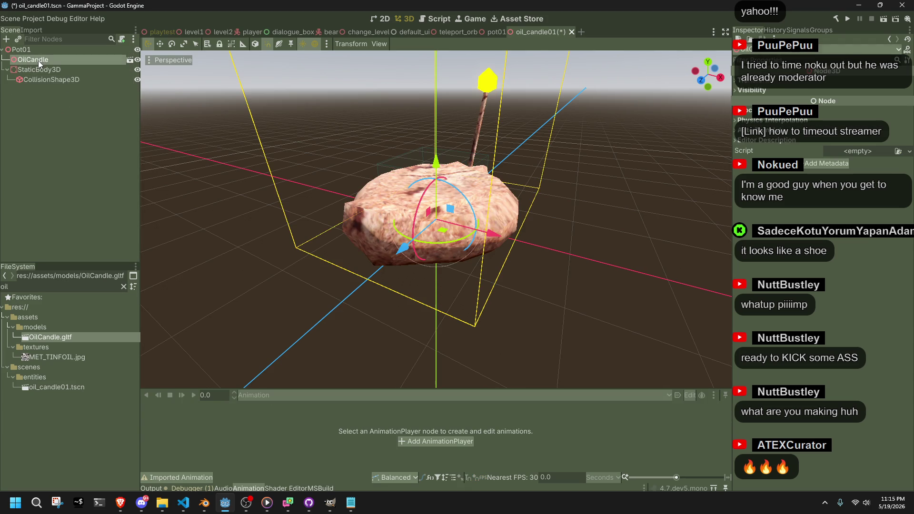
{"action": "right_click", "coordinate": [38, 60]}
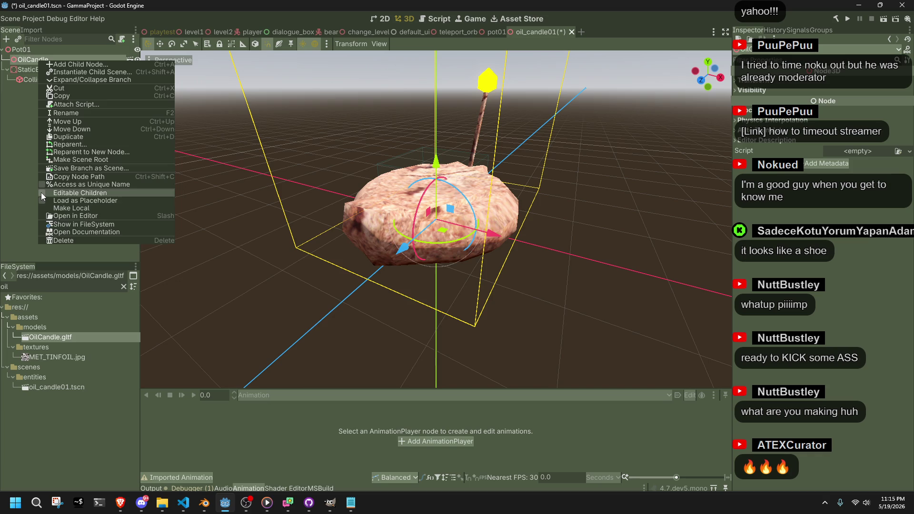
{"action": "left_click", "coordinate": [41, 192]}
{"action": "left_click", "coordinate": [40, 91]}
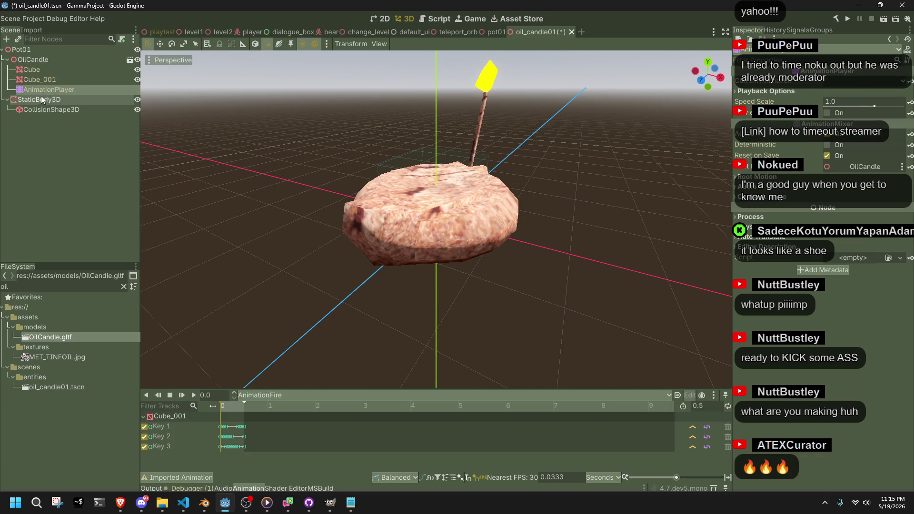
{"action": "left_click", "coordinate": [41, 100]}
{"action": "scroll", "coordinate": [452, 284], "scroll_direction": "up", "scroll_amount": 2}
{"action": "mouse_move", "coordinate": [452, 285]}
{"action": "middle_mouse_down"}
{"action": "mouse_move", "coordinate": [381, 271]}
{"action": "mouse_move", "coordinate": [290, 236]}
{"action": "middle_mouse_up"}
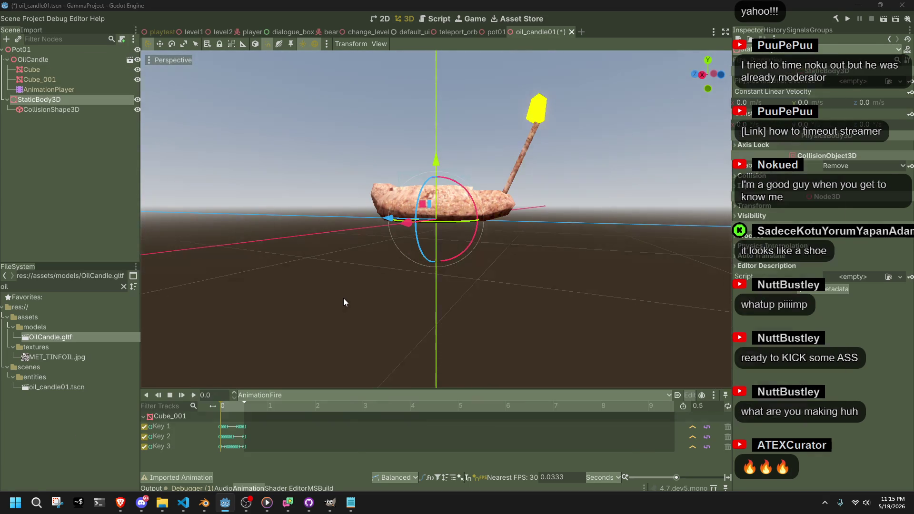
{"action": "key", "text": "alt+Tab"}
{"action": "left_click", "coordinate": [21, 17]}
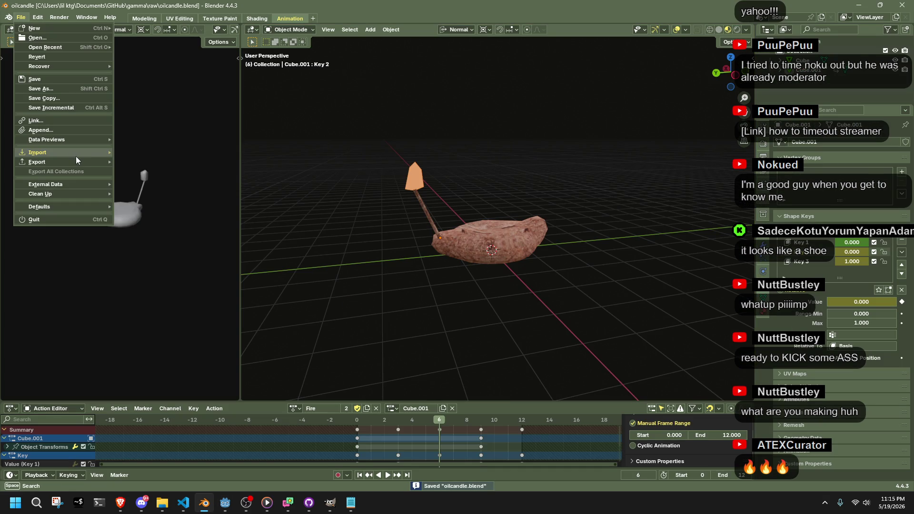
Re-export the candle as oilcandle.gltf in glTF 2.0.
{"action": "mouse_move", "coordinate": [70, 162]}
{"action": "left_click", "coordinate": [190, 257]}
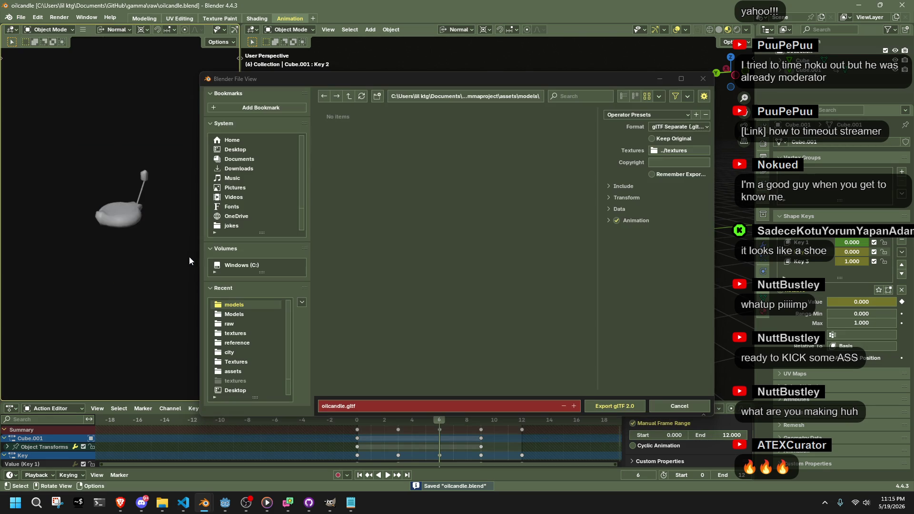
{"action": "left_click", "coordinate": [614, 406]}
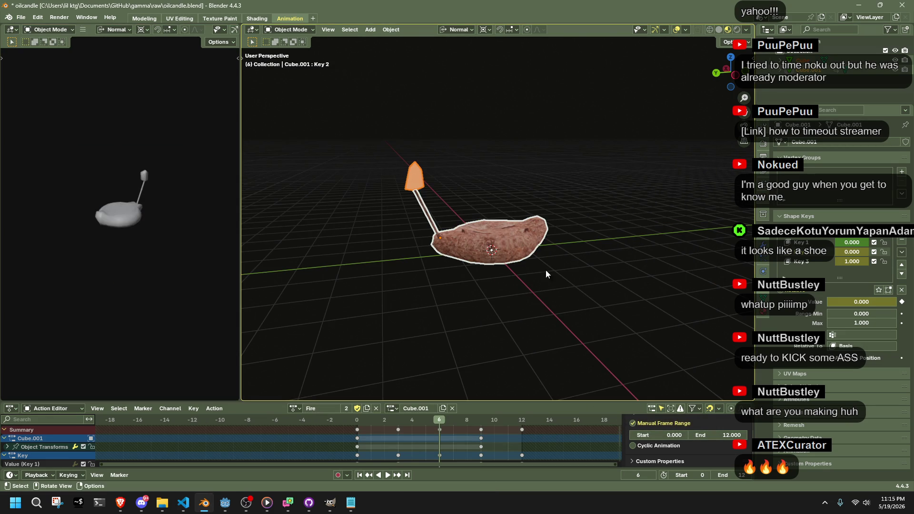
Unlink the Fire action from the candle in the Action Editor.
{"action": "left_click", "coordinate": [295, 408]}
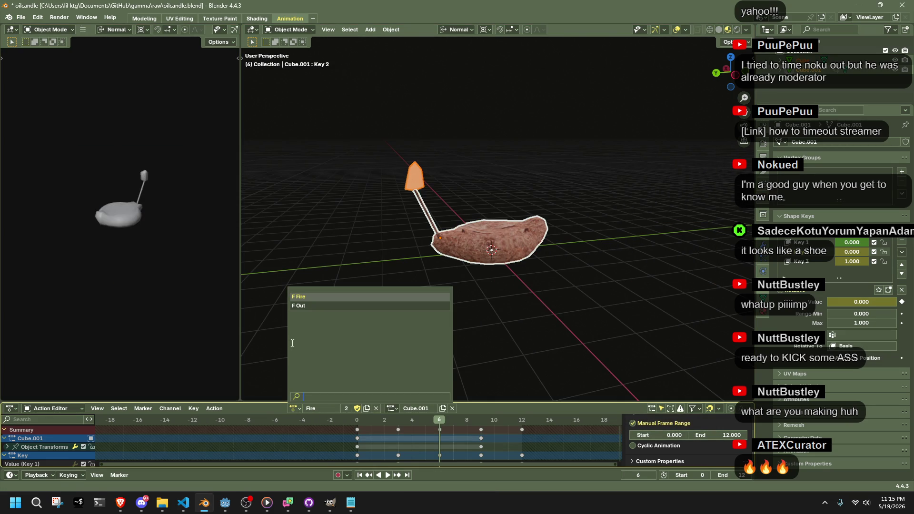
{"action": "key", "text": "Escape"}
{"action": "left_click", "coordinate": [377, 408]}
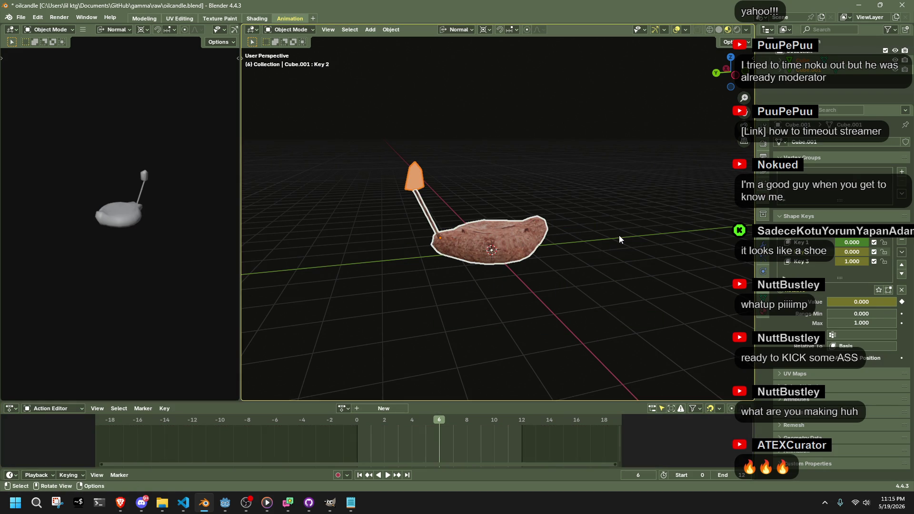
Try scaling the candle down, undo it, and inspect its shape before returning to Godot.
{"action": "key", "text": "s"}
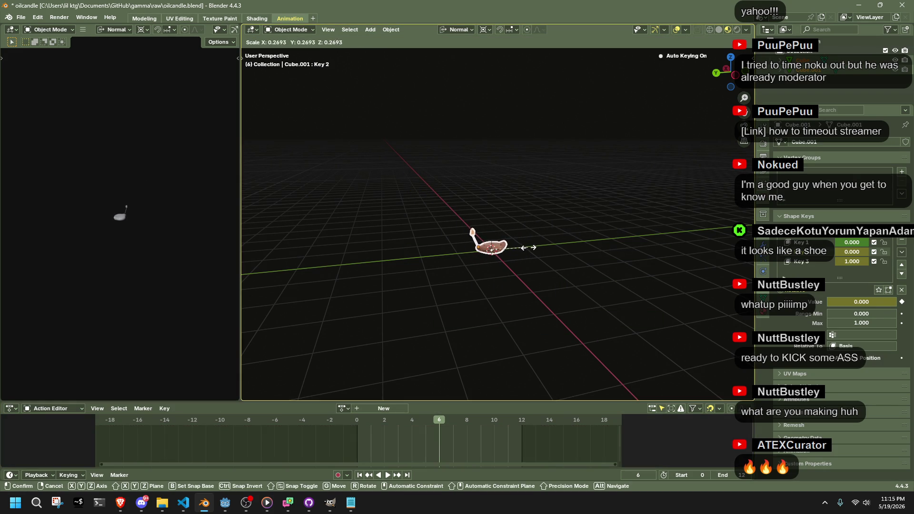
{"action": "left_click", "coordinate": [498, 248]}
{"action": "scroll", "coordinate": [515, 285], "scroll_direction": "up", "scroll_amount": 6}
{"action": "middle_click_drag", "start_coordinate": [535, 351], "coordinate": [521, 265], "text": "shift"}
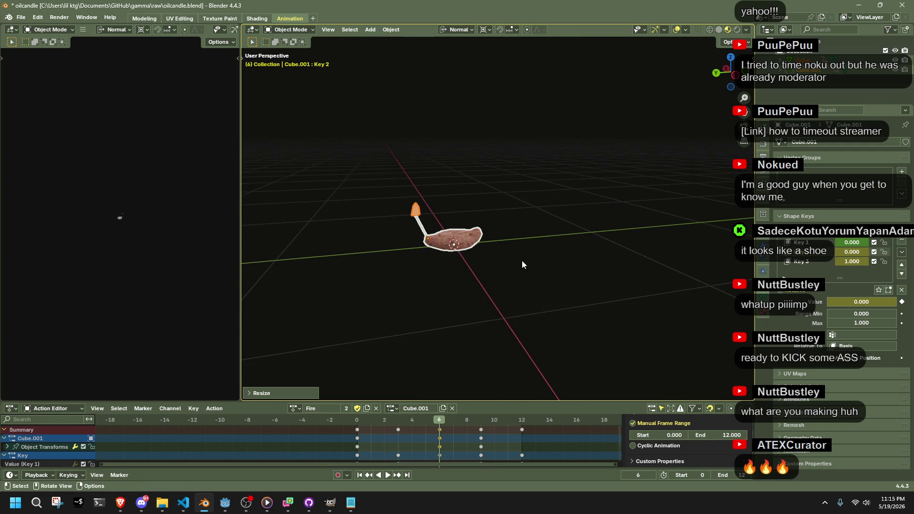
{"action": "key", "text": "ctrl+z"}
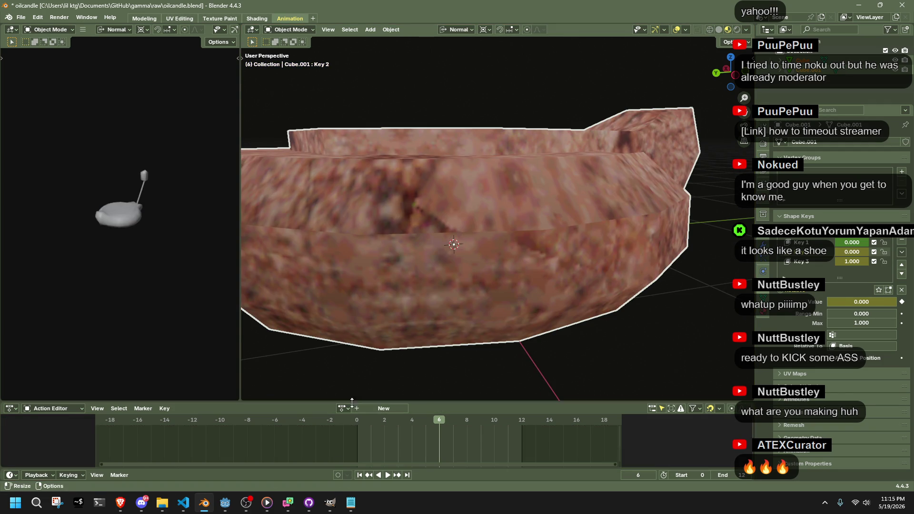
{"action": "scroll", "coordinate": [481, 287], "scroll_direction": "down", "scroll_amount": 6}
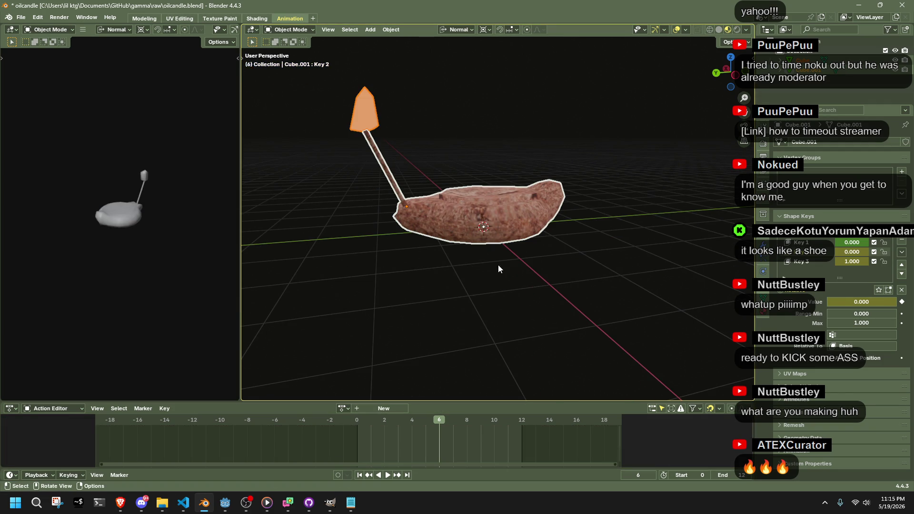
{"action": "mouse_move", "coordinate": [728, 71]}
{"action": "left_mouse_down"}
{"action": "mouse_move", "coordinate": [602, 172]}
{"action": "mouse_move", "coordinate": [550, 179]}
{"action": "mouse_move", "coordinate": [520, 237]}
{"action": "mouse_move", "coordinate": [662, 190]}
{"action": "left_mouse_up"}
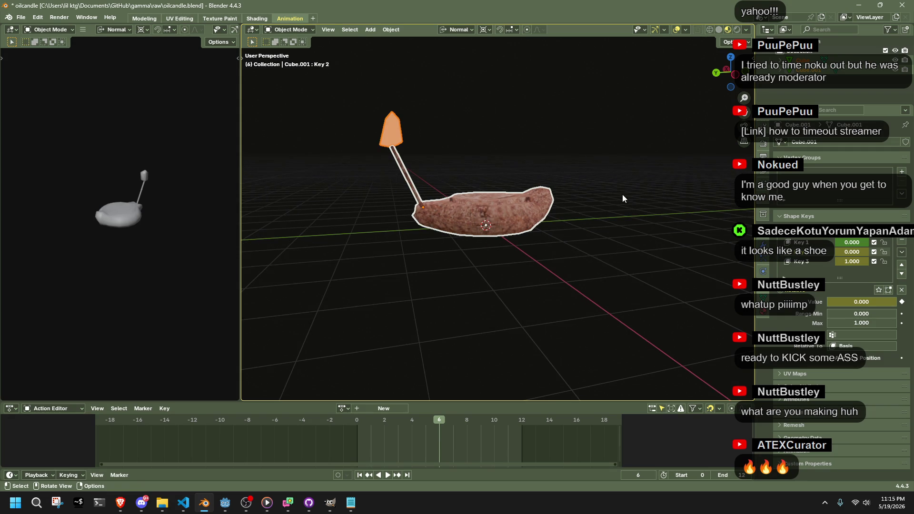
{"action": "key", "text": "alt+Tab"}
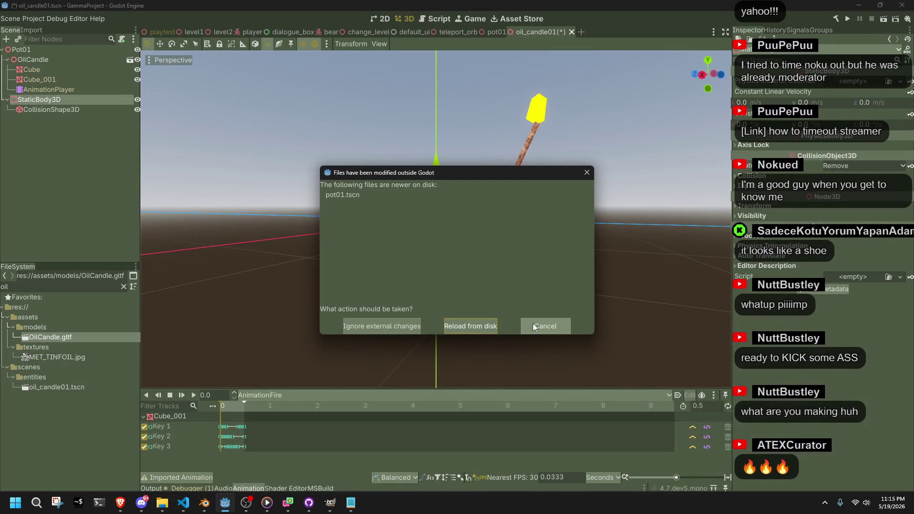
Dismiss the files-changed warning without reloading and save the oil_candle01 scene.
{"action": "left_click", "coordinate": [533, 326]}
{"action": "scroll", "coordinate": [498, 246], "scroll_direction": "up", "scroll_amount": 5}
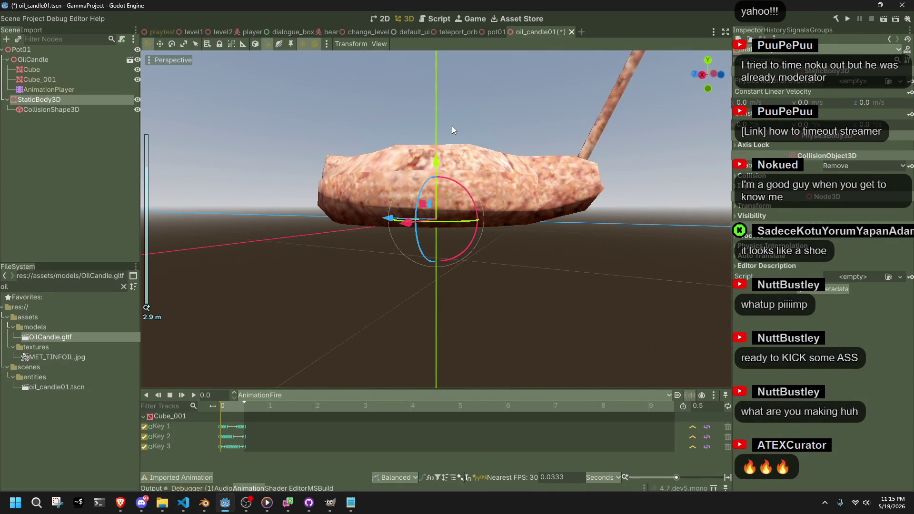
{"action": "middle_click_drag", "start_coordinate": [452, 127], "coordinate": [480, 169]}
{"action": "key", "text": "ctrl+s"}
Shrink the candle's BoxShape3D collision box to fit the pot, with 0.2 depth.
{"action": "left_click", "coordinate": [411, 132]}
{"action": "scroll", "coordinate": [418, 131], "scroll_direction": "up", "scroll_amount": 5}
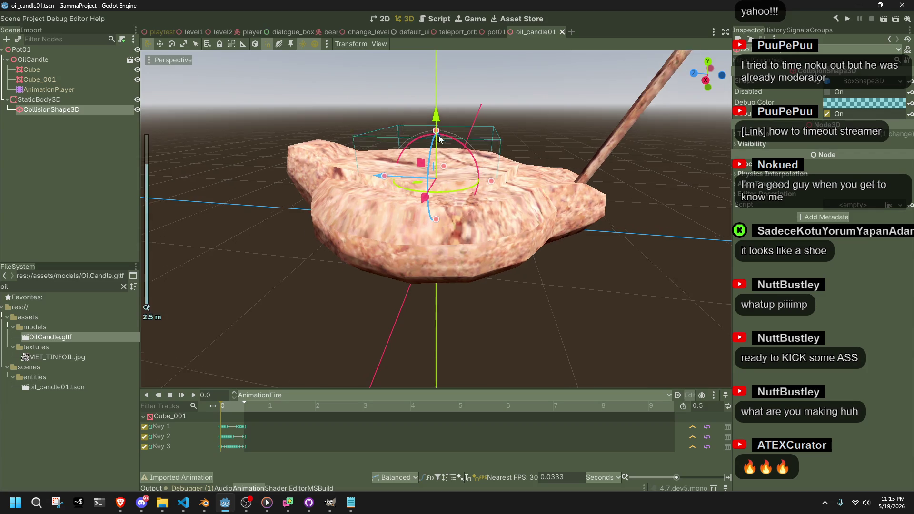
{"action": "left_click", "coordinate": [845, 82]}
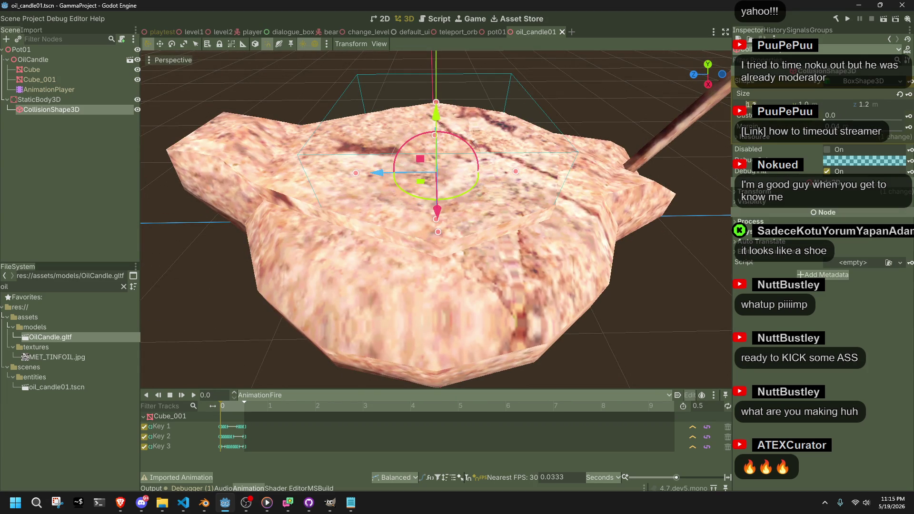
{"action": "left_click_drag", "start_coordinate": [436, 134], "coordinate": [436, 162]}
{"action": "type", "text": "0.2"}
{"action": "key", "text": "Return"}
Set the collision box height to 0.1 and lower it by about 0.5.
{"action": "scroll", "coordinate": [443, 178], "scroll_direction": "up", "scroll_amount": 5}
{"action": "mouse_move", "coordinate": [443, 178]}
{"action": "middle_mouse_down"}
{"action": "mouse_move", "coordinate": [518, 99]}
{"action": "mouse_move", "coordinate": [478, 174]}
{"action": "mouse_move", "coordinate": [455, 177]}
{"action": "mouse_move", "coordinate": [412, 88]}
{"action": "middle_mouse_up"}
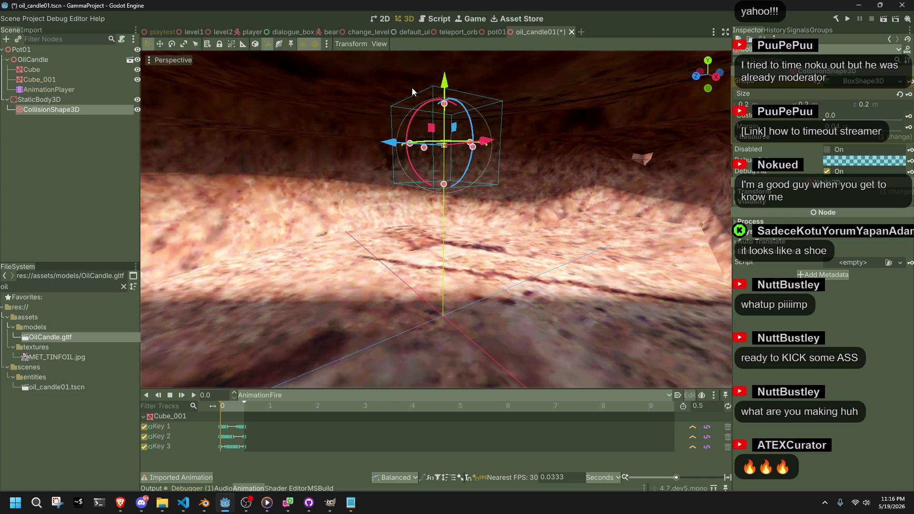
{"action": "left_click_drag", "start_coordinate": [448, 82], "coordinate": [447, 252]}
{"action": "mouse_move", "coordinate": [445, 246]}
{"action": "middle_mouse_down"}
{"action": "mouse_move", "coordinate": [580, 257]}
{"action": "mouse_move", "coordinate": [666, 190]}
{"action": "middle_mouse_up"}
{"action": "left_click", "coordinate": [819, 104]}
{"action": "type", "text": ".1"}
{"action": "key", "text": "Return"}
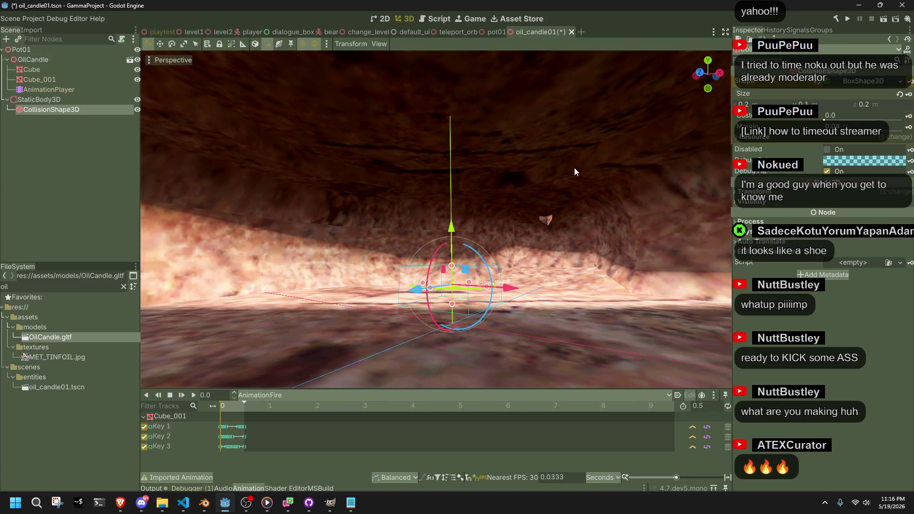
{"action": "left_click_drag", "start_coordinate": [450, 224], "coordinate": [460, 241]}
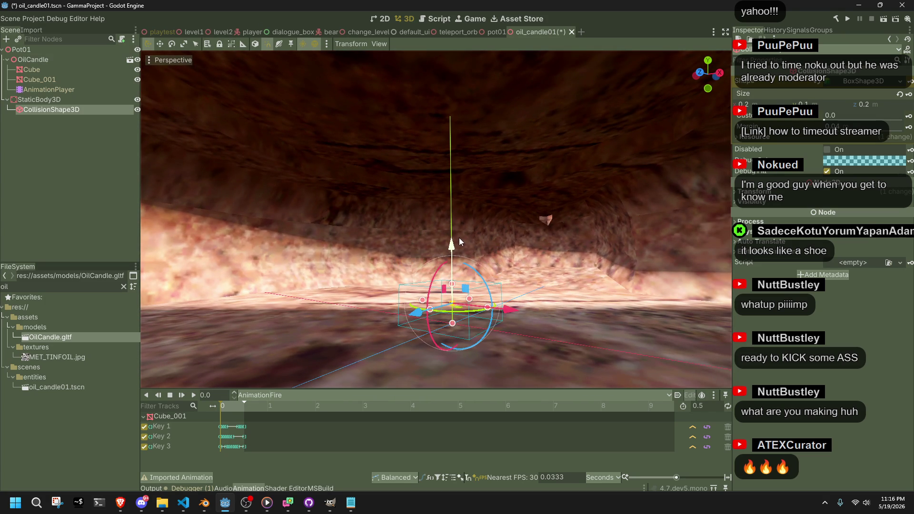
Scale the OilCandle model node down to 0.09.
{"action": "left_click", "coordinate": [32, 70]}
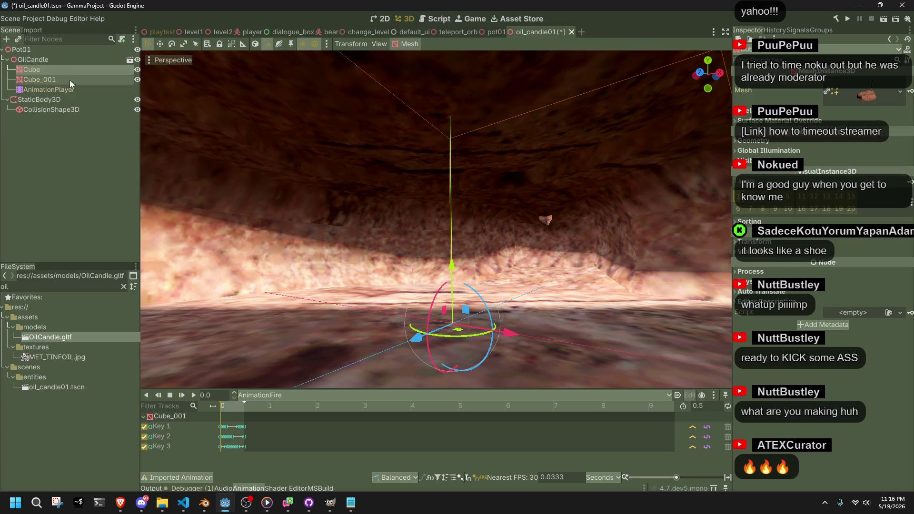
{"action": "left_click", "coordinate": [33, 60]}
{"action": "scroll", "coordinate": [697, 164], "scroll_direction": "down", "scroll_amount": 2}
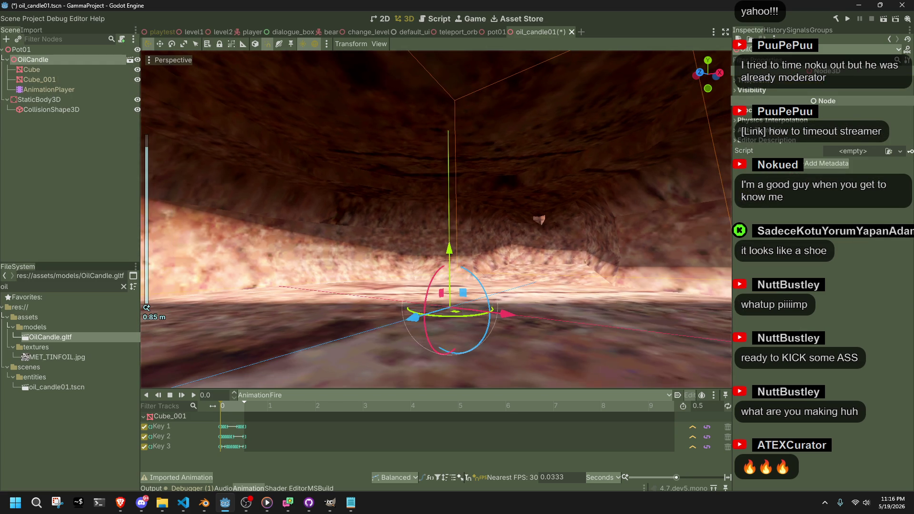
{"action": "scroll", "coordinate": [640, 184], "scroll_direction": "down", "scroll_amount": 5}
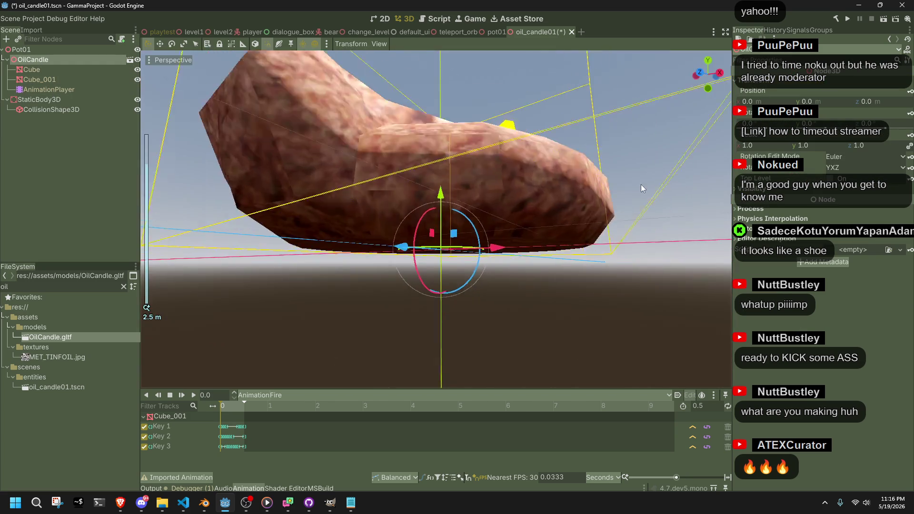
{"action": "left_click_drag", "start_coordinate": [772, 149], "coordinate": [716, 149]}
{"action": "scroll", "coordinate": [530, 251], "scroll_direction": "up", "scroll_amount": 3}
{"action": "mouse_move", "coordinate": [529, 251]}
{"action": "middle_mouse_down"}
{"action": "mouse_move", "coordinate": [466, 221]}
{"action": "mouse_move", "coordinate": [444, 193]}
{"action": "middle_mouse_up"}
Undo the accidental Pot01 addition to the player scene and return to oil_candle01.
{"action": "left_click", "coordinate": [41, 51]}
{"action": "left_click", "coordinate": [238, 36]}
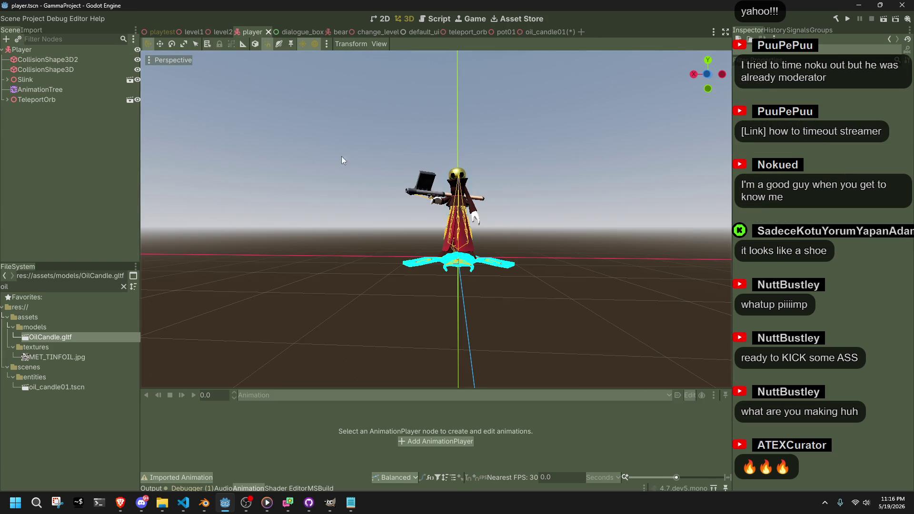
{"action": "scroll", "coordinate": [395, 229], "scroll_direction": "up", "scroll_amount": 5}
{"action": "mouse_move", "coordinate": [445, 292]}
{"action": "left_mouse_down"}
{"action": "mouse_move", "coordinate": [147, 315]}
{"action": "mouse_move", "coordinate": [176, 322]}
{"action": "left_mouse_up"}
{"action": "middle_click_drag", "start_coordinate": [175, 322], "coordinate": [581, 270]}
{"action": "key", "text": "ctrl+z"}
{"action": "key", "text": "ctrl+z"}
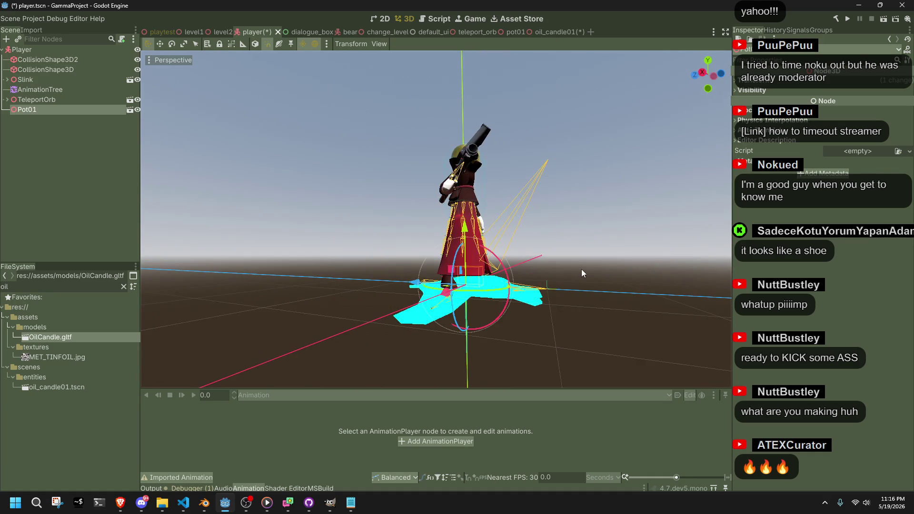
{"action": "left_click", "coordinate": [538, 32]}
Try scaling Cube, Cube_001 and CollisionShape3D up to 1.4, then undo it.
{"action": "middle_click_drag", "start_coordinate": [500, 272], "coordinate": [341, 176]}
{"action": "left_click_drag", "start_coordinate": [490, 315], "coordinate": [350, 227]}
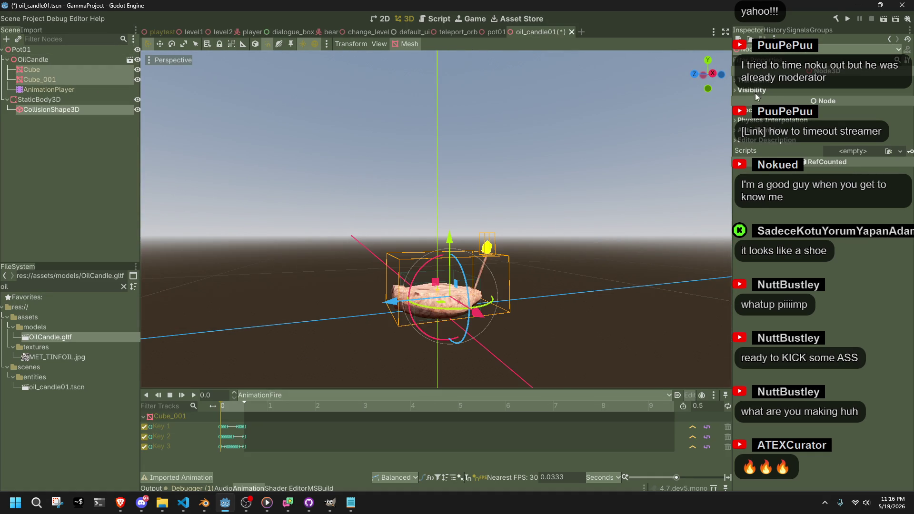
{"action": "left_click", "coordinate": [744, 82]}
{"action": "mouse_move", "coordinate": [748, 145]}
{"action": "left_mouse_down"}
{"action": "mouse_move", "coordinate": [790, 145]}
{"action": "mouse_move", "coordinate": [619, 230]}
{"action": "left_mouse_up"}
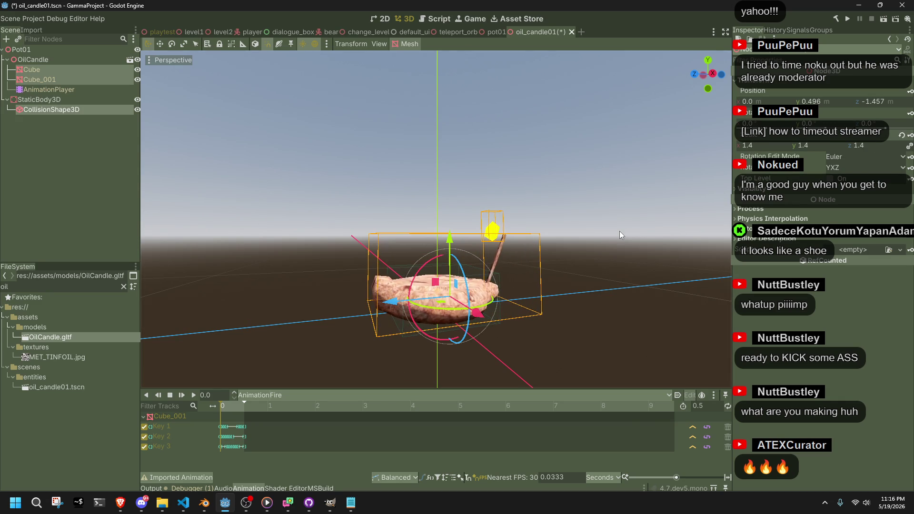
{"action": "key", "text": "ctrl+z"}
Select the OilCandle node and shrink its scale to 0.15 on every axis.
{"action": "scroll", "coordinate": [618, 230], "scroll_direction": "up", "scroll_amount": 10}
{"action": "scroll", "coordinate": [619, 230], "scroll_direction": "down", "scroll_amount": 6}
{"action": "scroll", "coordinate": [652, 218], "scroll_direction": "down", "scroll_amount": 10}
{"action": "scroll", "coordinate": [652, 218], "scroll_direction": "up", "scroll_amount": 10}
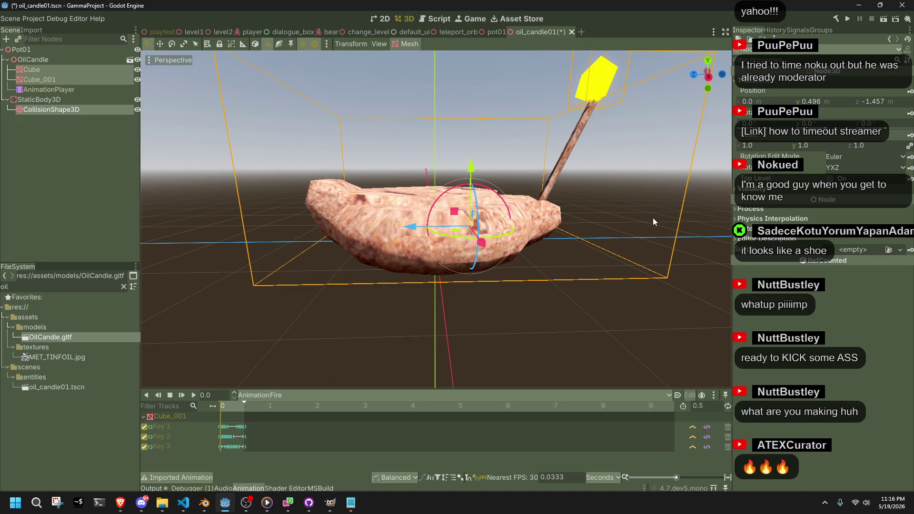
{"action": "left_click", "coordinate": [582, 324]}
{"action": "scroll", "coordinate": [582, 324], "scroll_direction": "down", "scroll_amount": 4}
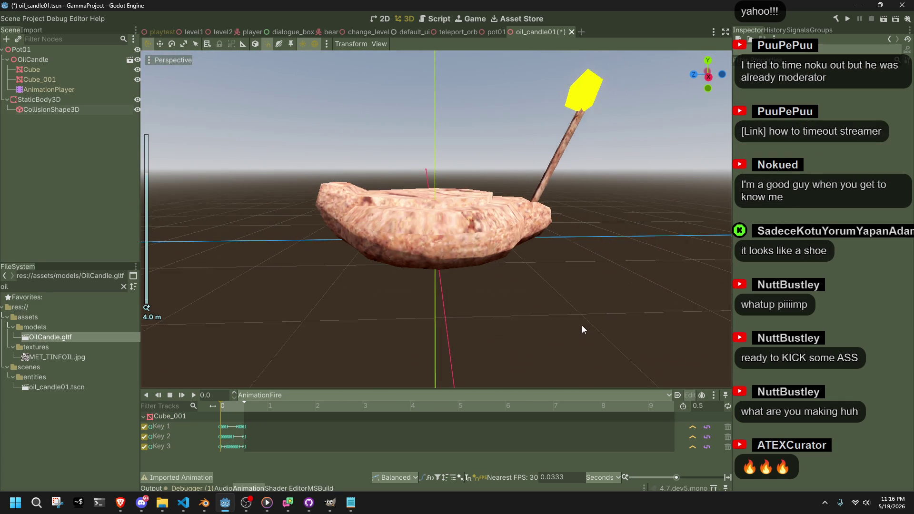
{"action": "left_click", "coordinate": [41, 103]}
{"action": "left_click", "coordinate": [39, 76]}
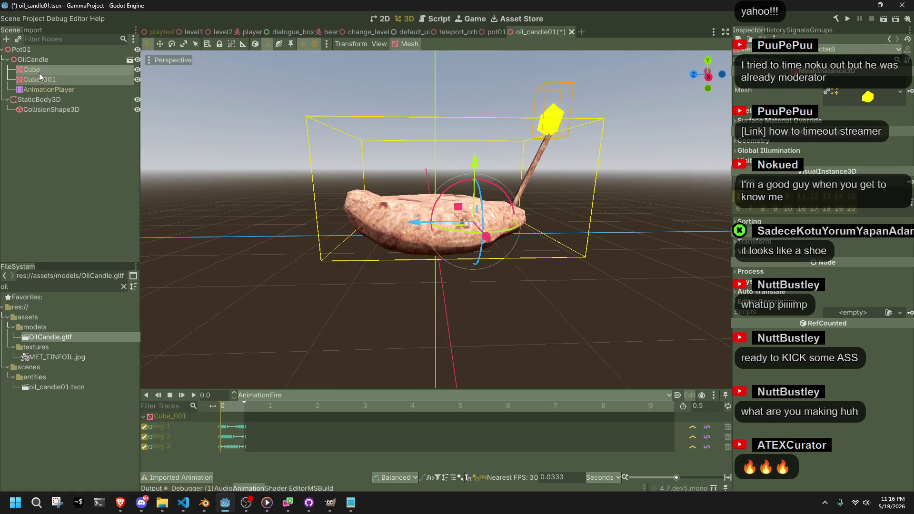
{"action": "left_click", "coordinate": [40, 63]}
{"action": "mouse_move", "coordinate": [772, 144]}
{"action": "left_mouse_down"}
{"action": "mouse_move", "coordinate": [669, 144]}
{"action": "mouse_move", "coordinate": [679, 144]}
{"action": "left_mouse_up"}
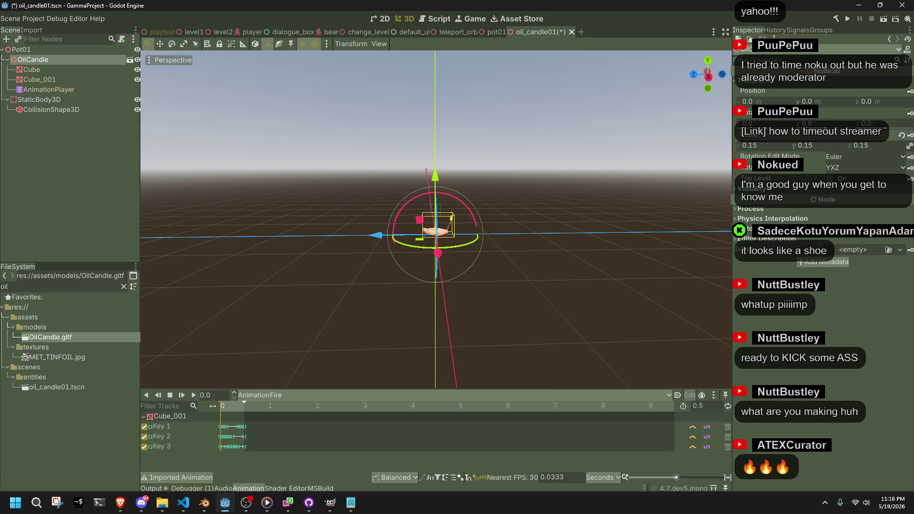
{"action": "left_click", "coordinate": [612, 232]}
{"action": "scroll", "coordinate": [612, 232], "scroll_direction": "up", "scroll_amount": 5}
In Blender, resize the candle to 0.16 on X, Y and Z.
{"action": "key", "text": "alt+Tab"}
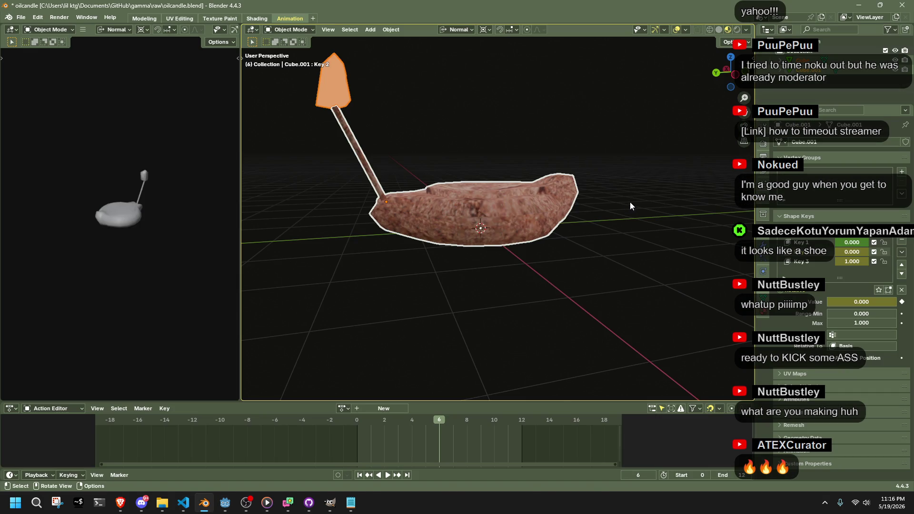
{"action": "key", "text": "s"}
{"action": "left_click", "coordinate": [520, 205]}
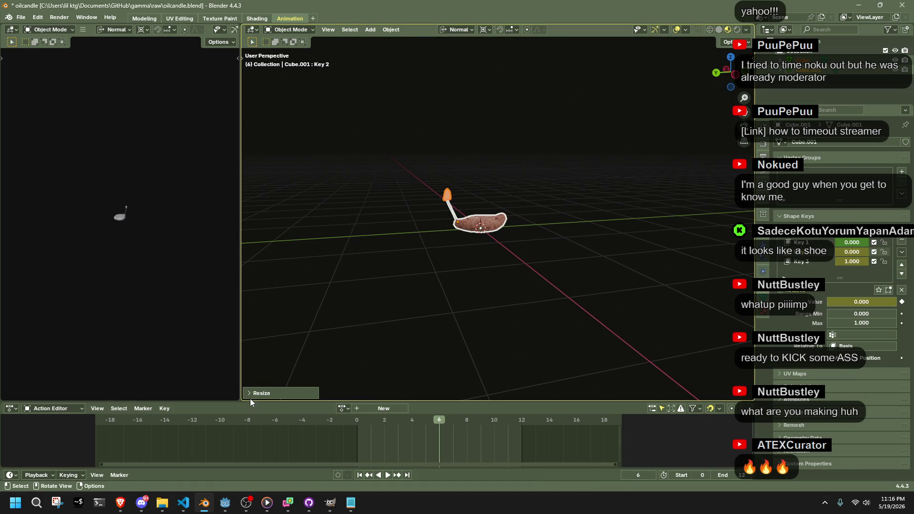
{"action": "left_click", "coordinate": [326, 339]}
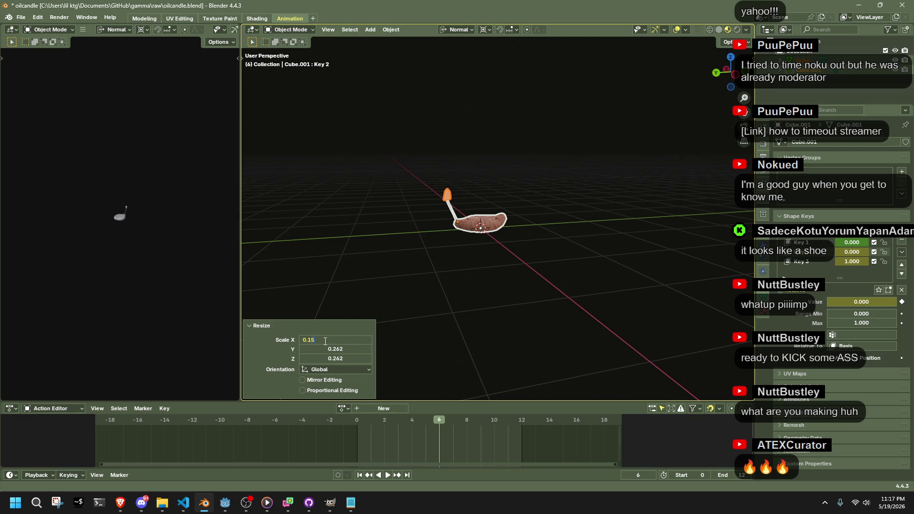
{"action": "key", "text": "Return"}
{"action": "left_click", "coordinate": [335, 345]}
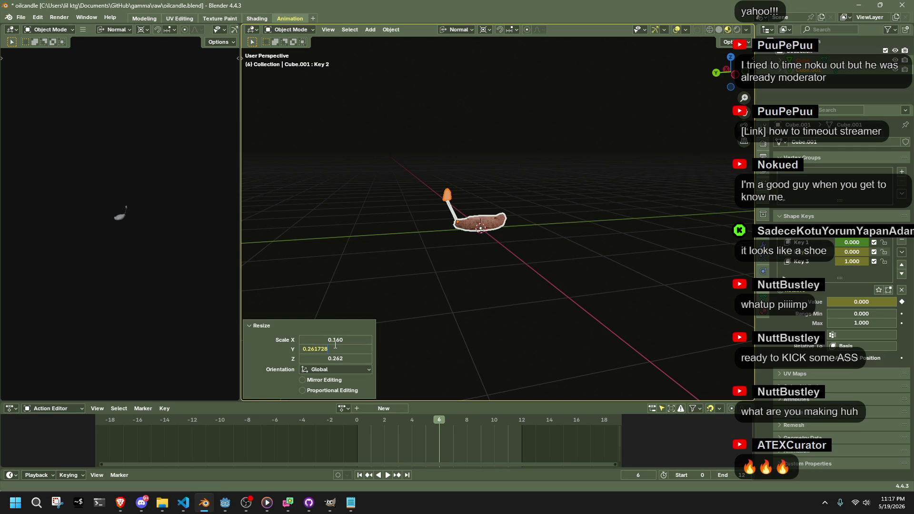
{"action": "type", "text": "6"}
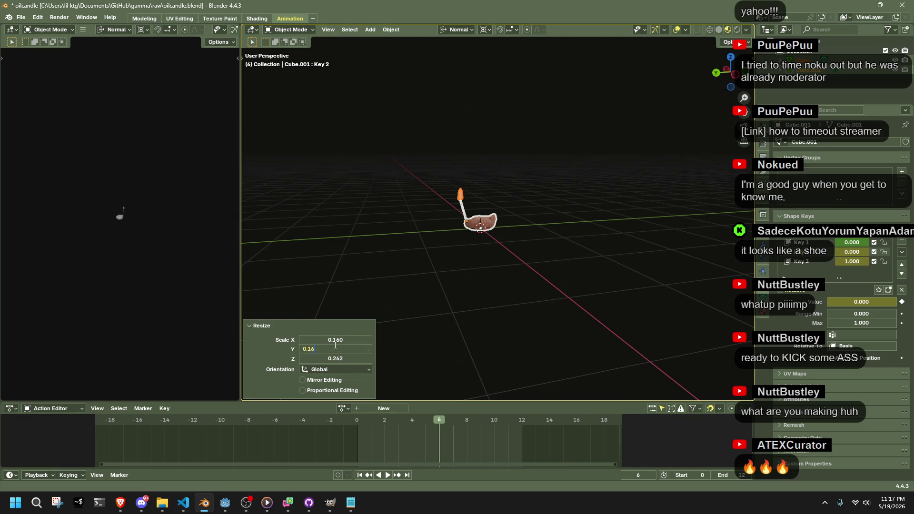
{"action": "key", "text": "Return"}
{"action": "left_click", "coordinate": [344, 358]}
{"action": "type", "text": "0.16"}
{"action": "key", "text": "Return"}
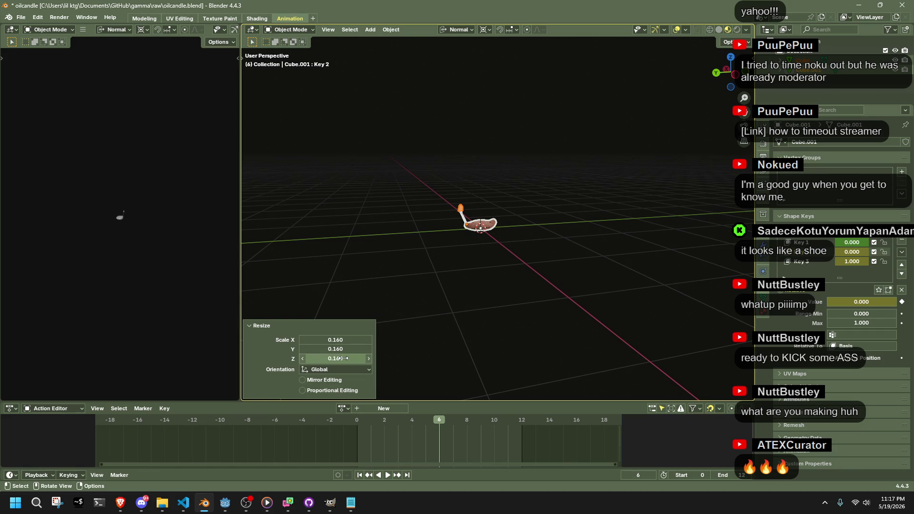
Preview the candle animation, save oilcandle.blend, and bring up the glTF export settings.
{"action": "key", "text": "space"}
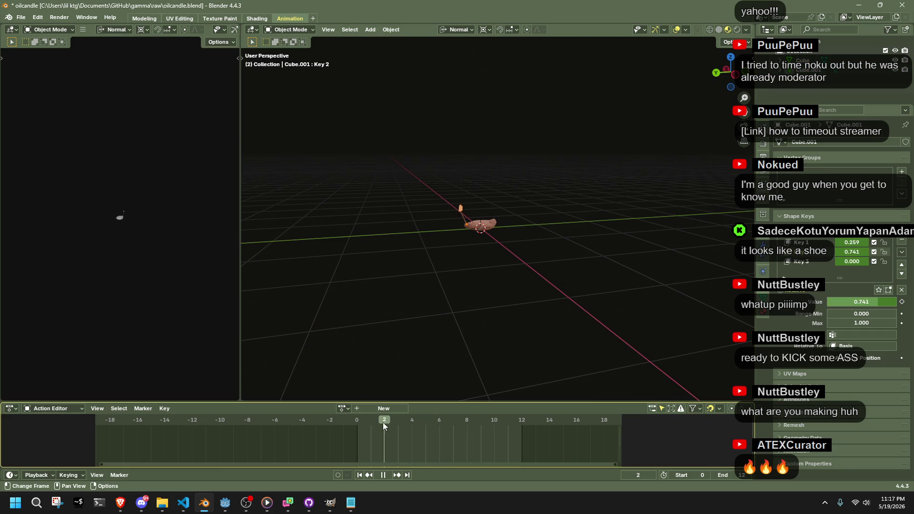
{"action": "scroll", "coordinate": [456, 282], "scroll_direction": "up", "scroll_amount": 4}
{"action": "key", "text": "ctrl+s"}
{"action": "key", "text": "F3"}
{"action": "type", "text": "gltf"}
{"action": "key", "text": "Return"}
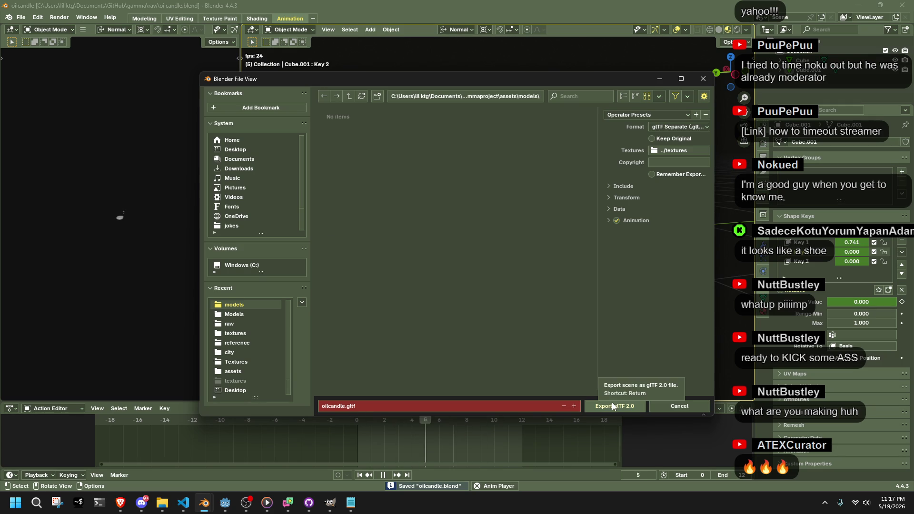
Name the export file OilCandle.gltf and export it as glTF 2.0.
{"action": "left_click", "coordinate": [344, 407]}
{"action": "type", "text": "OilC"}
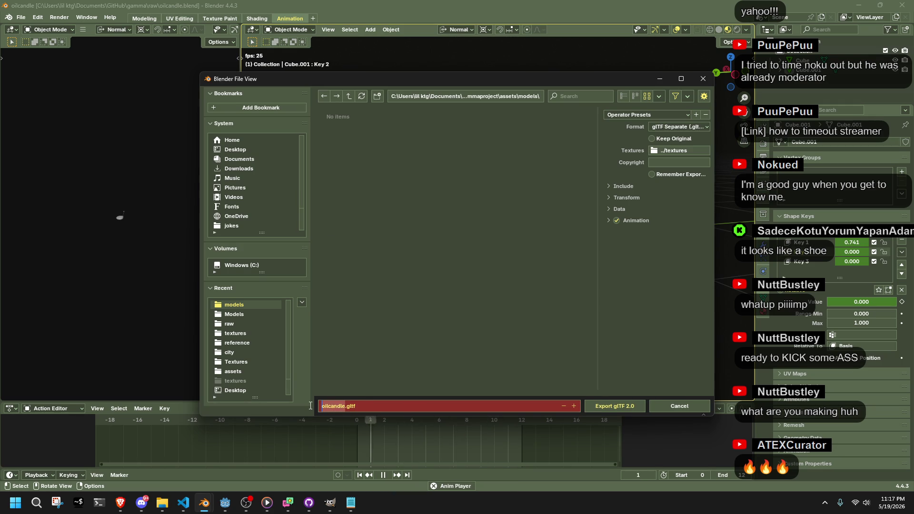
{"action": "type", "text": "andle"}
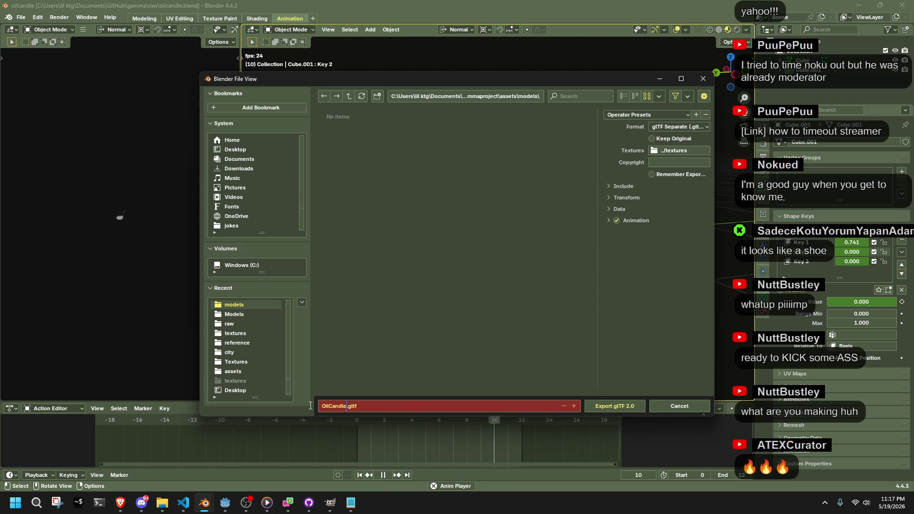
{"action": "left_click", "coordinate": [632, 406]}
Reload the changed files from disk and reset OilCandle's scale to 1.0.
{"action": "key", "text": "alt+Tab"}
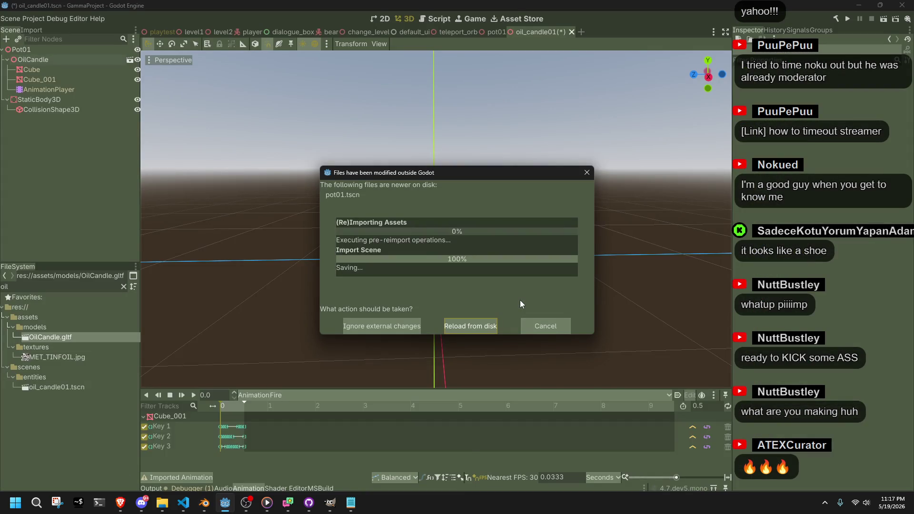
{"action": "left_click", "coordinate": [469, 328]}
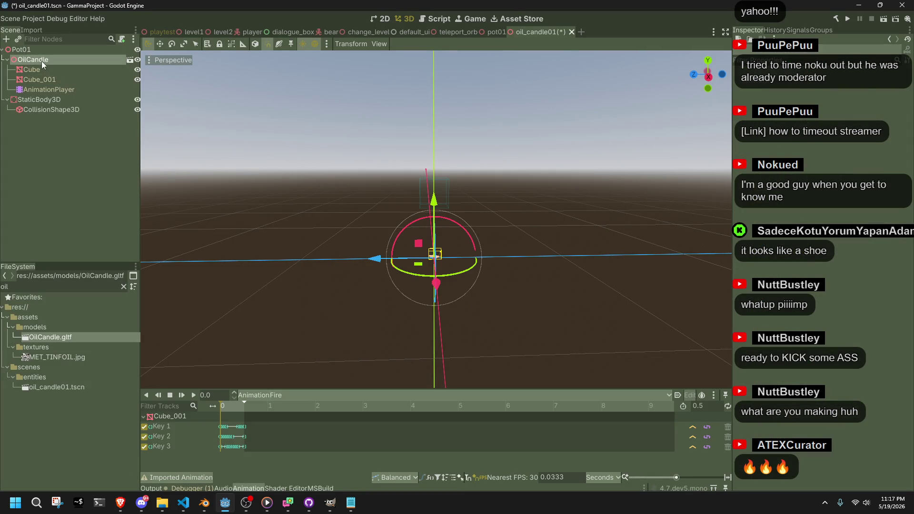
{"action": "left_click", "coordinate": [752, 80]}
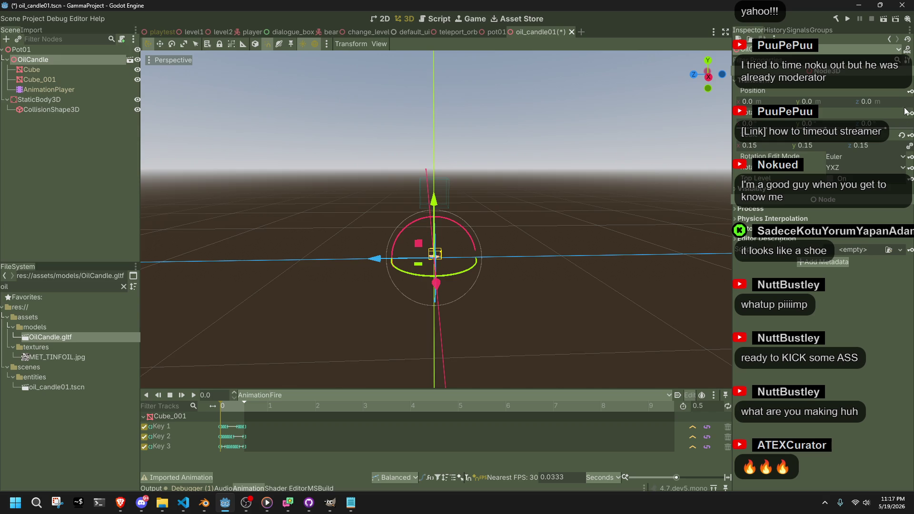
{"action": "left_click", "coordinate": [902, 135]}
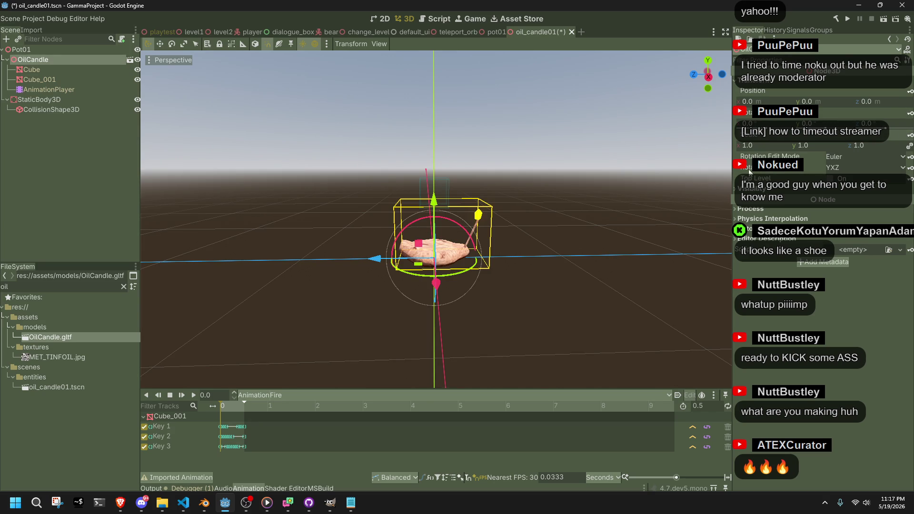
Move the collision box down onto the candle and widen it to 0.3.
{"action": "left_click", "coordinate": [446, 182]}
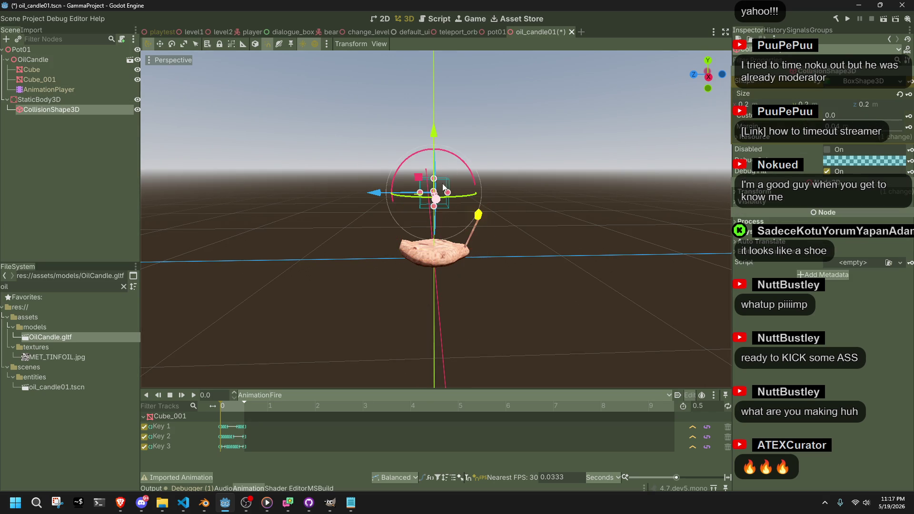
{"action": "middle_click_drag", "start_coordinate": [447, 182], "coordinate": [493, 132]}
{"action": "mouse_move", "coordinate": [445, 124]}
{"action": "left_mouse_down"}
{"action": "mouse_move", "coordinate": [457, 181]}
{"action": "mouse_move", "coordinate": [452, 195]}
{"action": "mouse_move", "coordinate": [446, 187]}
{"action": "left_mouse_up"}
{"action": "left_click", "coordinate": [708, 61]}
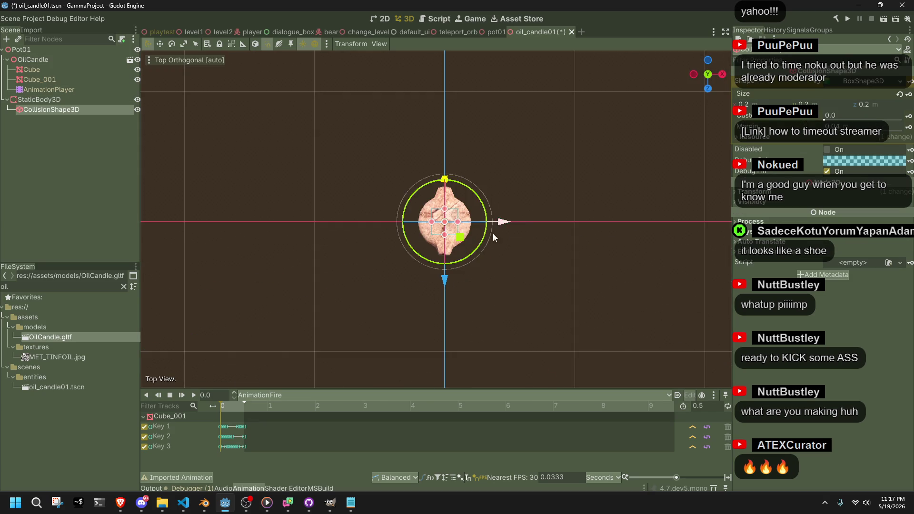
{"action": "scroll", "coordinate": [428, 228], "scroll_direction": "up", "scroll_amount": 5}
{"action": "left_click_drag", "start_coordinate": [511, 225], "coordinate": [384, 227]}
{"action": "key", "text": "ctrl+z"}
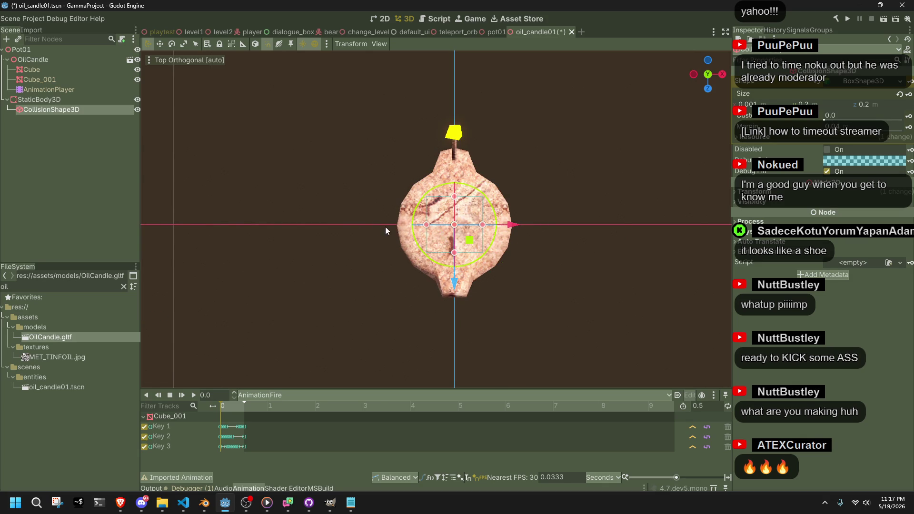
{"action": "scroll", "coordinate": [442, 232], "scroll_direction": "up", "scroll_amount": 3}
{"action": "middle_click_drag", "start_coordinate": [442, 232], "coordinate": [427, 260]}
{"action": "left_click", "coordinate": [427, 271]}
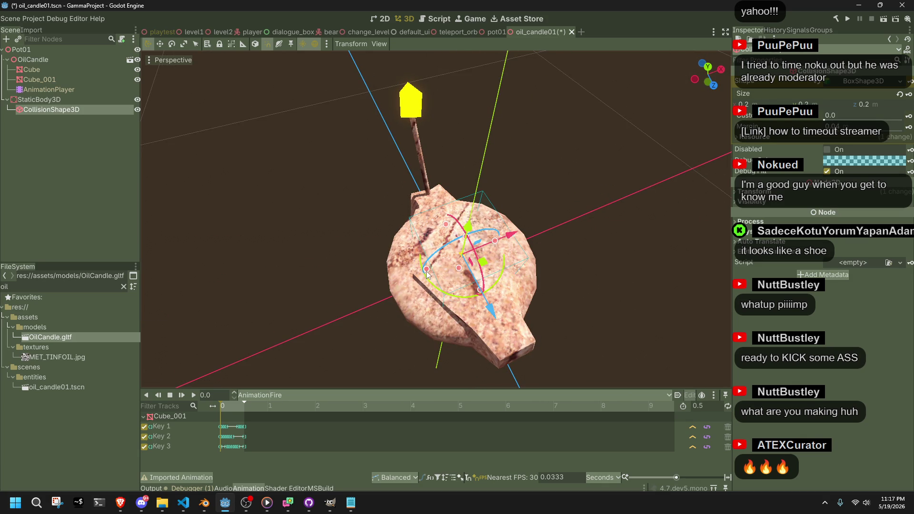
{"action": "left_click_drag", "start_coordinate": [426, 273], "coordinate": [412, 275]}
{"action": "middle_click_drag", "start_coordinate": [412, 275], "coordinate": [575, 229]}
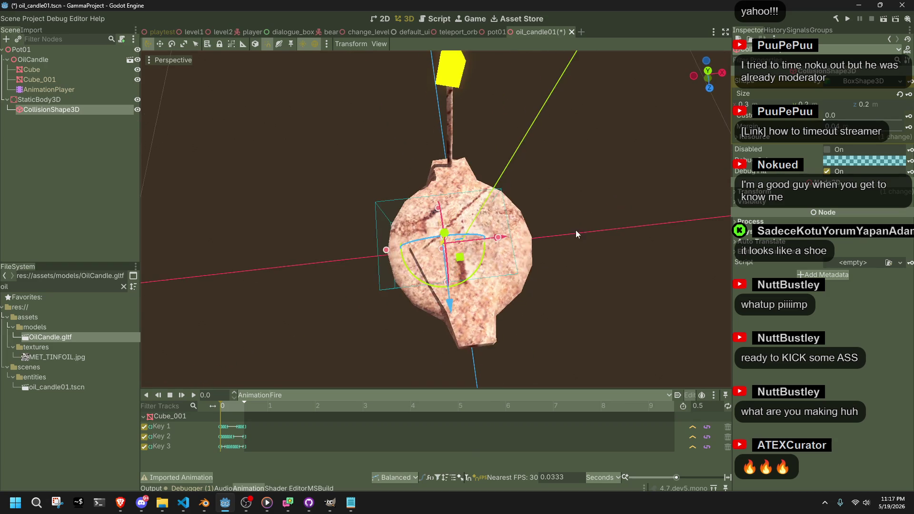
Resize the collision box to 0.4 × 0.1 × 0.6 and save the candle scene.
{"action": "left_click", "coordinate": [709, 71]}
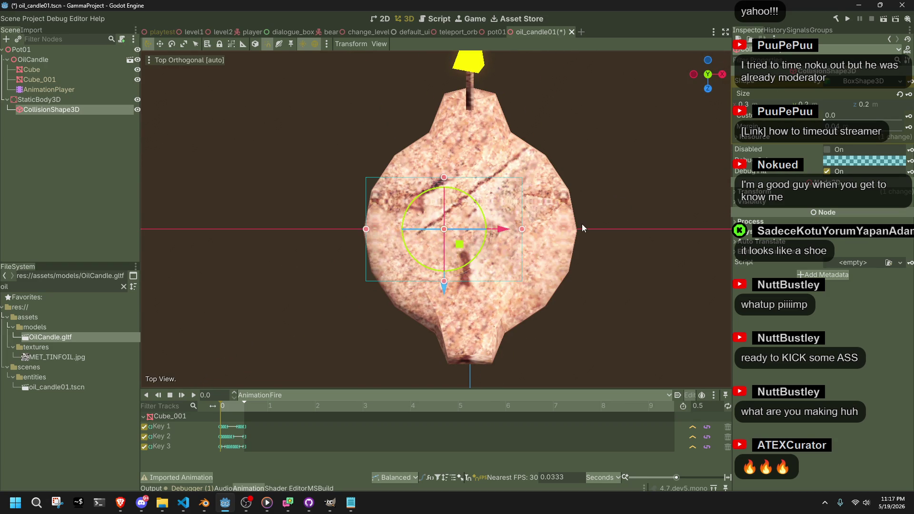
{"action": "left_click_drag", "start_coordinate": [524, 229], "coordinate": [574, 229]}
{"action": "left_click_drag", "start_coordinate": [470, 177], "coordinate": [482, 94]}
{"action": "left_click_drag", "start_coordinate": [481, 278], "coordinate": [474, 311]}
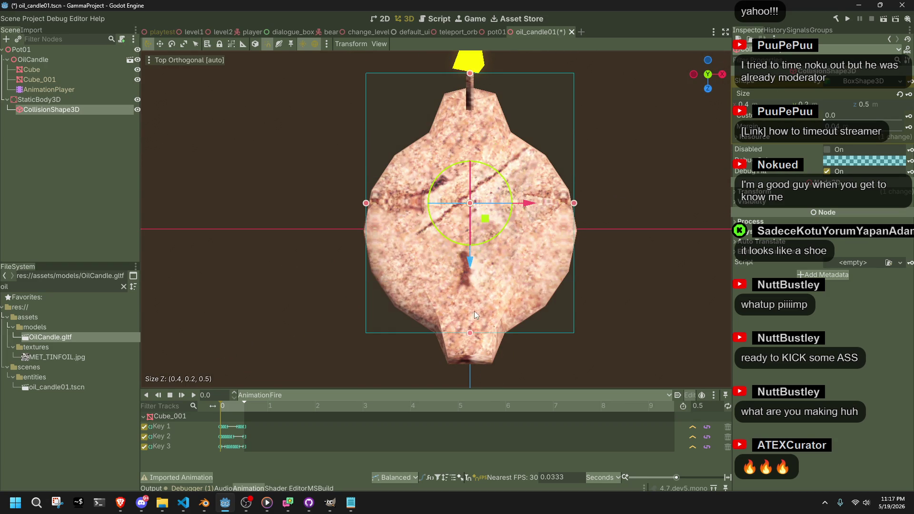
{"action": "left_click_drag", "start_coordinate": [477, 348], "coordinate": [482, 360]}
{"action": "mouse_move", "coordinate": [481, 361]}
{"action": "middle_mouse_down"}
{"action": "mouse_move", "coordinate": [510, 190]}
{"action": "mouse_move", "coordinate": [589, 109]}
{"action": "mouse_move", "coordinate": [477, 241]}
{"action": "middle_mouse_up"}
{"action": "left_click_drag", "start_coordinate": [435, 271], "coordinate": [446, 304]}
{"action": "mouse_move", "coordinate": [418, 246]}
{"action": "middle_mouse_down"}
{"action": "mouse_move", "coordinate": [462, 247]}
{"action": "mouse_move", "coordinate": [420, 191]}
{"action": "middle_mouse_up"}
{"action": "key", "text": "ctrl+s"}
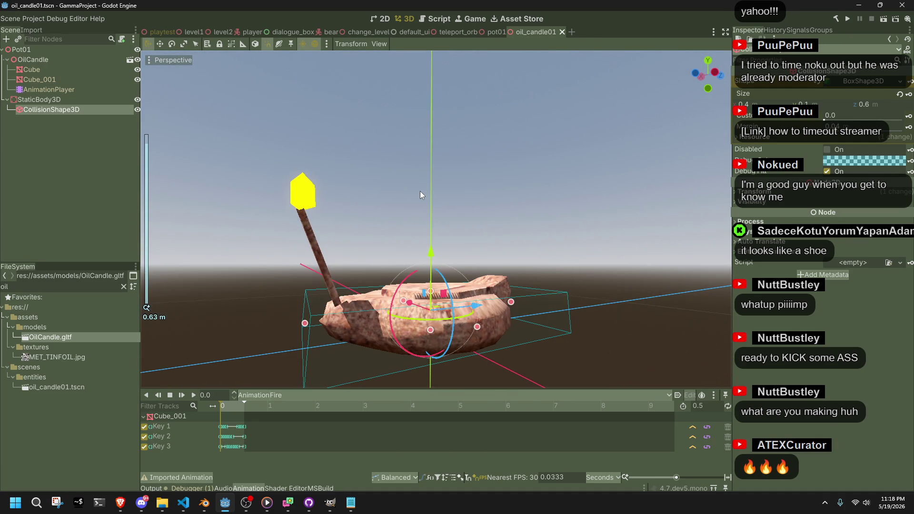
{"action": "left_click", "coordinate": [157, 32]}
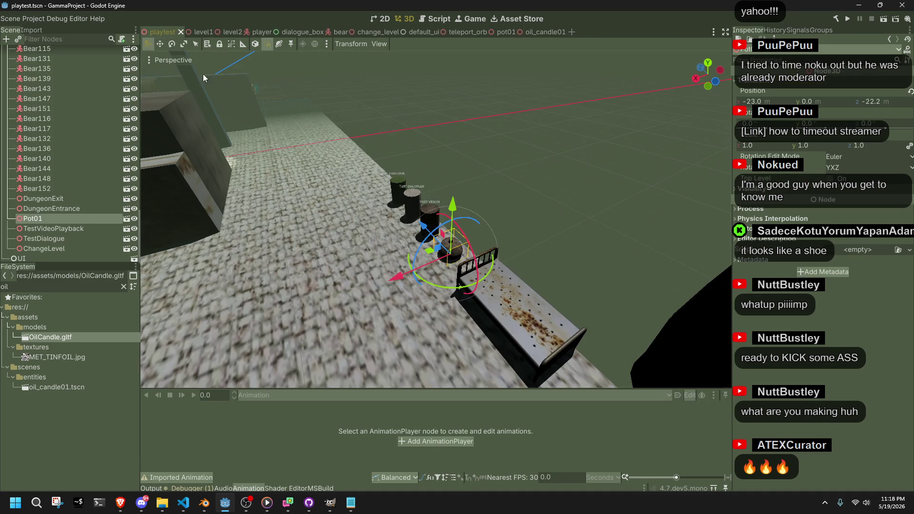
Reposition Pot01 beside the three candles in the playtest level and save it.
{"action": "mouse_move", "coordinate": [443, 241]}
{"action": "middle_mouse_down"}
{"action": "mouse_move", "coordinate": [538, 242]}
{"action": "mouse_move", "coordinate": [451, 172]}
{"action": "mouse_move", "coordinate": [416, 260]}
{"action": "mouse_move", "coordinate": [533, 266]}
{"action": "middle_mouse_up"}
{"action": "left_click", "coordinate": [564, 247]}
{"action": "mouse_move", "coordinate": [556, 256]}
{"action": "left_mouse_down"}
{"action": "mouse_move", "coordinate": [301, 248]}
{"action": "mouse_move", "coordinate": [271, 234]}
{"action": "left_mouse_up"}
{"action": "middle_click_drag", "start_coordinate": [271, 233], "coordinate": [404, 192]}
{"action": "left_click_drag", "start_coordinate": [404, 192], "coordinate": [520, 172], "text": "shift"}
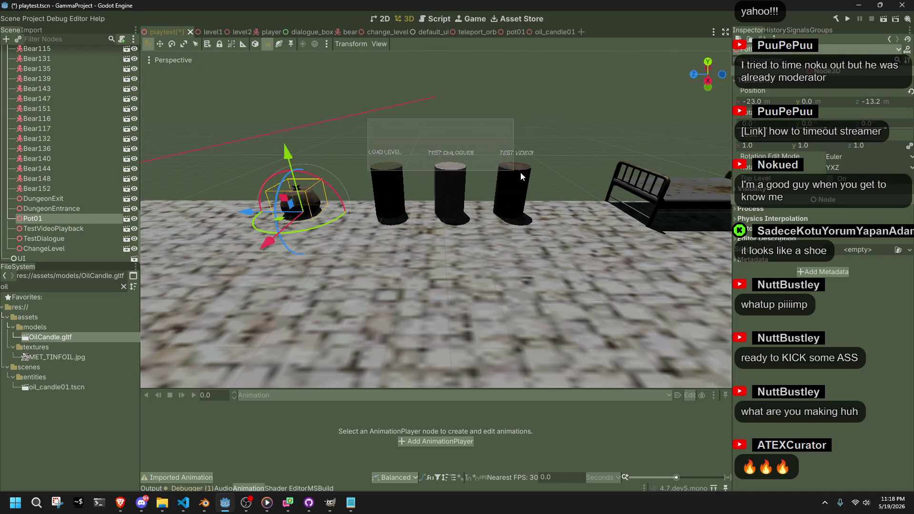
{"action": "mouse_move", "coordinate": [354, 213]}
{"action": "left_mouse_down"}
{"action": "mouse_move", "coordinate": [365, 222]}
{"action": "mouse_move", "coordinate": [429, 221]}
{"action": "mouse_move", "coordinate": [416, 218]}
{"action": "left_mouse_up"}
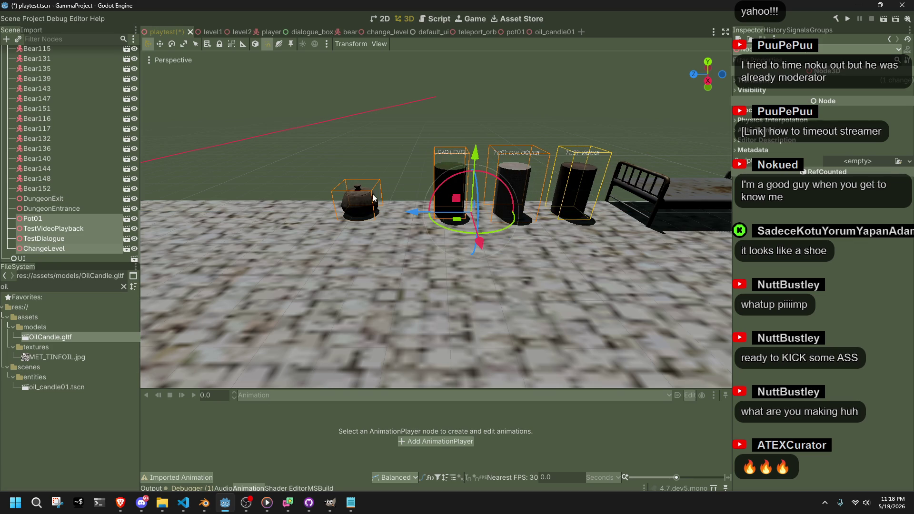
{"action": "left_click", "coordinate": [364, 180]}
{"action": "left_click", "coordinate": [357, 202]}
{"action": "left_click_drag", "start_coordinate": [299, 213], "coordinate": [329, 203]}
{"action": "left_click", "coordinate": [329, 168]}
{"action": "key", "text": "ctrl+s"}
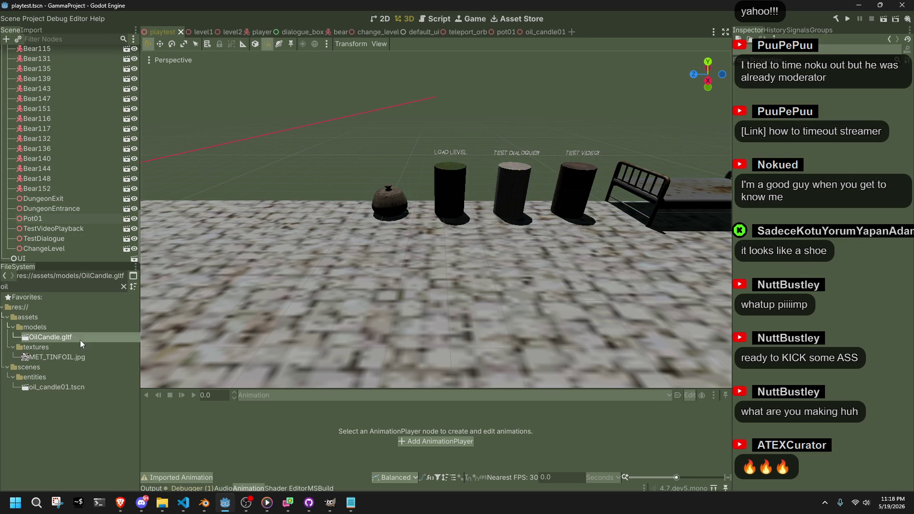
Switch to oil_candle01 and begin renaming its Pot01 root node.
{"action": "left_click", "coordinate": [536, 32]}
{"action": "left_click", "coordinate": [47, 51]}
{"action": "left_click", "coordinate": [46, 49]}
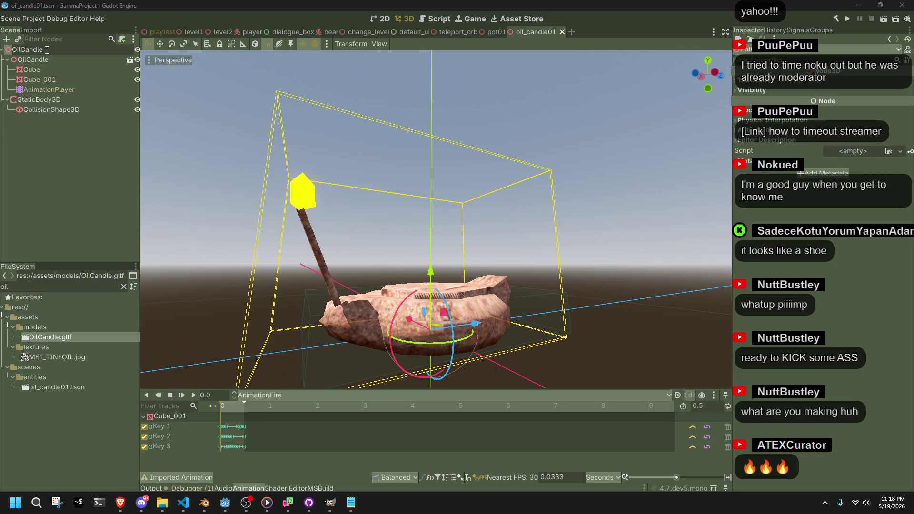
{"action": "type", "text": "01"}
Confirm the root name OilCandle01, set its Type metadata to OilCandle, and save.
{"action": "key", "text": "Return"}
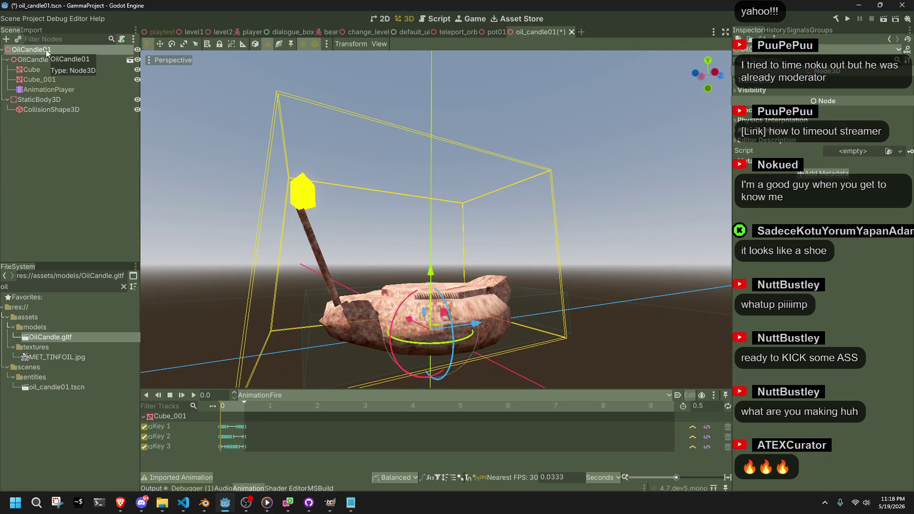
{"action": "left_click", "coordinate": [63, 129]}
{"action": "left_click", "coordinate": [35, 49]}
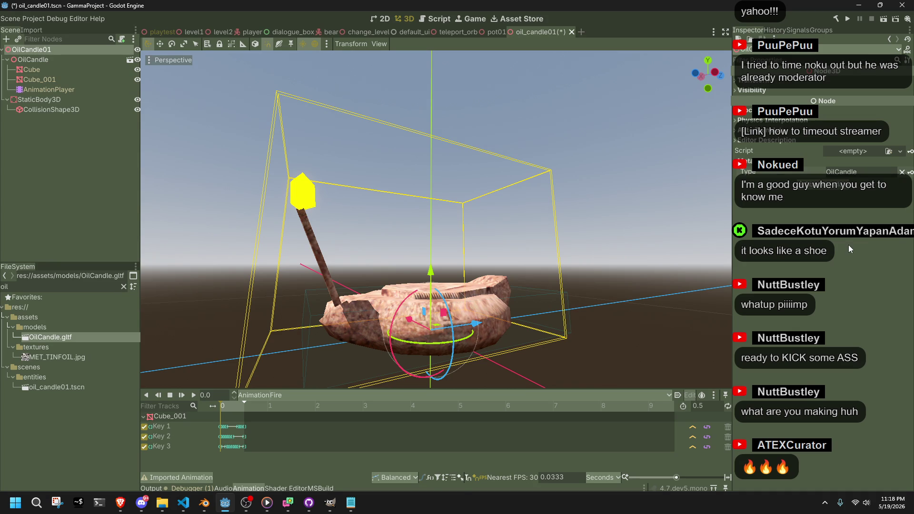
{"action": "key", "text": "ctrl+s"}
Bring up VS Code and open Main.cs.
{"action": "key", "text": "alt+Tab"}
{"action": "key", "text": "alt+Tab"}
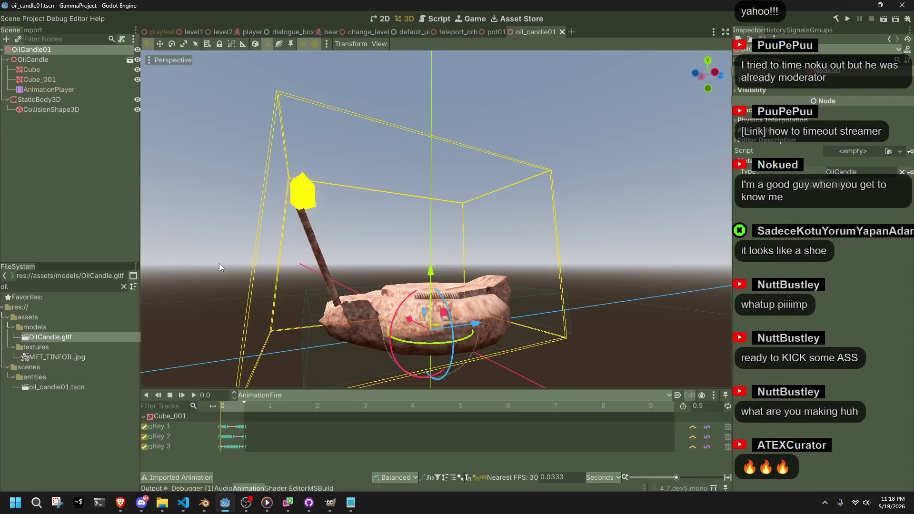
{"action": "left_click", "coordinate": [183, 502]}
{"action": "left_click", "coordinate": [72, 36]}
Duplicate the case "Pot" block in Main.cs and rename the copy to "OilCandle".
{"action": "scroll", "coordinate": [344, 280], "scroll_direction": "down", "scroll_amount": 20}
{"action": "scroll", "coordinate": [344, 279], "scroll_direction": "down", "scroll_amount": 20}
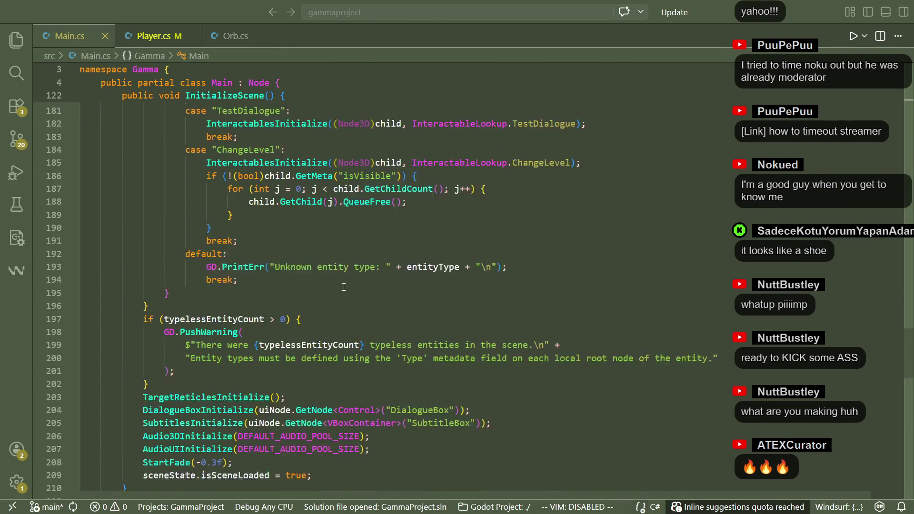
{"action": "scroll", "coordinate": [344, 287], "scroll_direction": "down", "scroll_amount": 5}
{"action": "scroll", "coordinate": [344, 287], "scroll_direction": "up", "scroll_amount": 4}
{"action": "scroll", "coordinate": [343, 286], "scroll_direction": "down", "scroll_amount": 5}
{"action": "scroll", "coordinate": [343, 286], "scroll_direction": "down", "scroll_amount": 14}
{"action": "scroll", "coordinate": [343, 287], "scroll_direction": "up", "scroll_amount": 5}
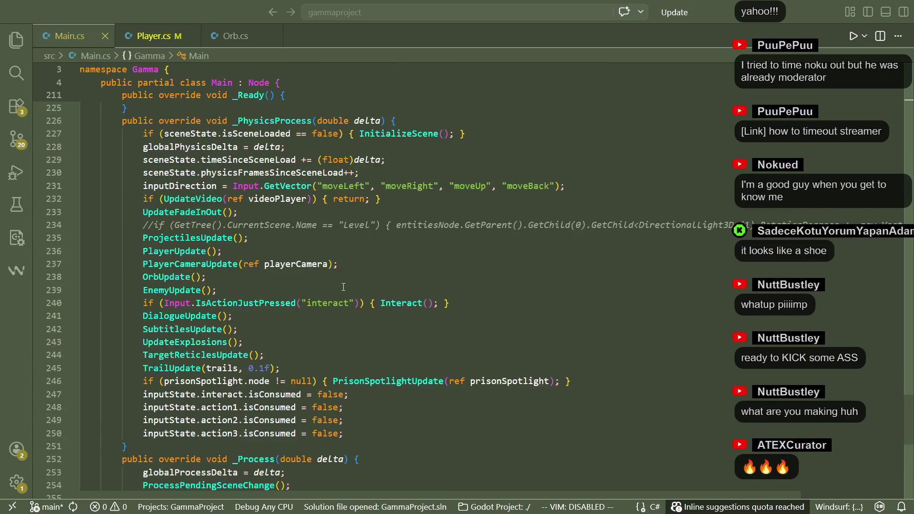
{"action": "scroll", "coordinate": [343, 287], "scroll_direction": "up", "scroll_amount": 18}
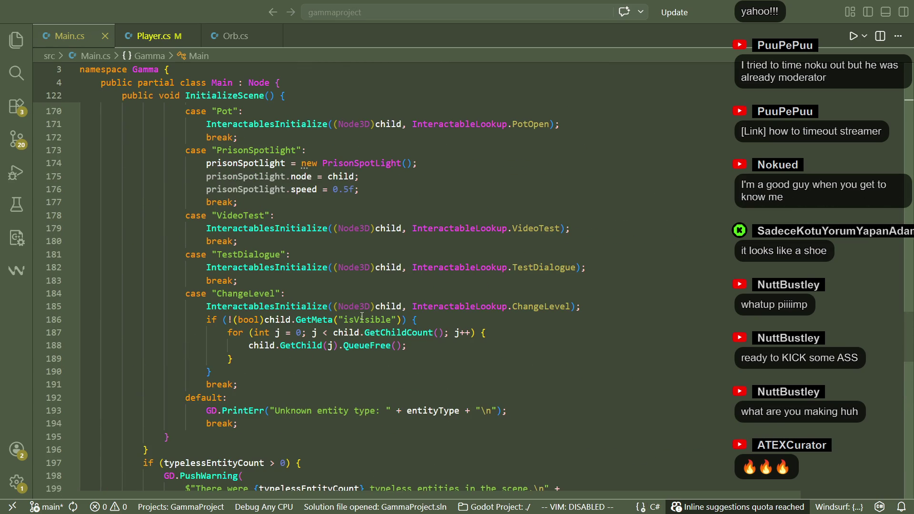
{"action": "scroll", "coordinate": [335, 386], "scroll_direction": "up", "scroll_amount": 6}
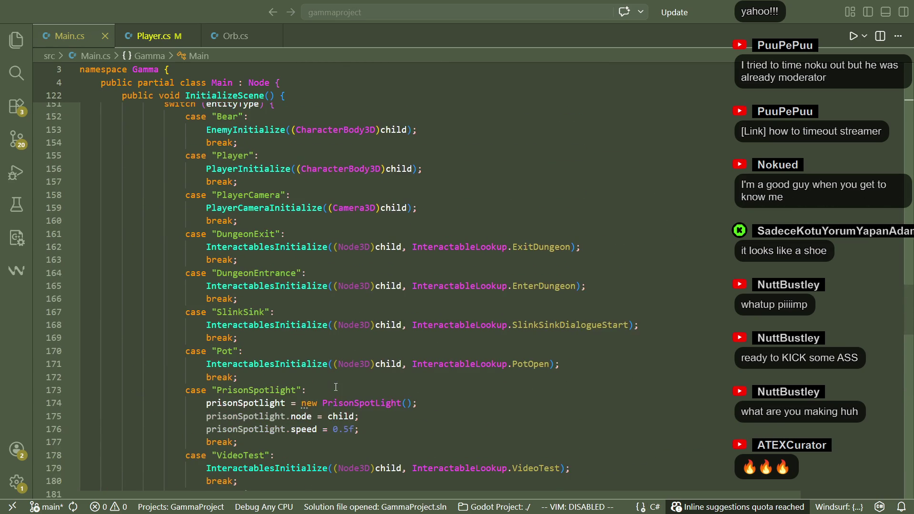
{"action": "left_click_drag", "start_coordinate": [264, 375], "coordinate": [185, 351]}
{"action": "key", "text": "ctrl+c"}
{"action": "left_click", "coordinate": [242, 377]}
{"action": "key", "text": "Return"}
{"action": "key", "text": "ctrl+v"}
{"action": "left_click", "coordinate": [230, 394]}
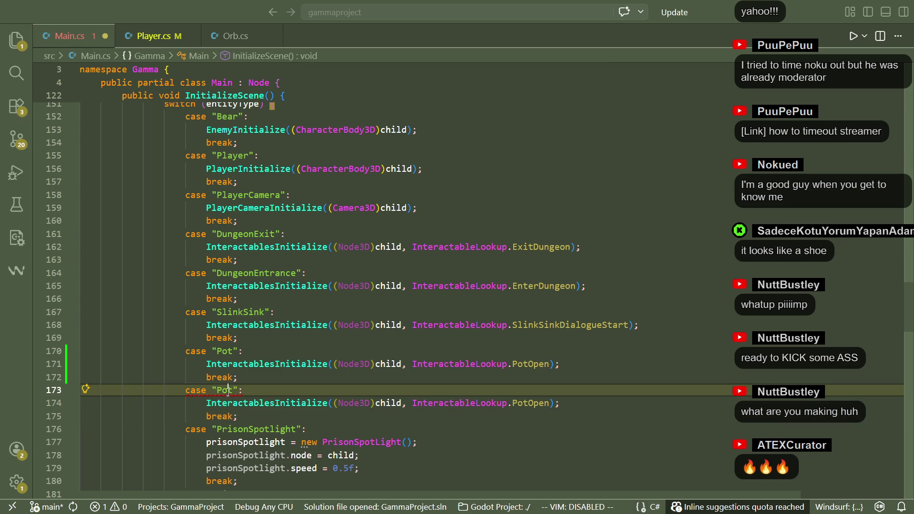
{"action": "double_click", "coordinate": [227, 390]}
{"action": "type", "text": "OilCandle"}
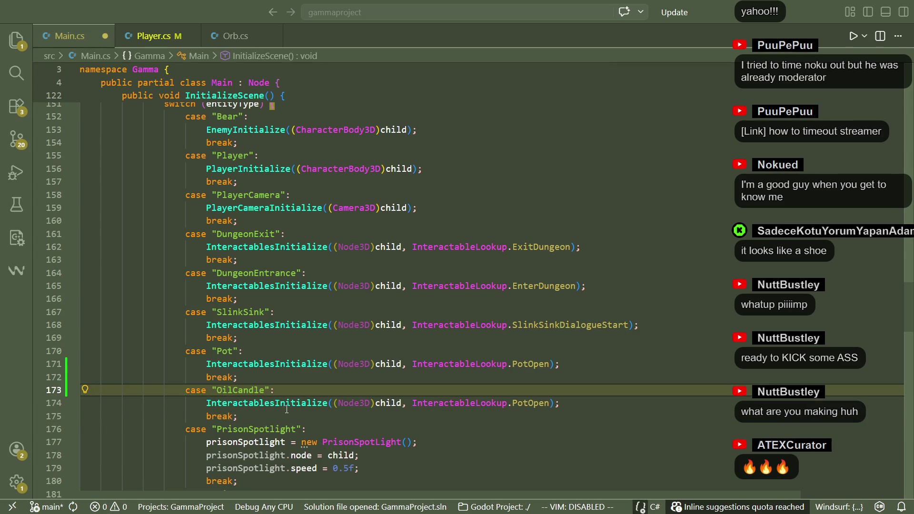
Change the new case's PotOpen lookup to InteractableLookup.OilCandle, save Main.cs, and try Go to Definition.
{"action": "left_click", "coordinate": [478, 420]}
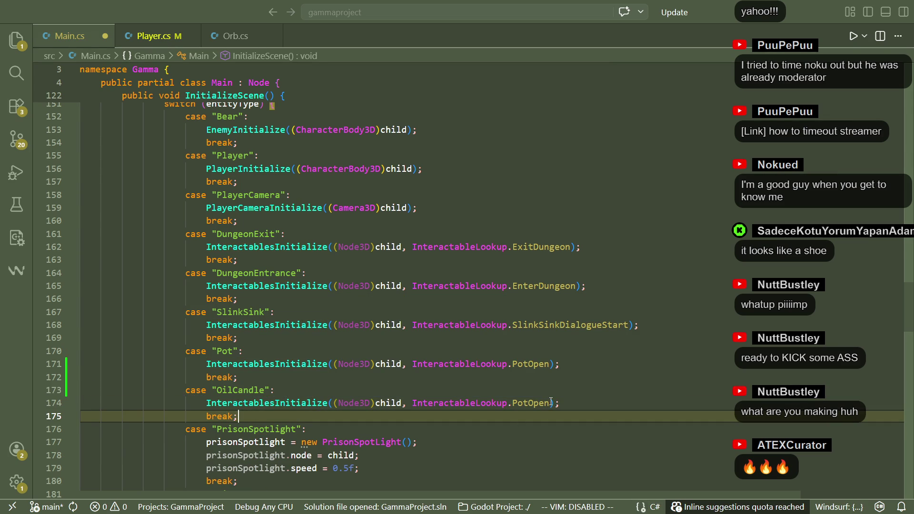
{"action": "left_click", "coordinate": [516, 426]}
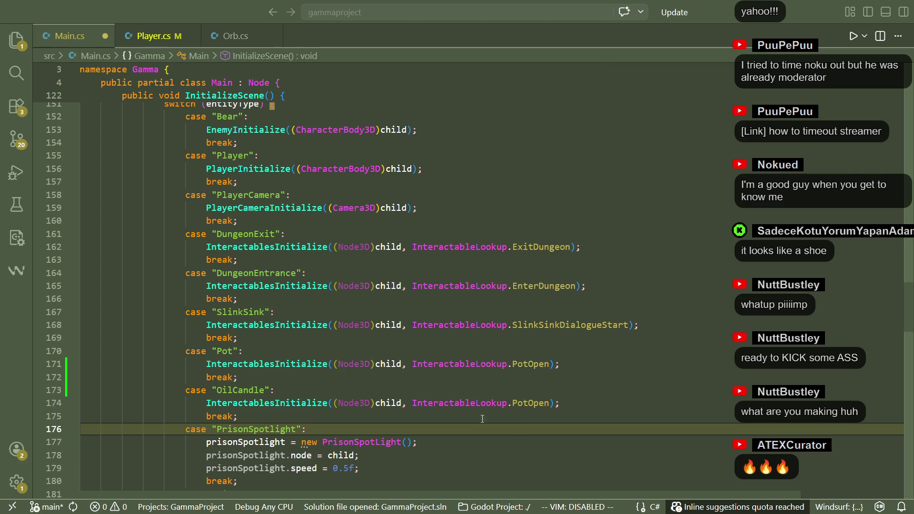
{"action": "left_click", "coordinate": [463, 414]}
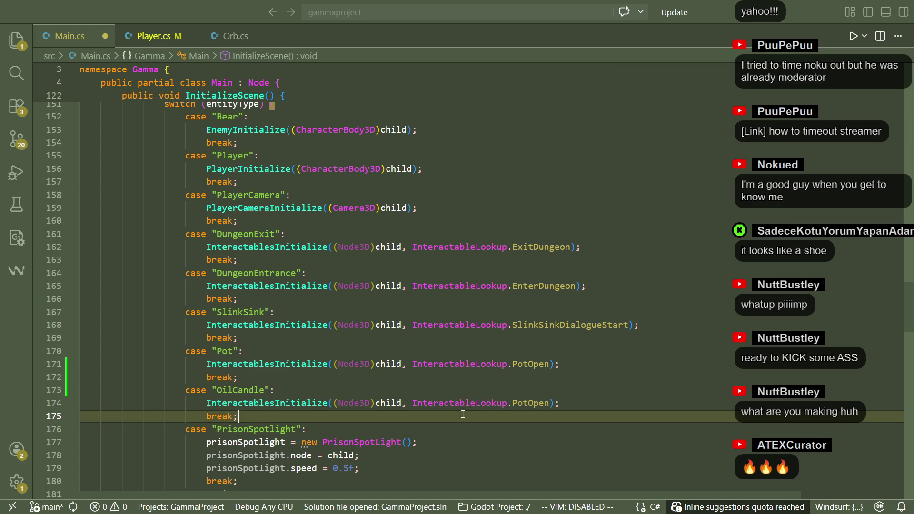
{"action": "double_click", "coordinate": [522, 404]}
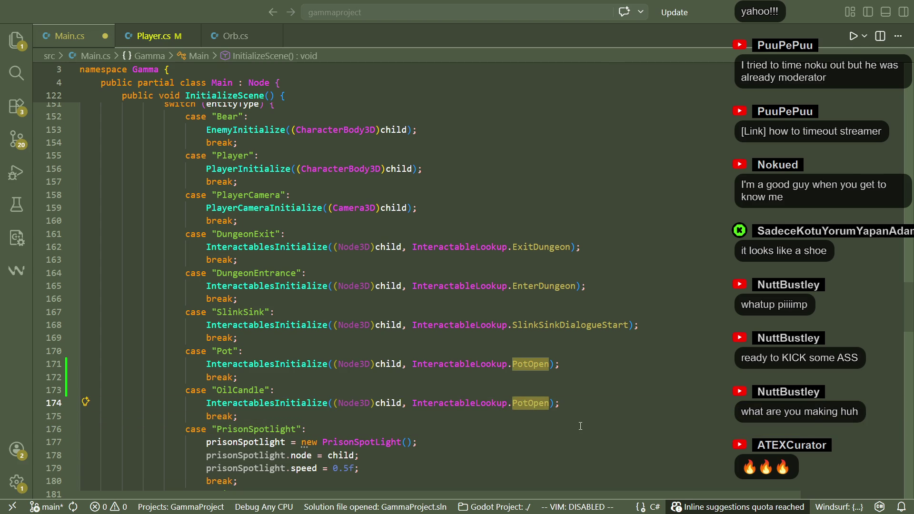
{"action": "type", "text": "OilCandle"}
{"action": "key", "text": "Down"}
{"action": "key", "text": "ctrl+s"}
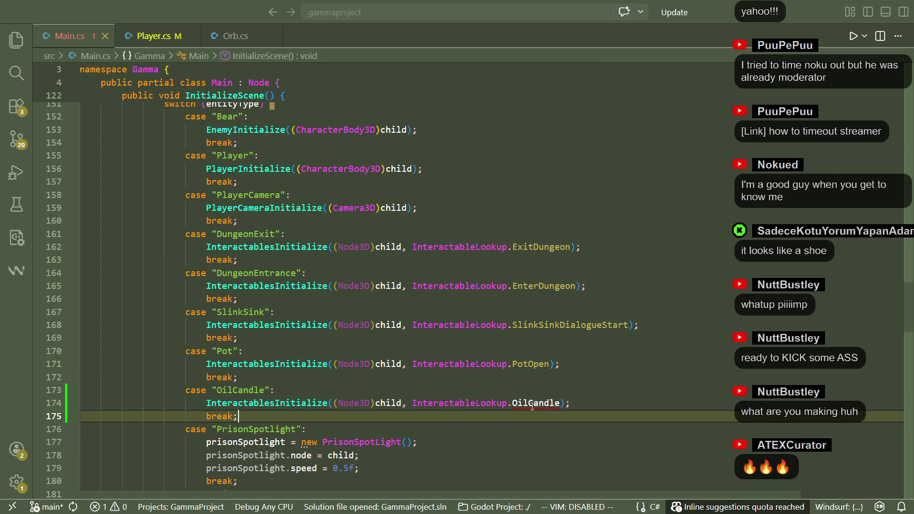
{"action": "right_click", "coordinate": [525, 403]}
{"action": "left_click", "coordinate": [582, 93]}
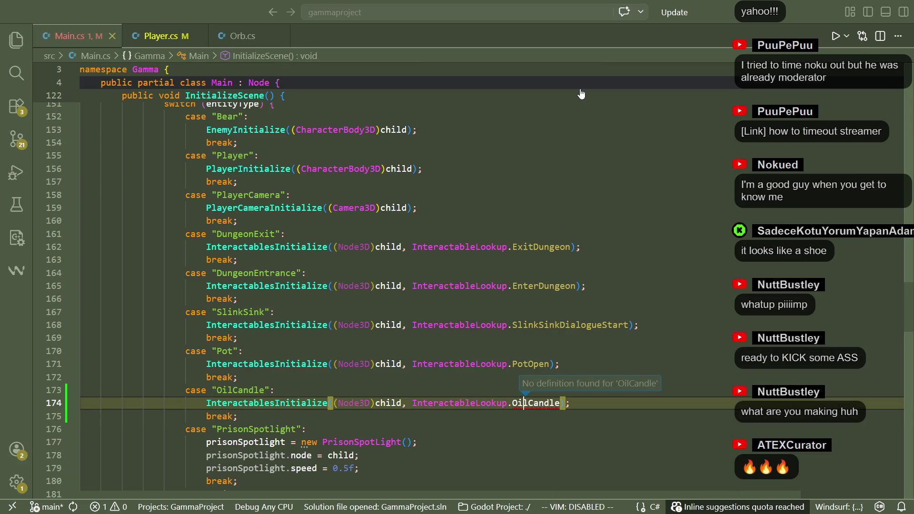
In Interaction.cs, add OilCandle right after PotOpen in the InteractableLookup enum and save.
{"action": "left_click", "coordinate": [260, 403]}
{"action": "right_click", "coordinate": [262, 404]}
{"action": "left_click", "coordinate": [352, 49]}
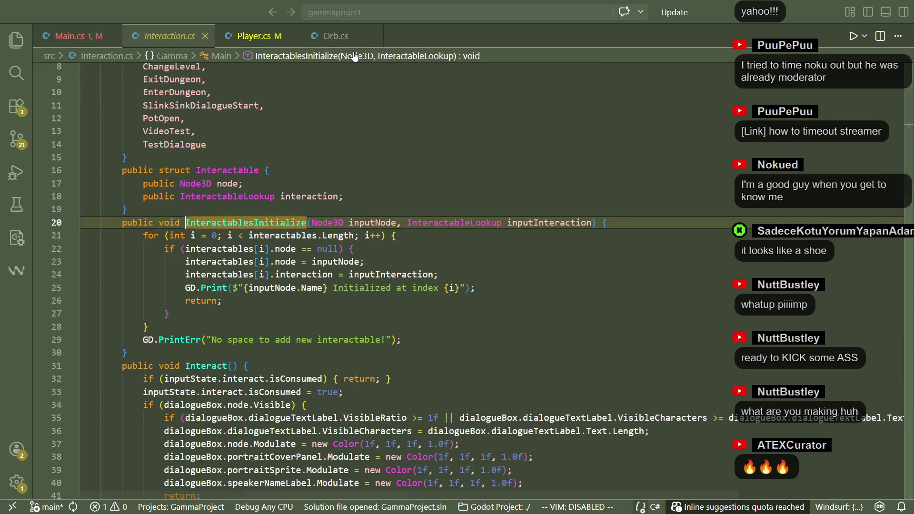
{"action": "scroll", "coordinate": [221, 260], "scroll_direction": "up", "scroll_amount": 3}
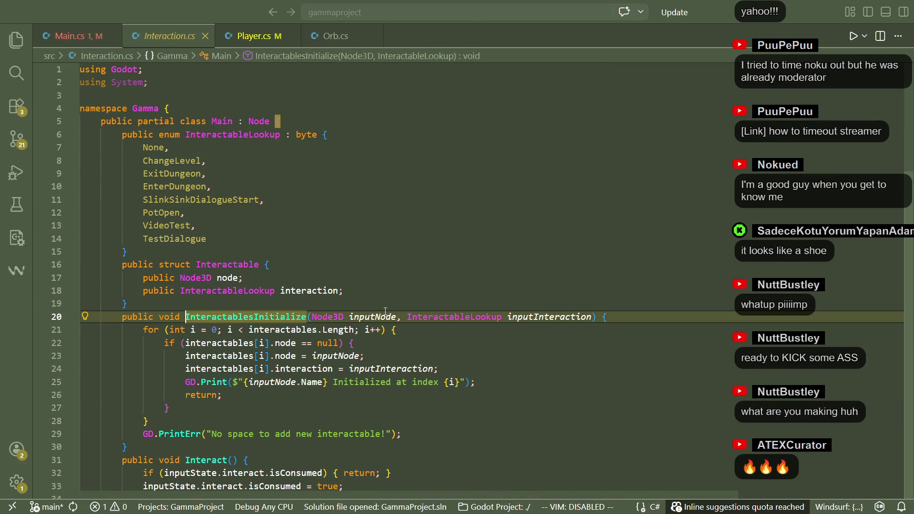
{"action": "left_click", "coordinate": [229, 238]}
{"action": "left_click", "coordinate": [290, 199]}
{"action": "key", "text": "Return"}
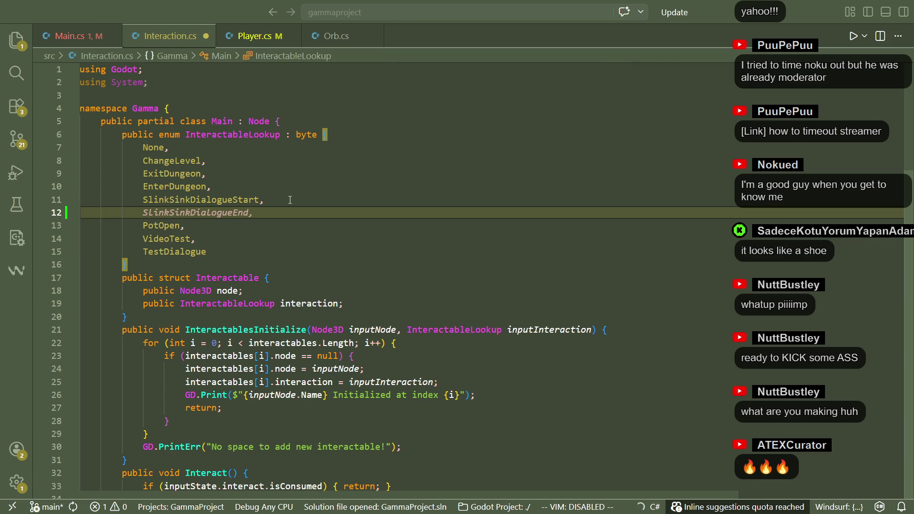
{"action": "type", "text": "OilCan"}
{"action": "key", "text": "BackSpace"}
{"action": "key", "text": "BackSpace"}
{"action": "key", "text": "BackSpace"}
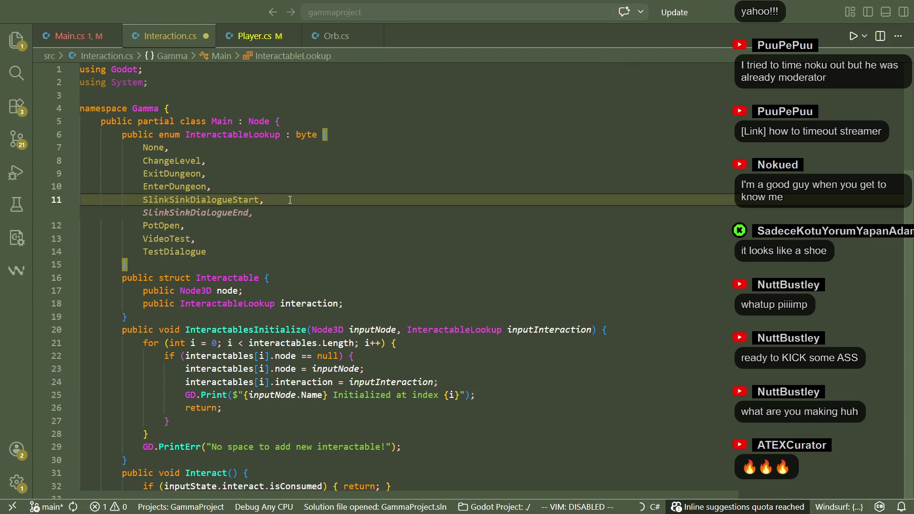
{"action": "key", "text": "Down"}
{"action": "key", "text": "Return"}
{"action": "type", "text": "O"}
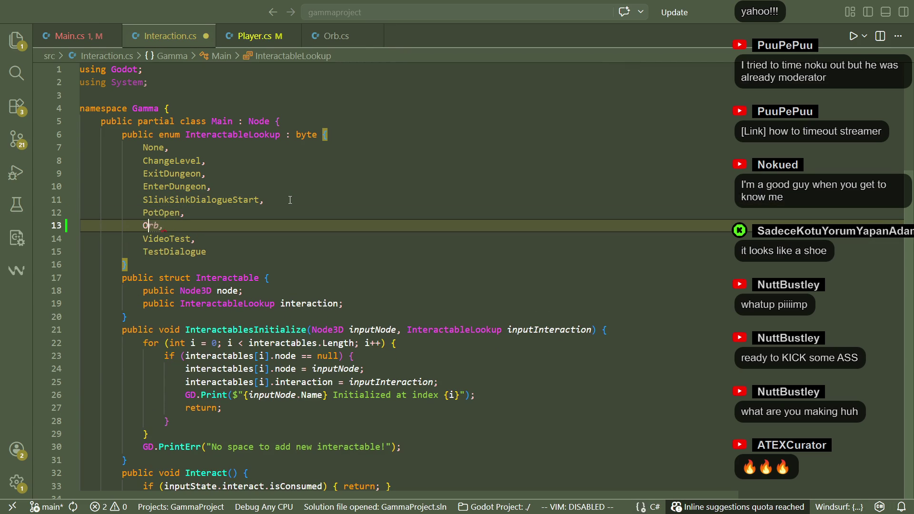
{"action": "type", "text": "ilCandle,"}
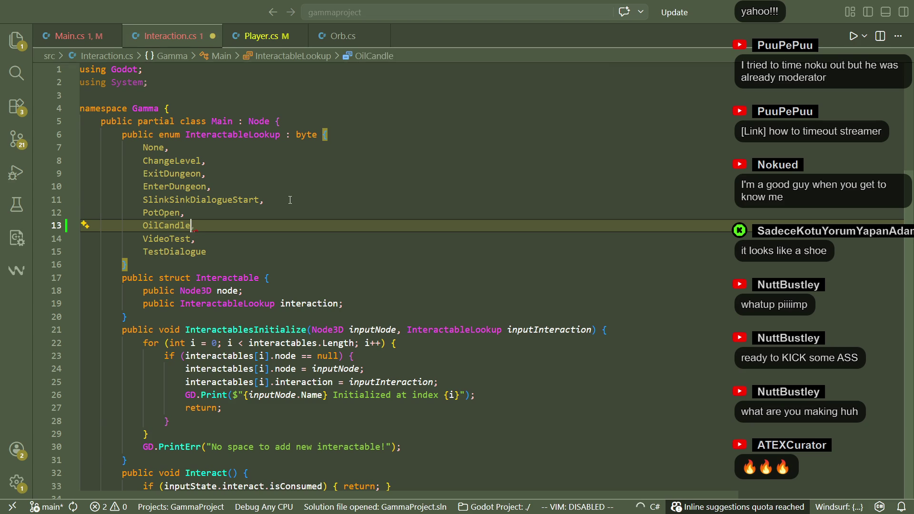
{"action": "key", "text": "ctrl+s"}
Select the whole PotOpen case block in Interact() for copying.
{"action": "scroll", "coordinate": [287, 218], "scroll_direction": "down", "scroll_amount": 15}
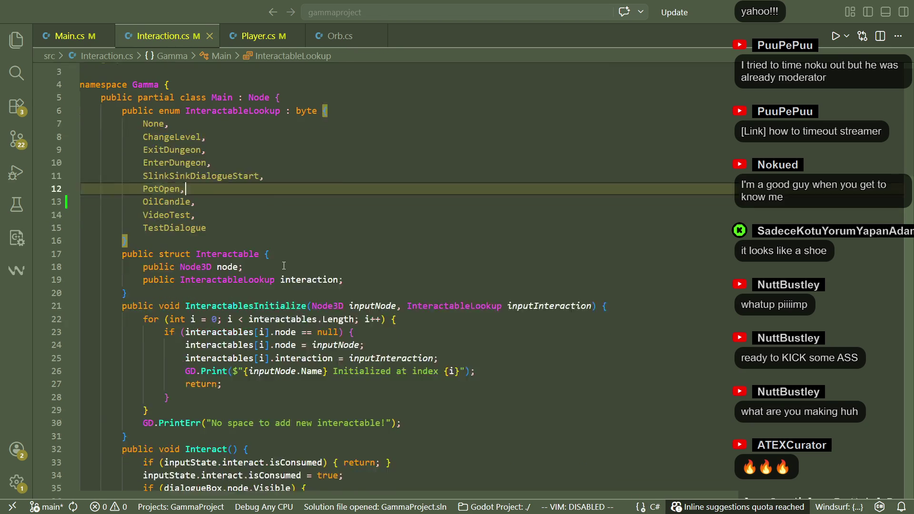
{"action": "scroll", "coordinate": [282, 272], "scroll_direction": "down", "scroll_amount": 7}
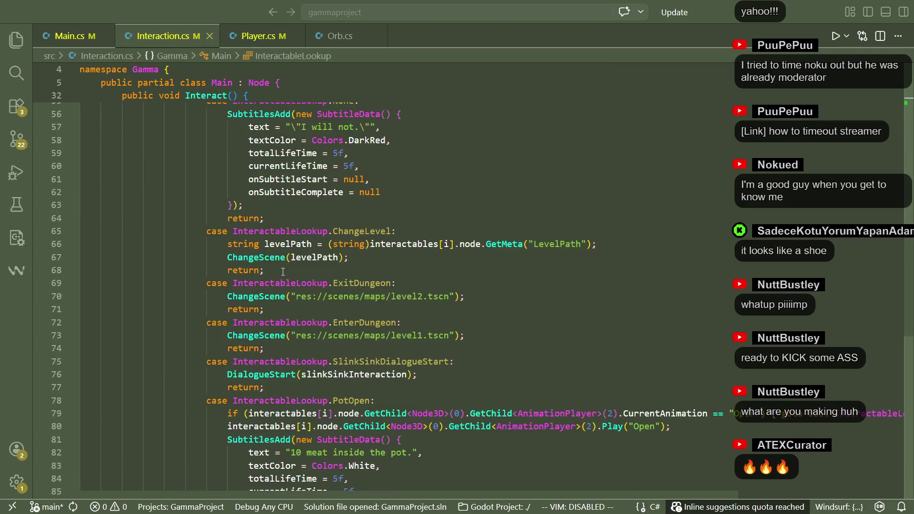
{"action": "left_click", "coordinate": [325, 412]}
{"action": "mouse_move", "coordinate": [325, 412]}
{"action": "left_mouse_down"}
{"action": "mouse_move", "coordinate": [316, 322]}
{"action": "mouse_move", "coordinate": [333, 256]}
{"action": "mouse_move", "coordinate": [317, 247]}
{"action": "left_mouse_up"}
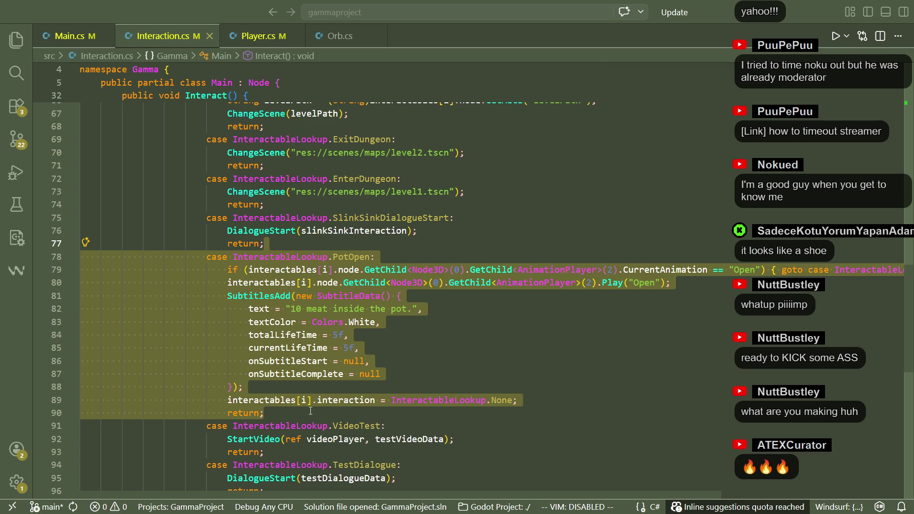
{"action": "left_click", "coordinate": [310, 411]}
Paste a copy of the PotOpen case and relabel it InteractableLookup.OilCandle.
{"action": "key", "text": "ctrl+v"}
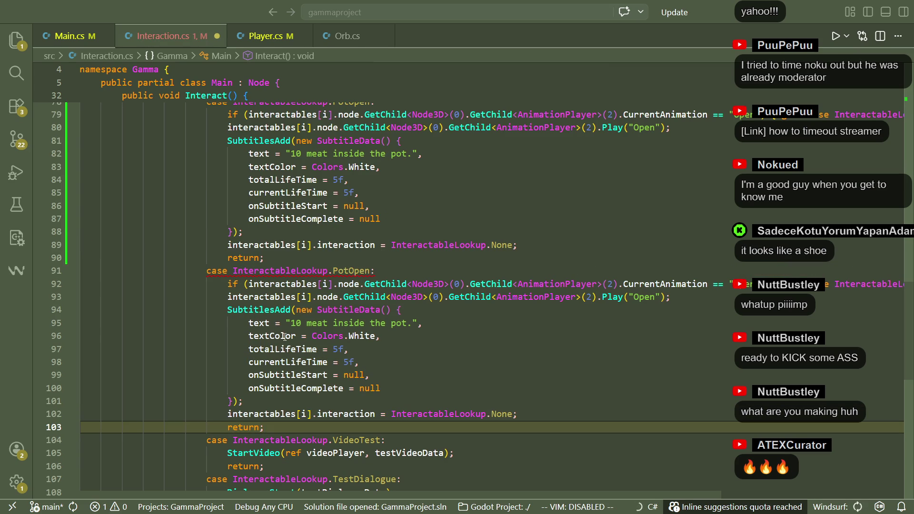
{"action": "double_click", "coordinate": [352, 270]}
{"action": "type", "text": "Oi"}
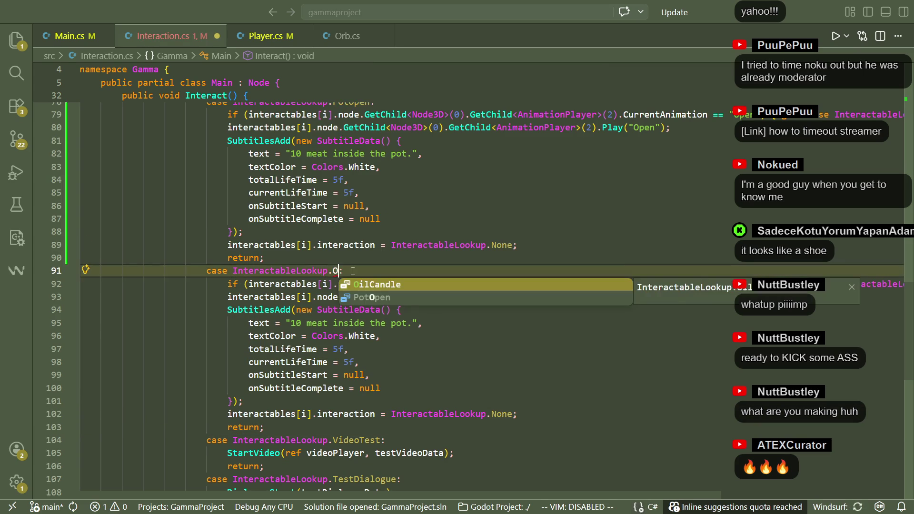
{"action": "key", "text": "Tab"}
Review the new case's animation and subtitle lines, select "Open", and switch to oilcandle.blend in Blender.
{"action": "left_click", "coordinate": [436, 339]}
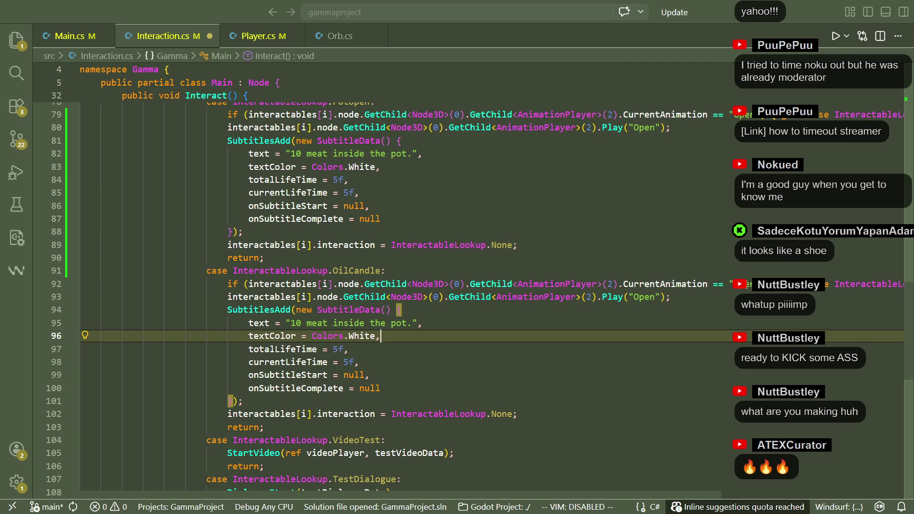
{"action": "left_click", "coordinate": [743, 284]}
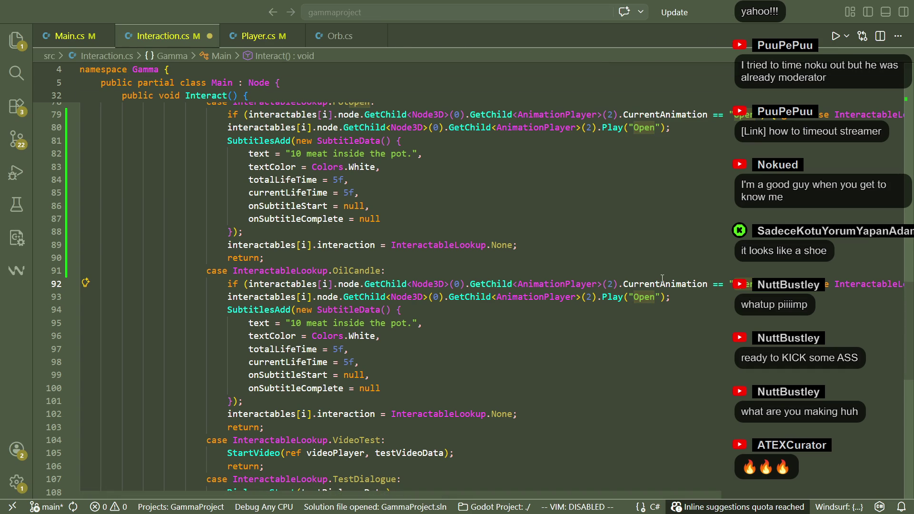
{"action": "left_click", "coordinate": [728, 300]}
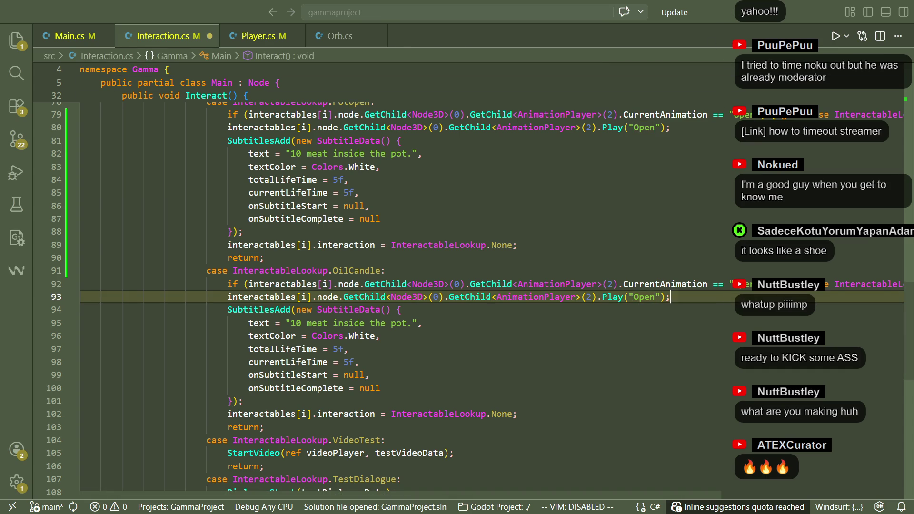
{"action": "scroll", "coordinate": [611, 343], "scroll_direction": "right", "scroll_amount": 5}
{"action": "key", "text": "Down"}
{"action": "key", "text": "Down"}
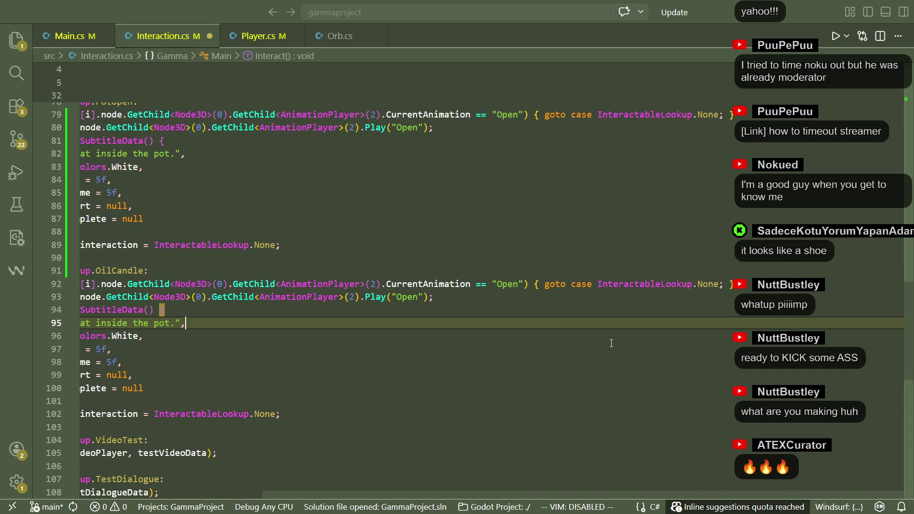
{"action": "mouse_move", "coordinate": [611, 351]}
{"action": "left_mouse_down"}
{"action": "mouse_move", "coordinate": [476, 348]}
{"action": "mouse_move", "coordinate": [86, 300]}
{"action": "left_mouse_up"}
{"action": "left_click", "coordinate": [482, 342]}
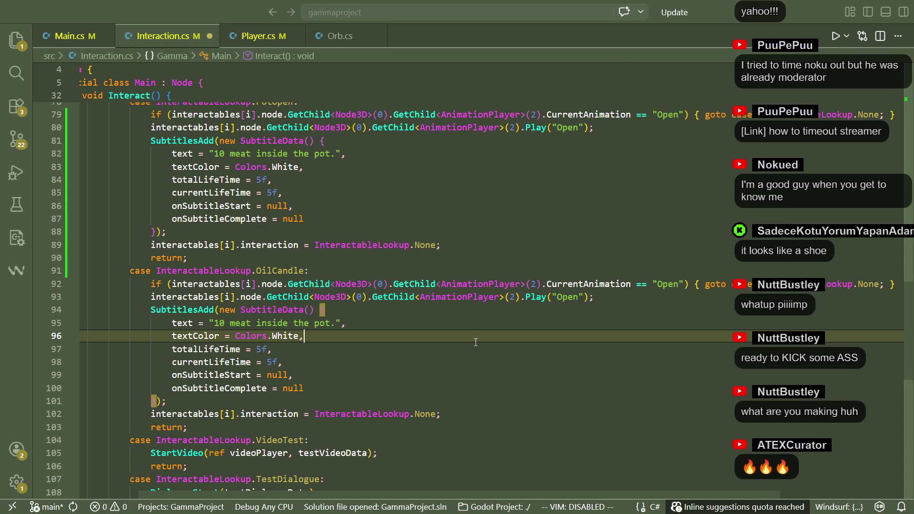
{"action": "double_click", "coordinate": [666, 285]}
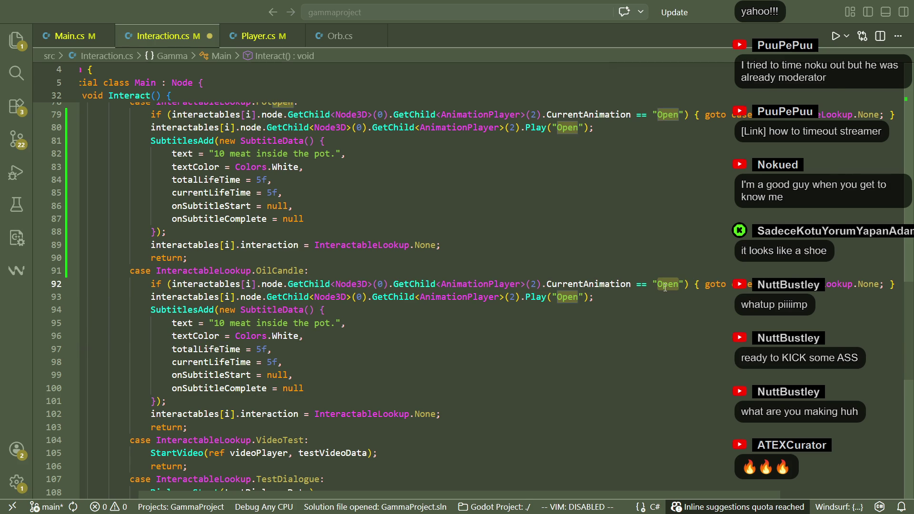
{"action": "key", "text": "alt+Tab"}
{"action": "key", "text": "alt+Tab"}
{"action": "key", "text": "alt+Tab"}
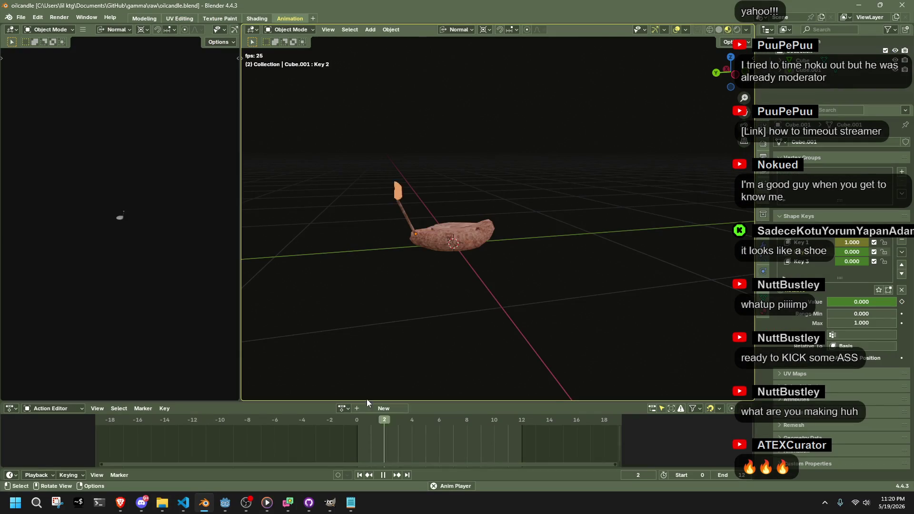
{"action": "key", "text": "alt+Tab"}
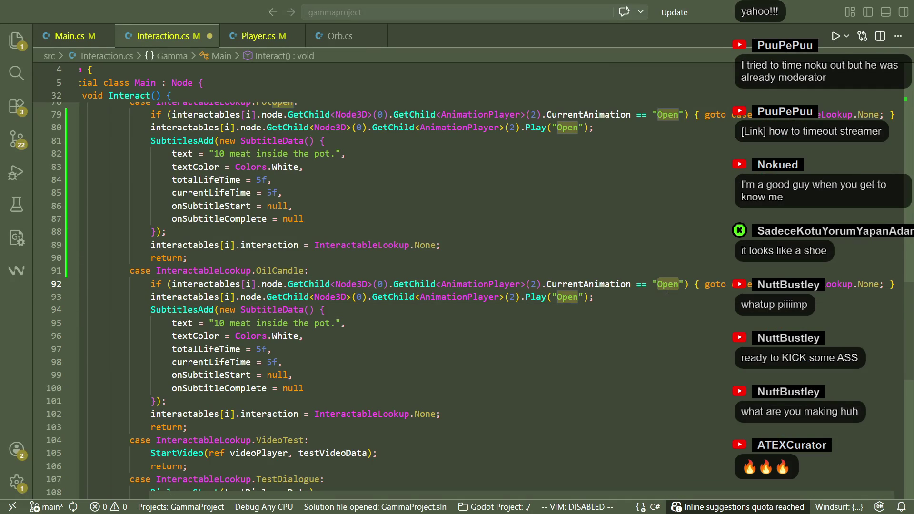
Replace "Open" with "Out" in the OilCandle animation check and Play call, then save.
{"action": "double_click", "coordinate": [667, 284]}
{"action": "type", "text": "Out"}
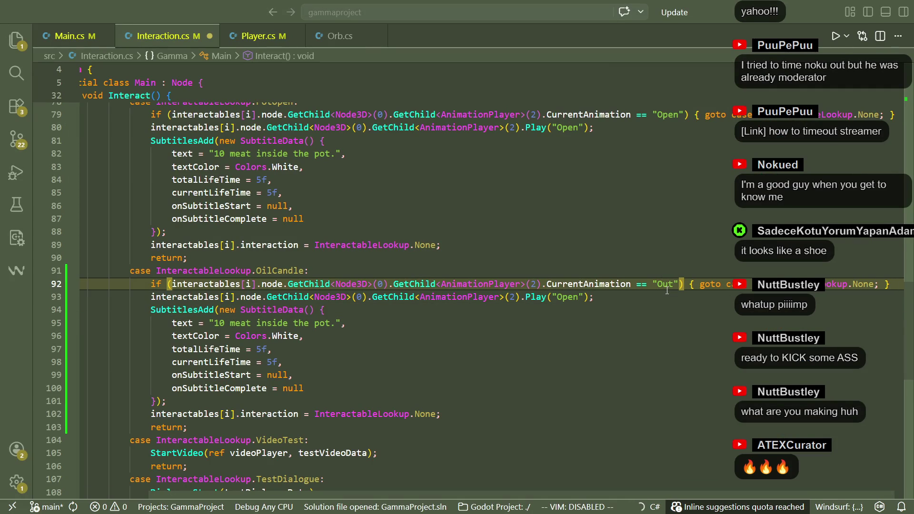
{"action": "left_click", "coordinate": [614, 323]}
{"action": "double_click", "coordinate": [567, 297]}
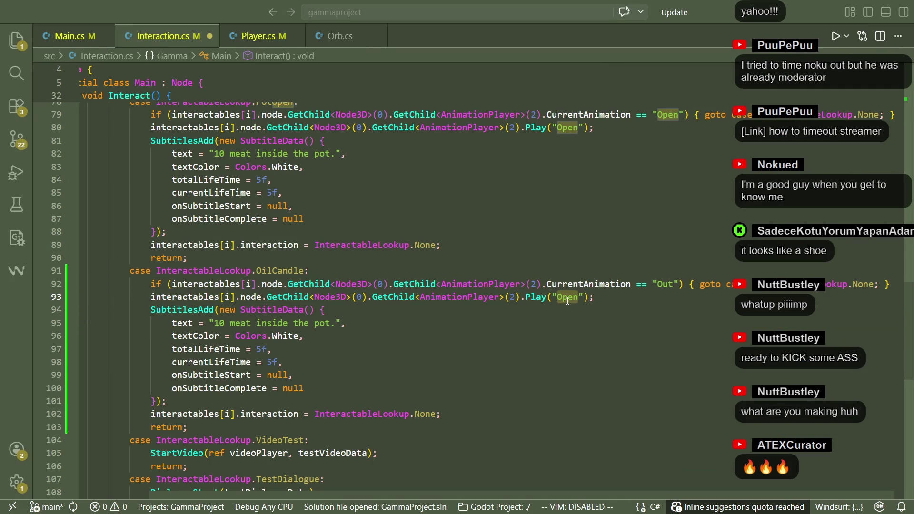
{"action": "type", "text": "Out"}
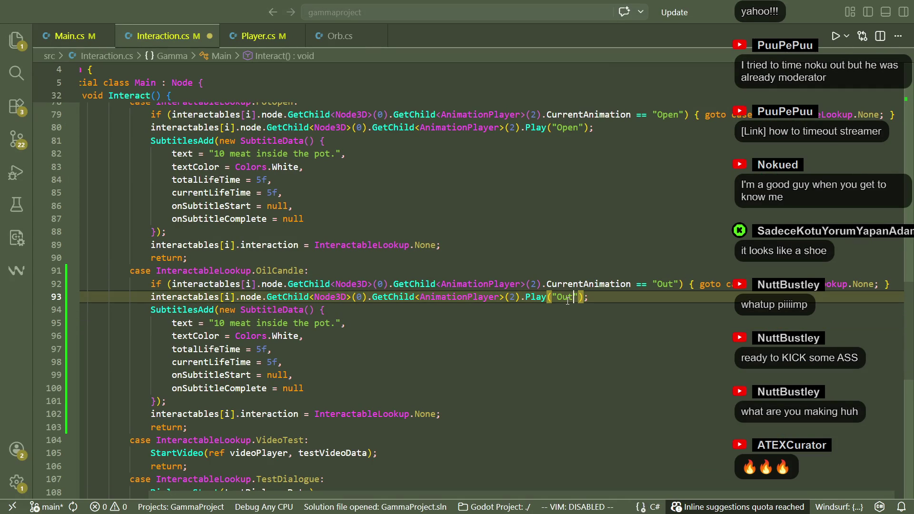
{"action": "key", "text": "ctrl+s"}
Return to Main.cs at the end of the case "OilCandle" label.
{"action": "left_click", "coordinate": [559, 332]}
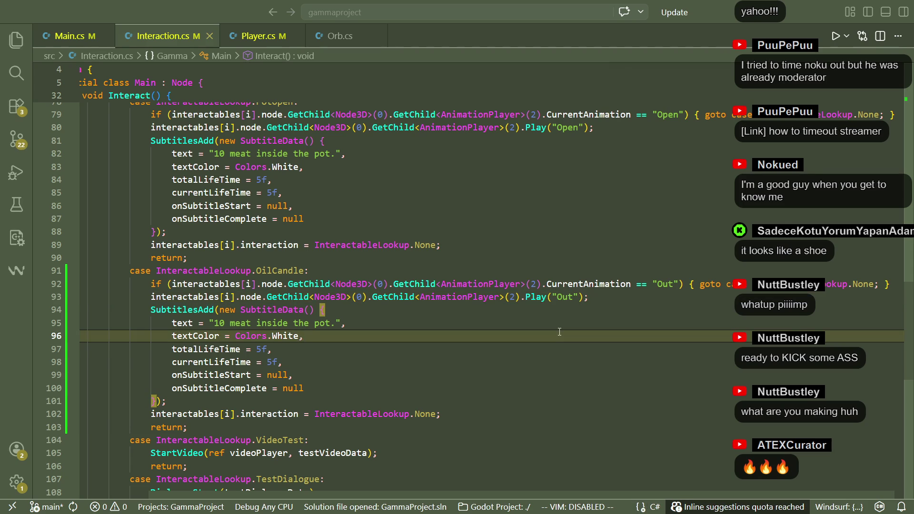
{"action": "left_click", "coordinate": [409, 259]}
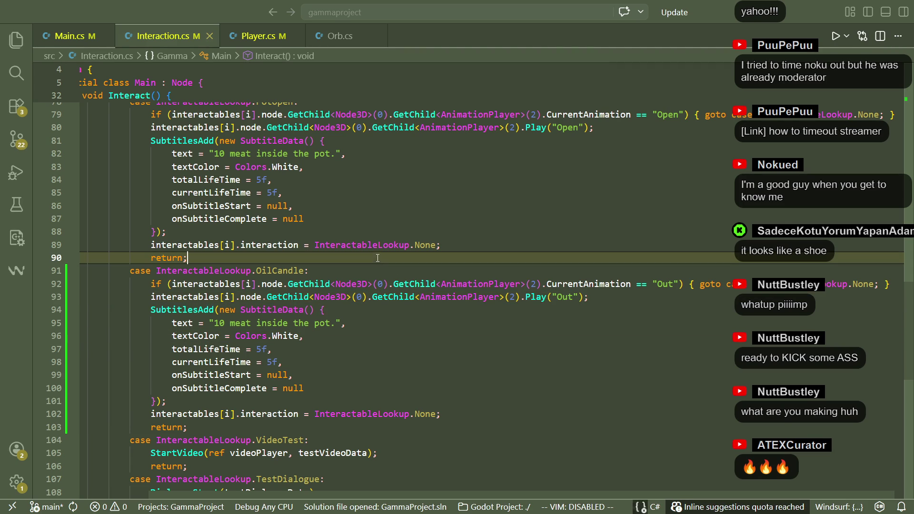
{"action": "key", "text": "ctrl+Tab"}
{"action": "left_click", "coordinate": [361, 391]}
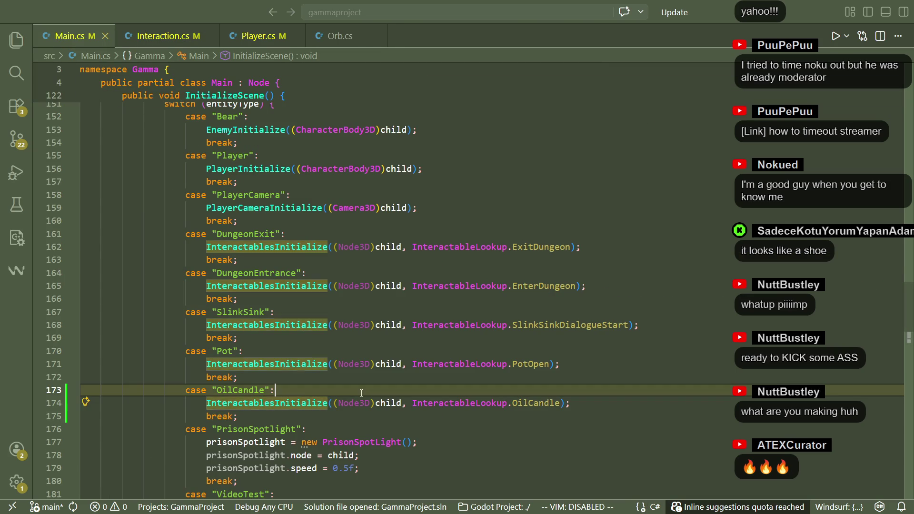
Paste the Play("Out") line from Interaction.cs under case "OilCandle" in Main.cs, fixing indentation and removing the blank line.
{"action": "key", "text": "Return"}
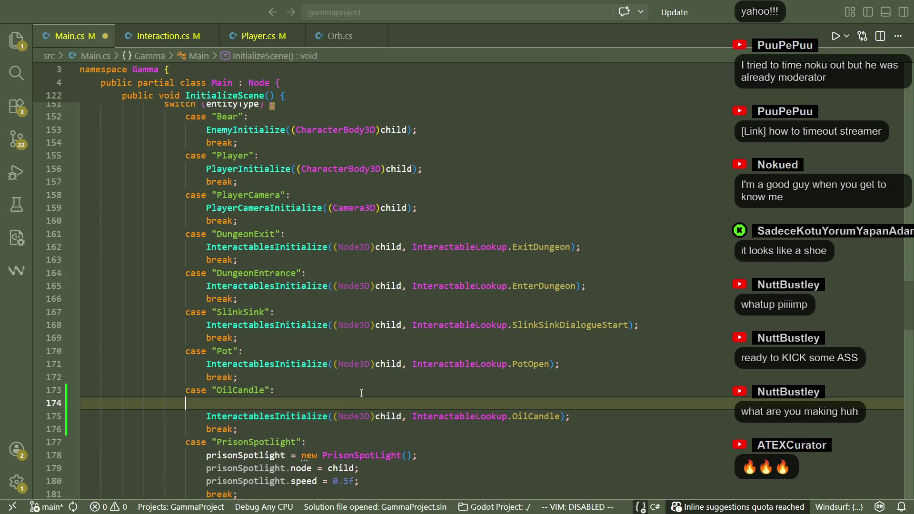
{"action": "key", "text": "ctrl+Tab"}
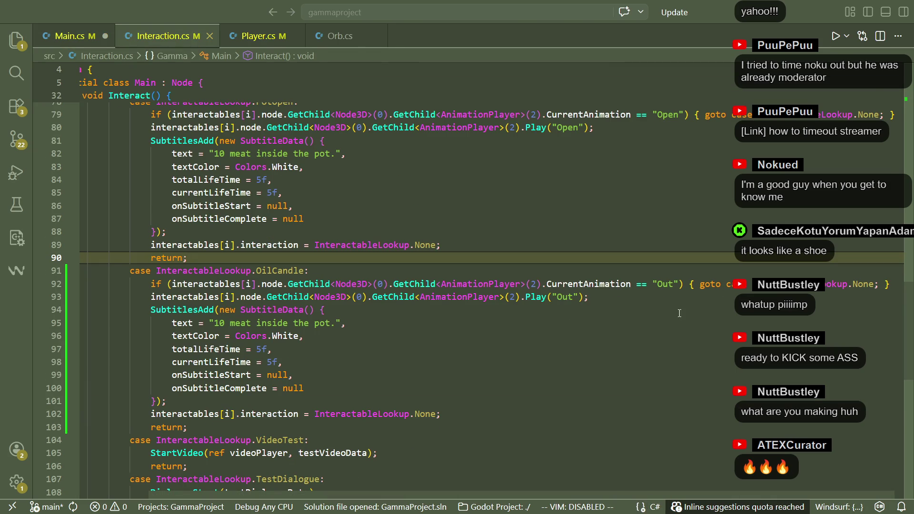
{"action": "left_click_drag", "start_coordinate": [886, 297], "coordinate": [891, 288]}
{"action": "key", "text": "ctrl+c"}
{"action": "key", "text": "ctrl+Tab"}
{"action": "key", "text": "ctrl+v"}
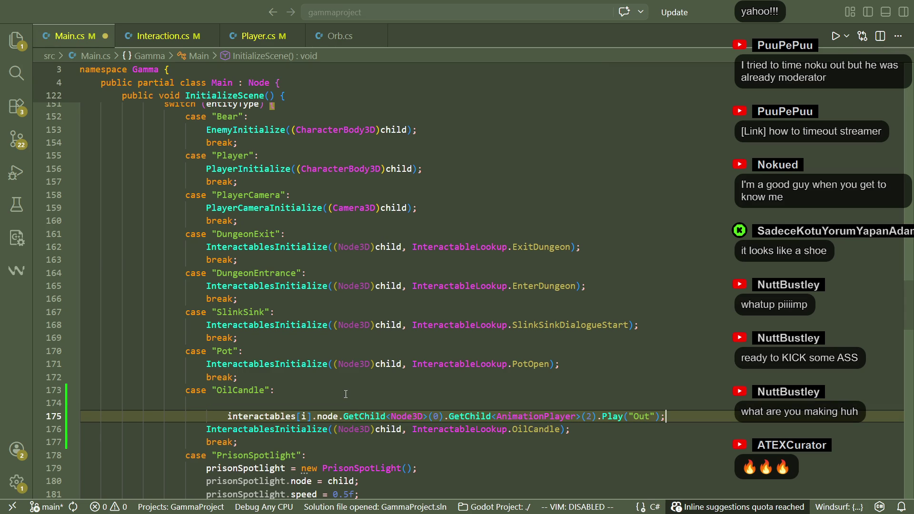
{"action": "double_click", "coordinate": [250, 417]}
{"action": "key", "text": "shift+Tab"}
{"action": "left_click", "coordinate": [235, 402]}
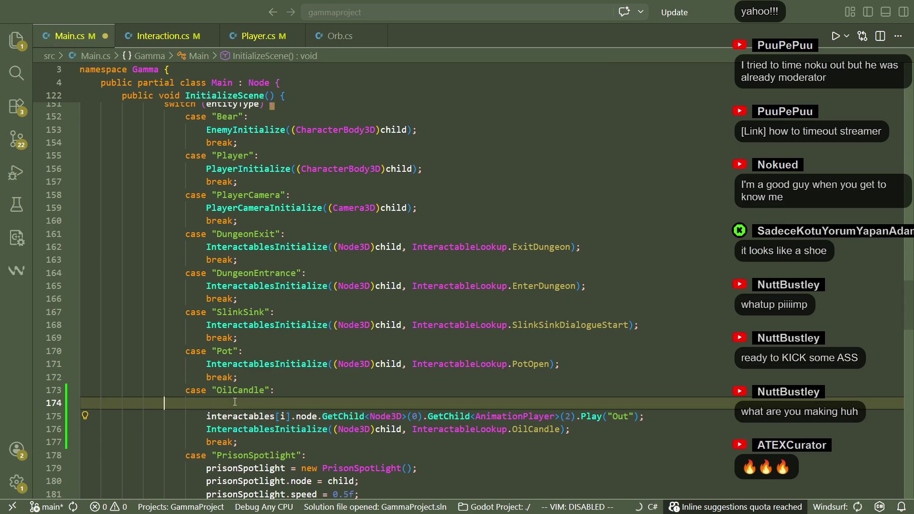
{"action": "key", "text": "BackSpace"}
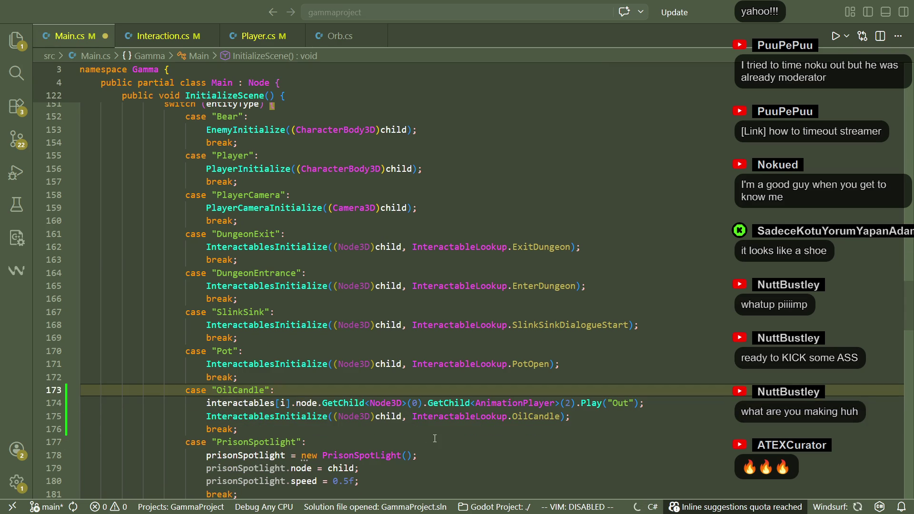
{"action": "key", "text": "Down"}
{"action": "key", "text": "Down"}
{"action": "key", "text": "Down"}
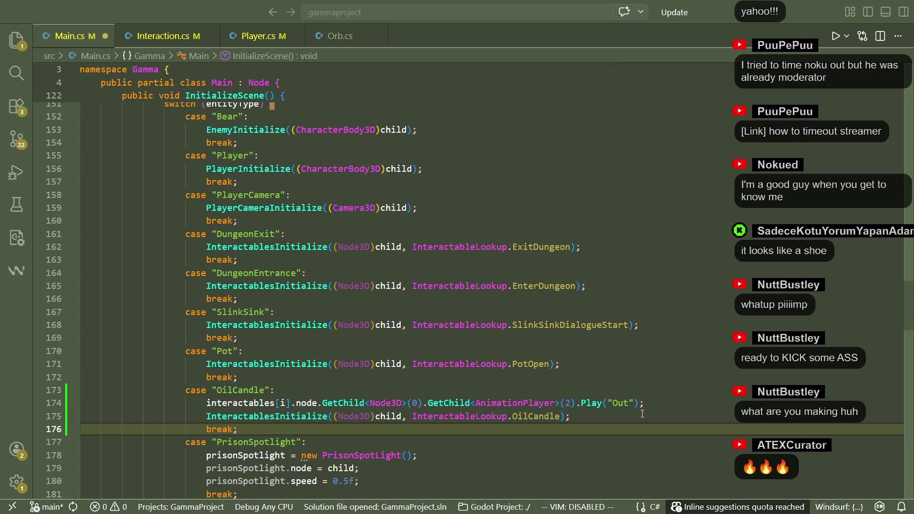
{"action": "key", "text": "alt+Tab"}
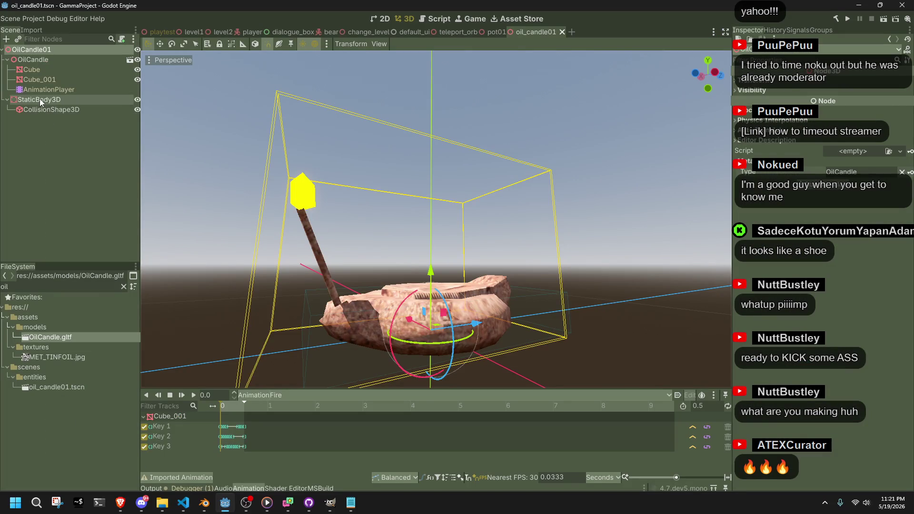
Check the AnimationPlayer node in Godot, then replace interactables[i].node with child on Main.cs line 174.
{"action": "right_click", "coordinate": [39, 93]}
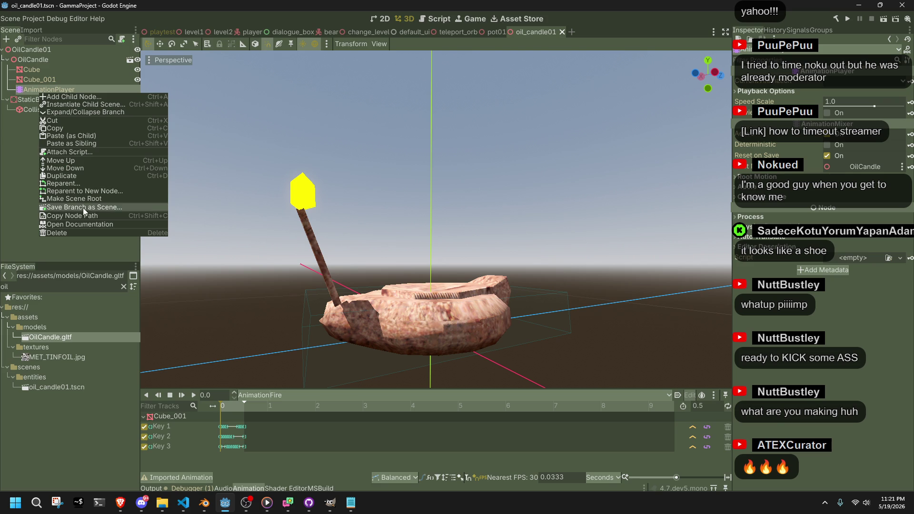
{"action": "key", "text": "alt+Tab"}
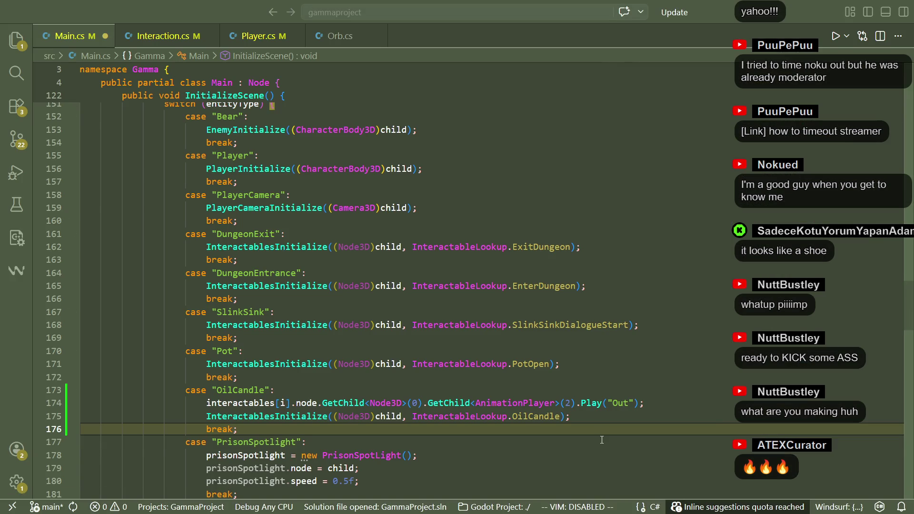
{"action": "left_click", "coordinate": [602, 440]}
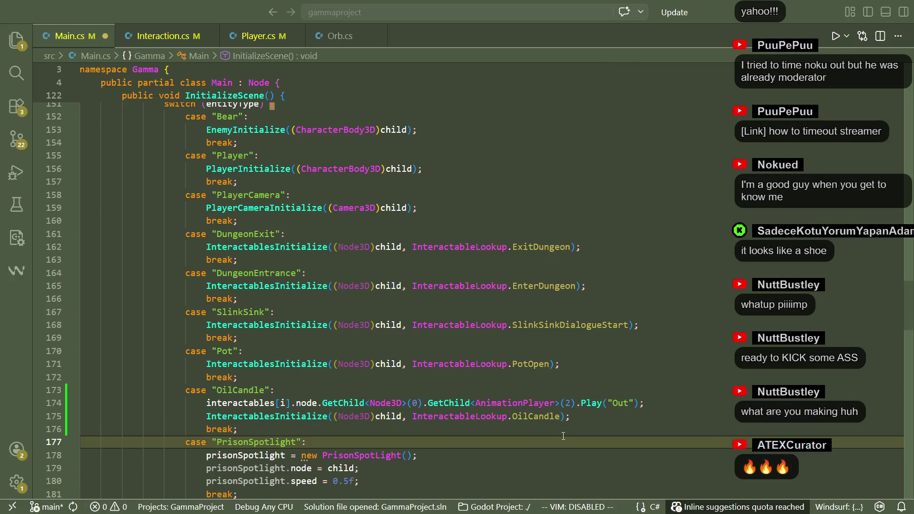
{"action": "left_click", "coordinate": [569, 456]}
{"action": "left_click", "coordinate": [428, 404]}
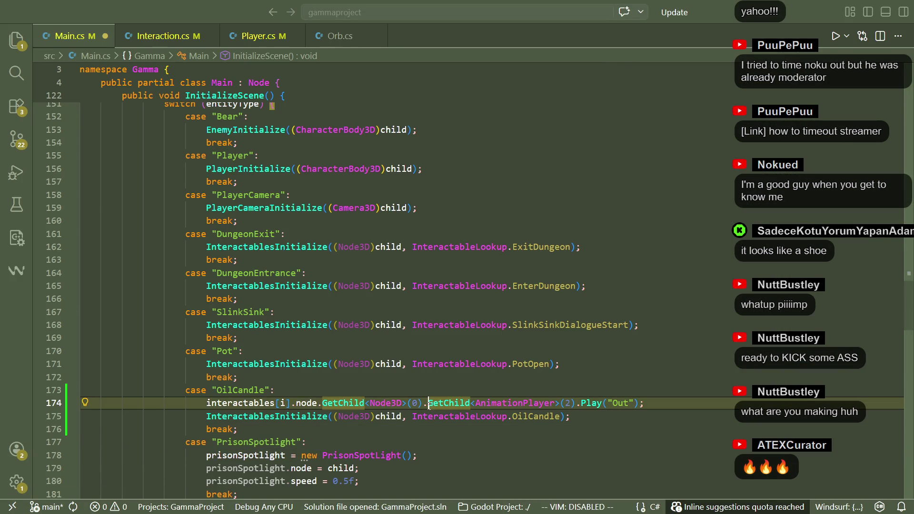
{"action": "mouse_move", "coordinate": [428, 405]}
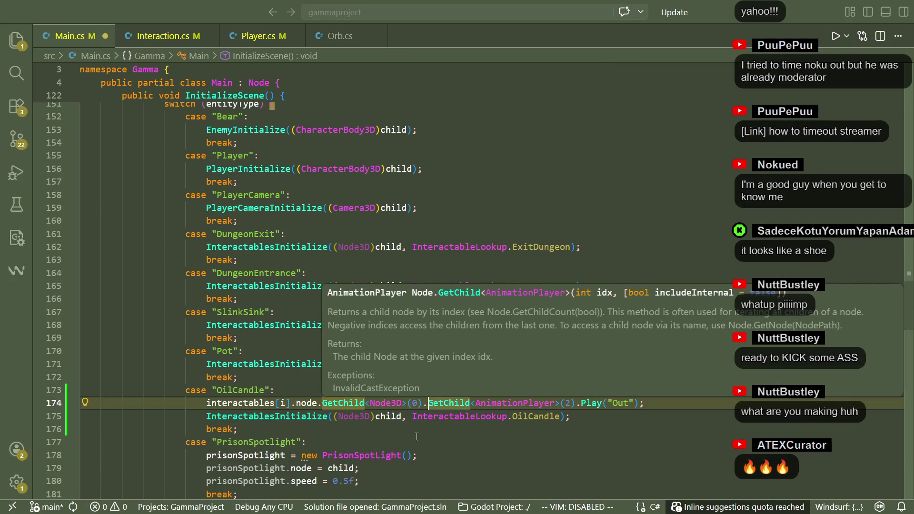
{"action": "left_click", "coordinate": [417, 437]}
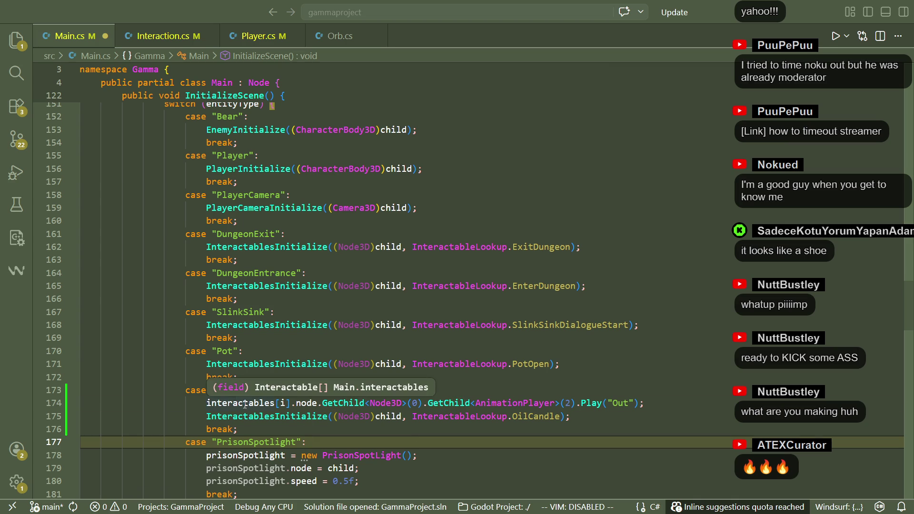
{"action": "left_click_drag", "start_coordinate": [315, 407], "coordinate": [208, 407]}
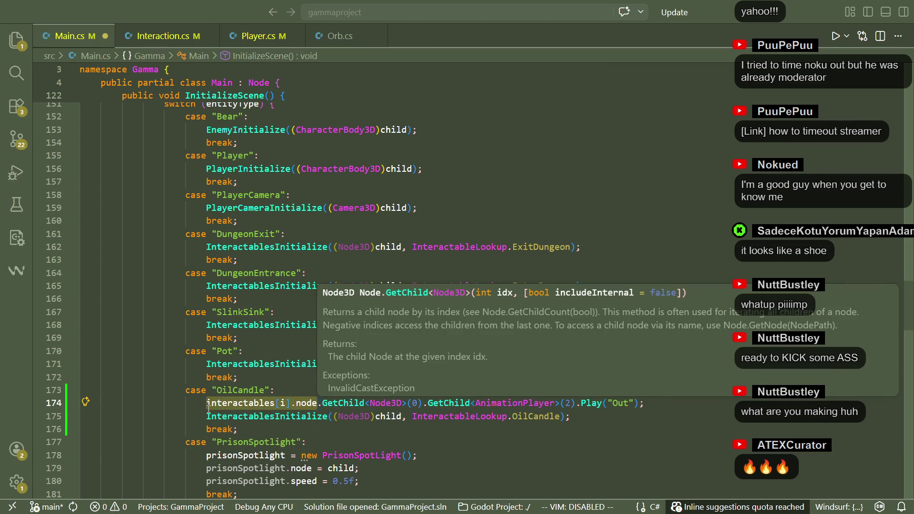
{"action": "type", "text": "child"}
{"action": "left_click", "coordinate": [292, 429]}
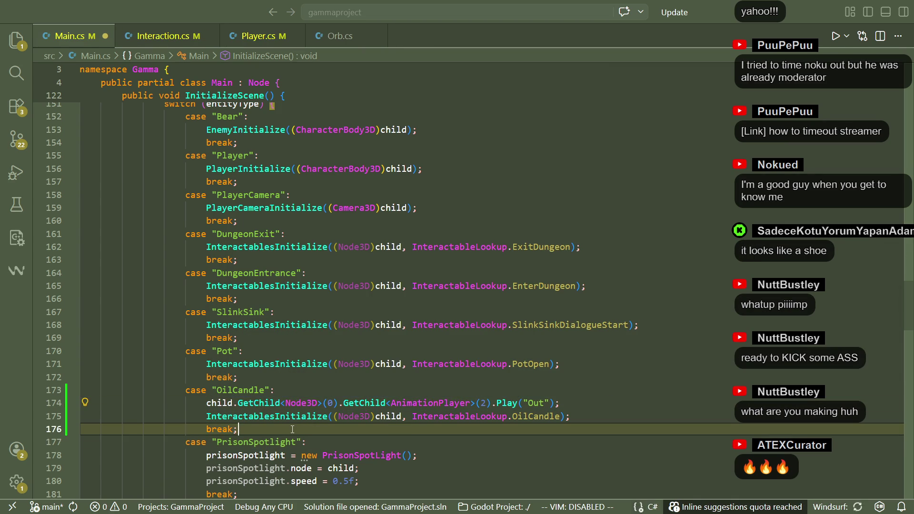
Compare the OilCandle and AnimationPlayer nodes in Godot, then delete the Node3D GetChild call from line 174.
{"action": "key", "text": "alt+Tab"}
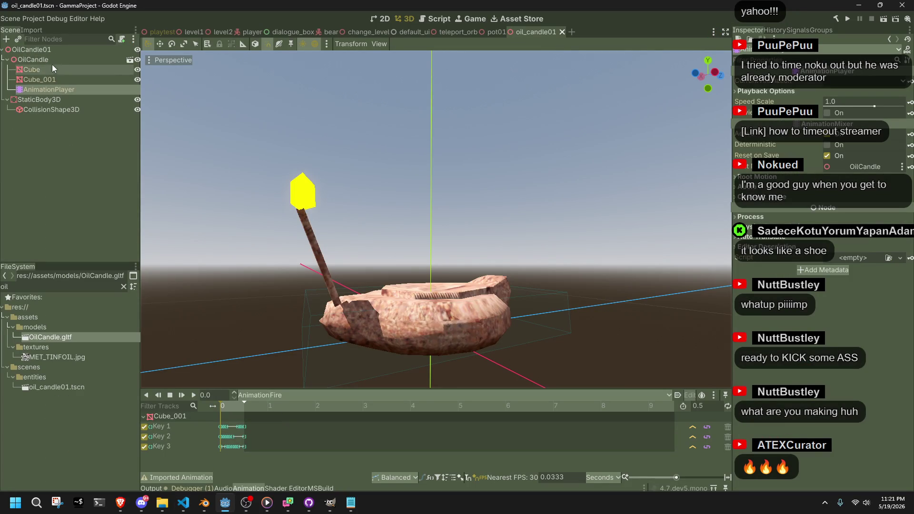
{"action": "key", "text": "alt+Tab"}
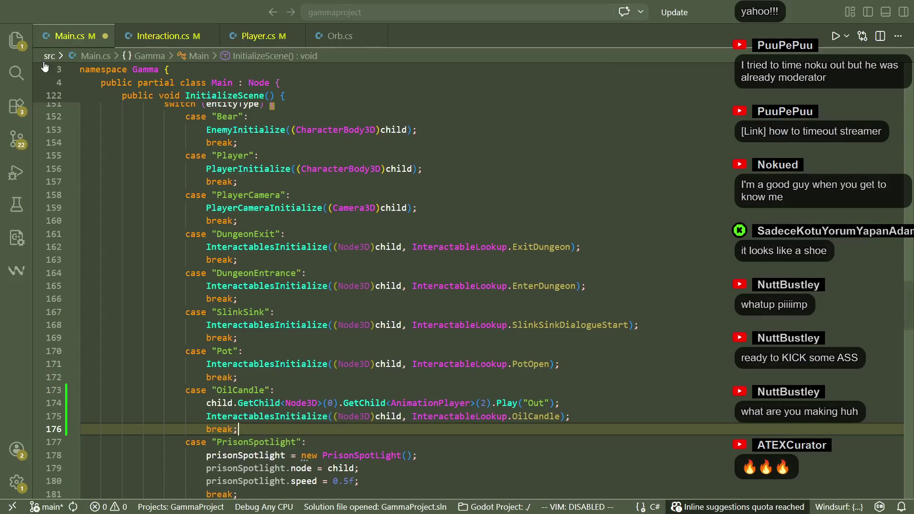
{"action": "key", "text": "alt+Tab"}
{"action": "left_click", "coordinate": [44, 61]}
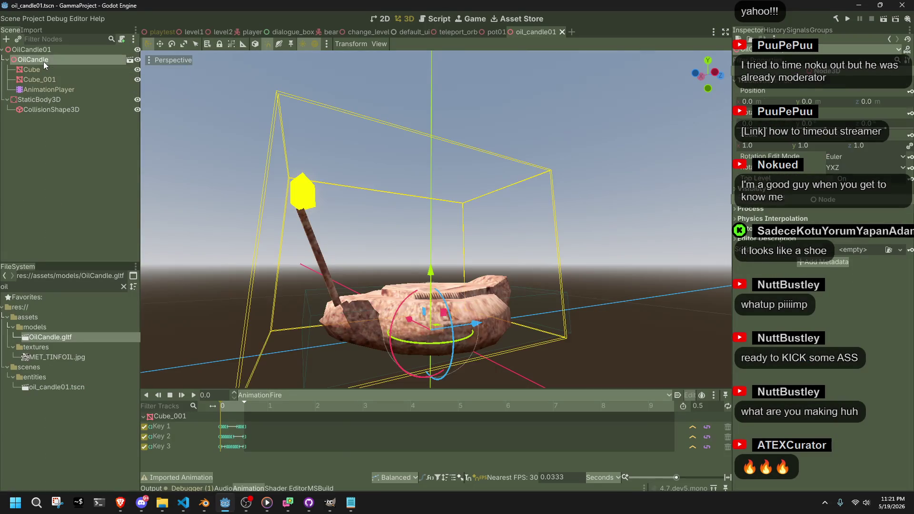
{"action": "left_click", "coordinate": [50, 88]}
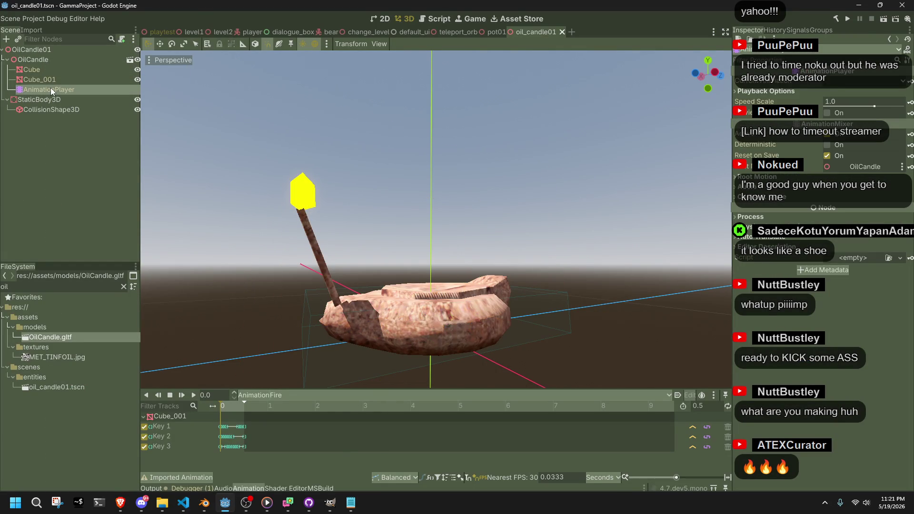
{"action": "key", "text": "alt+Tab"}
{"action": "mouse_move", "coordinate": [310, 399]}
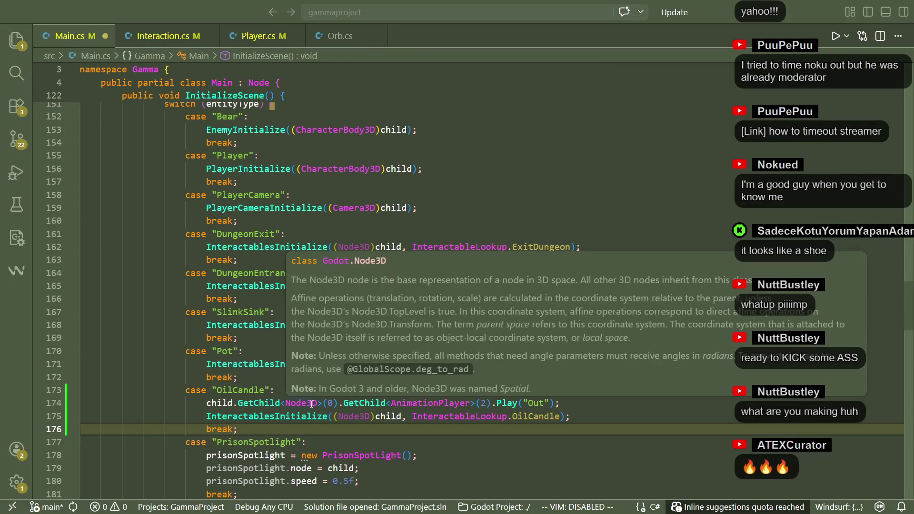
{"action": "left_click_drag", "start_coordinate": [340, 404], "coordinate": [246, 406]}
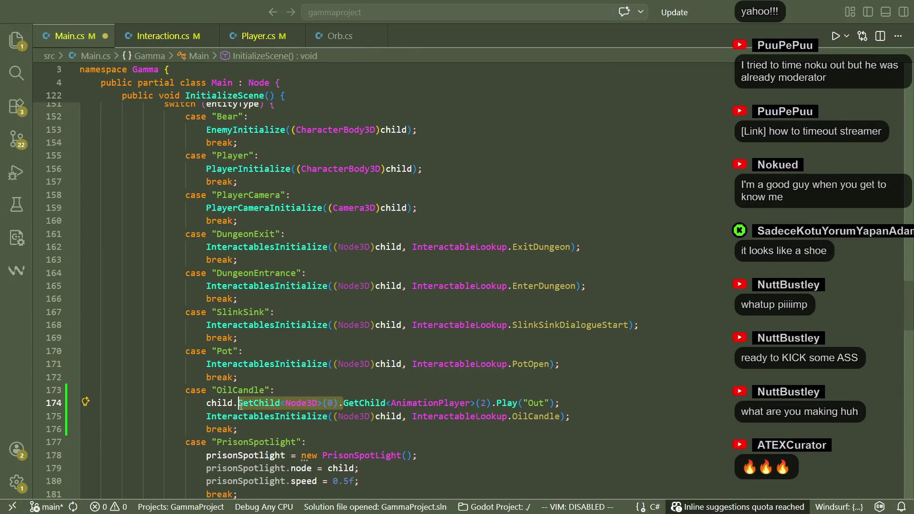
{"action": "key", "text": "BackSpace"}
{"action": "left_click", "coordinate": [271, 403]}
Rewrite line 174 as GetNode<AnimationPlayer>("OilCandle/AnimationPlayer") and save Main.cs.
{"action": "left_click_drag", "start_coordinate": [279, 403], "coordinate": [255, 403]}
{"action": "type", "text": "Node"}
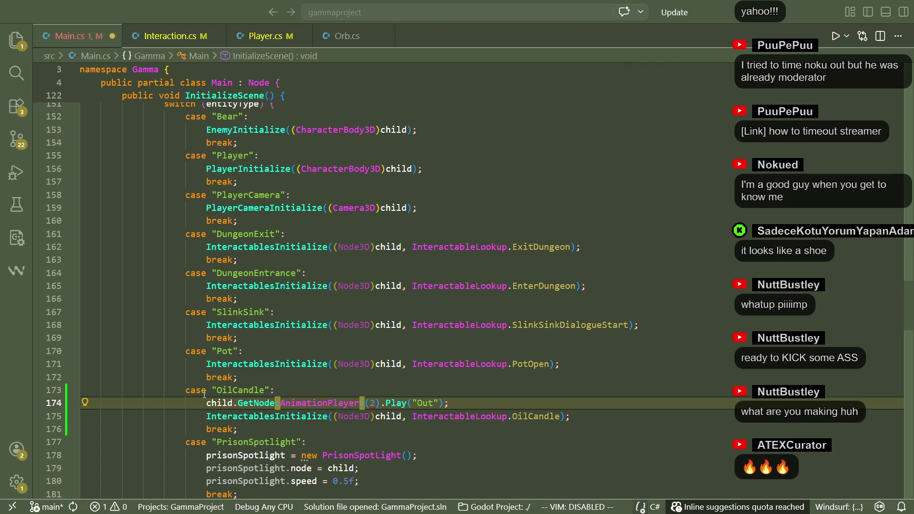
{"action": "double_click", "coordinate": [374, 403]}
{"action": "key", "text": "ctrl+v"}
{"action": "key", "text": "ctrl+s"}
{"action": "left_click", "coordinate": [460, 454]}
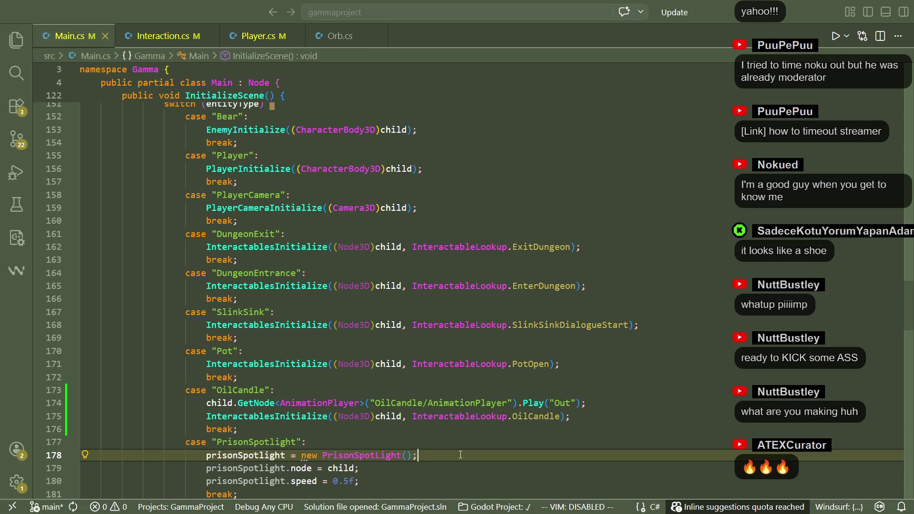
Inspect the OilCandle01 node tree in Godot, undo line 174 back to the GetChild chain, and open the playtest level.
{"action": "key", "text": "alt+Tab"}
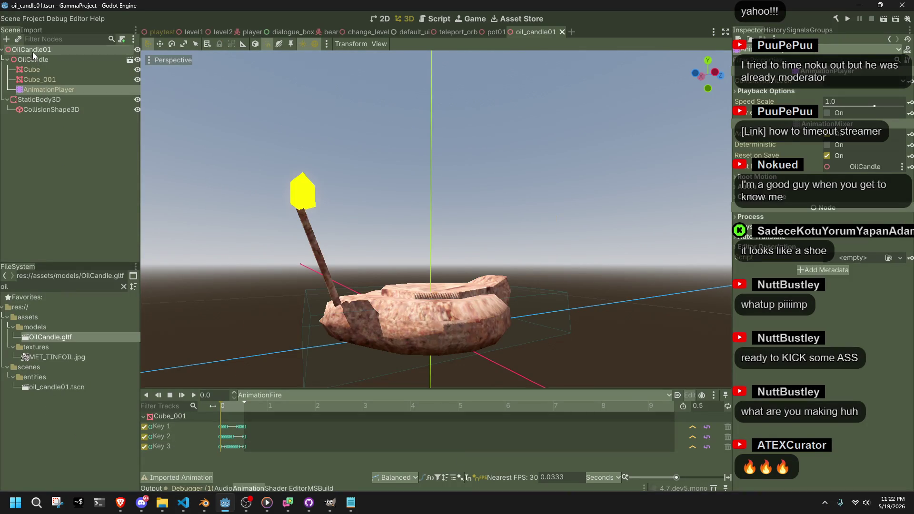
{"action": "left_click", "coordinate": [33, 51]}
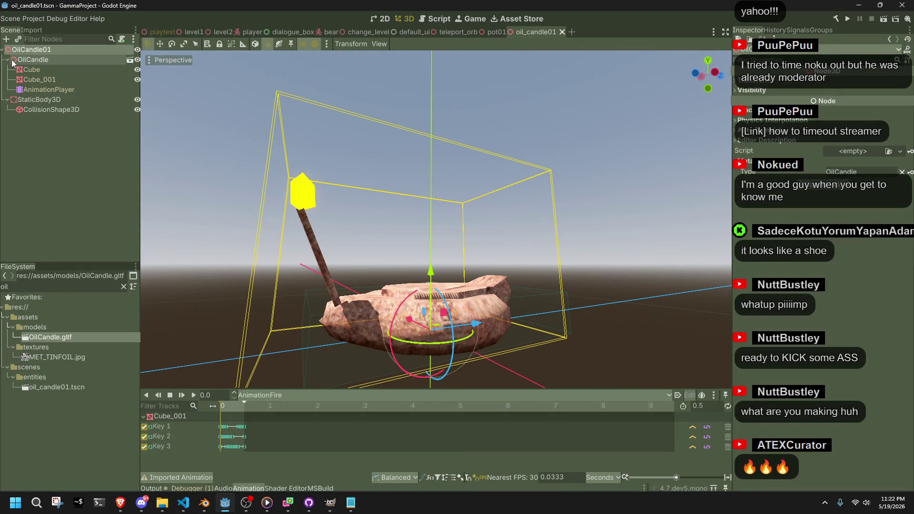
{"action": "left_click", "coordinate": [36, 62]}
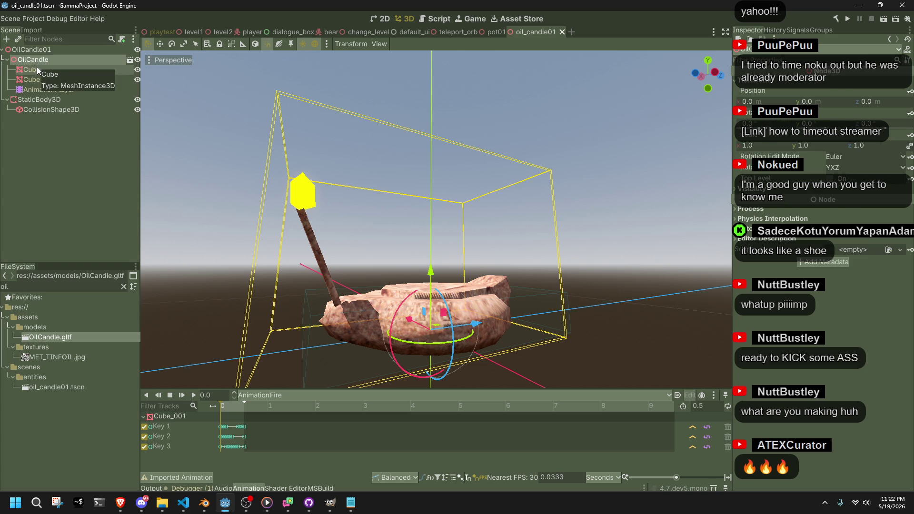
{"action": "left_click", "coordinate": [41, 81]}
{"action": "key", "text": "alt+Tab"}
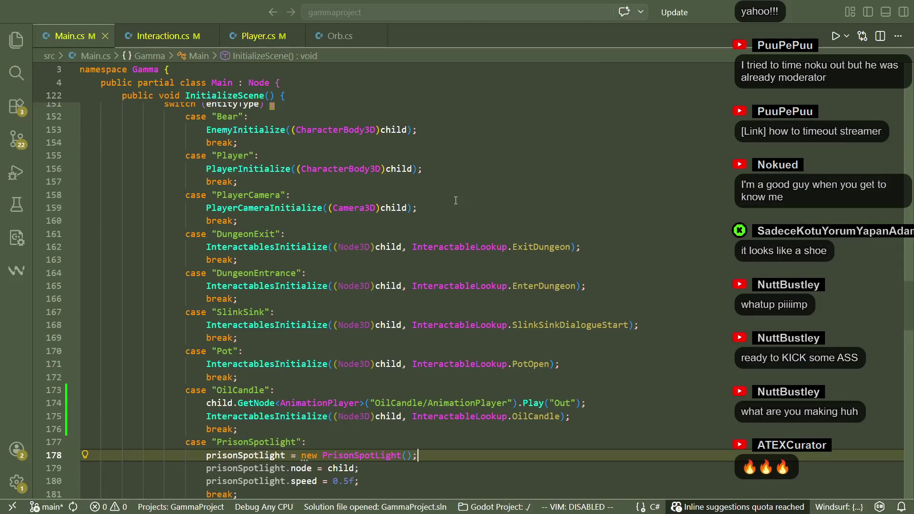
{"action": "key", "text": "ctrl+z"}
{"action": "key", "text": "ctrl+z"}
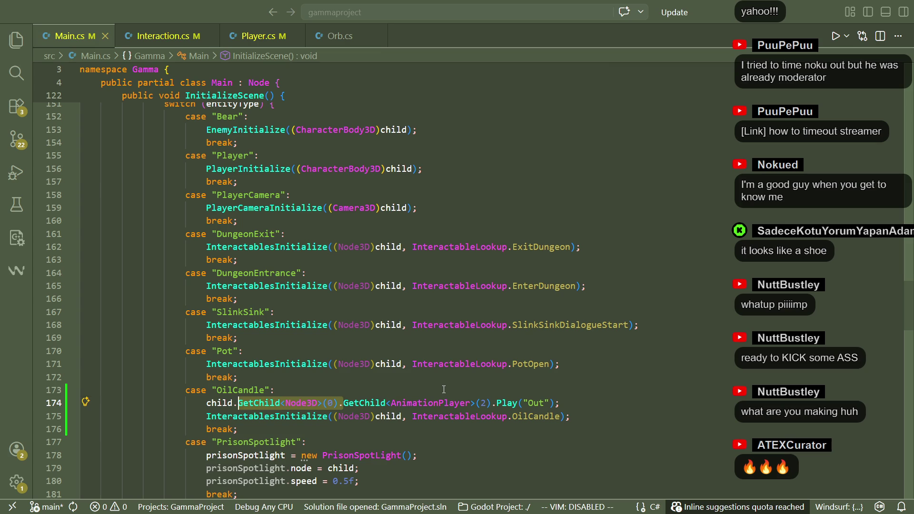
{"action": "left_click", "coordinate": [444, 389]}
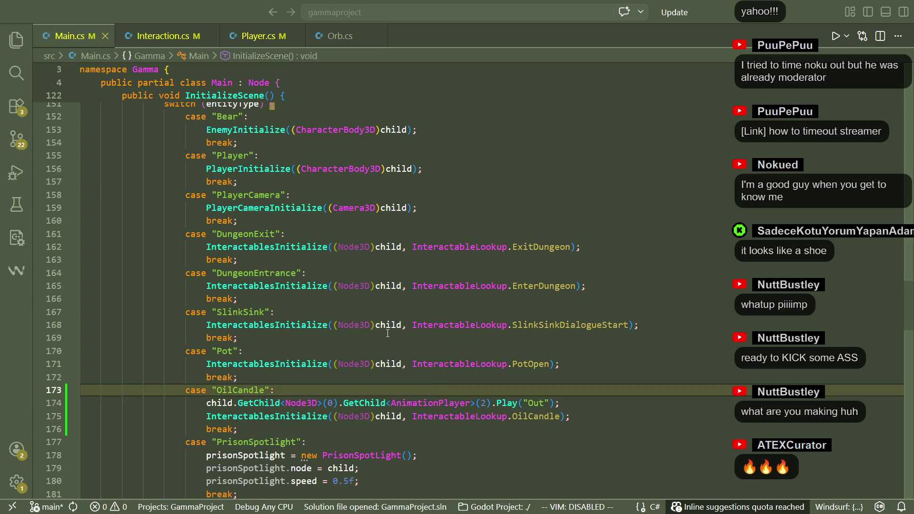
{"action": "key", "text": "alt+Tab"}
{"action": "left_click", "coordinate": [154, 32]}
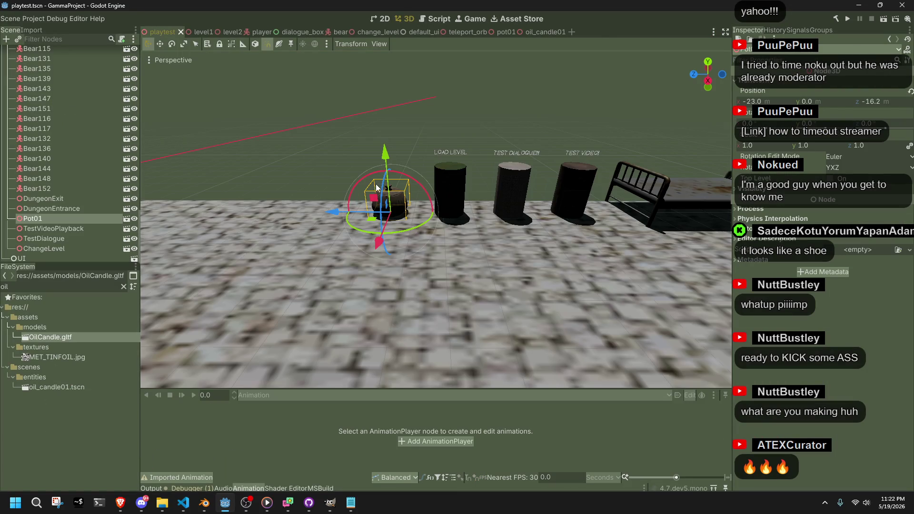
Drop oil_candle01.tscn into the playtest level beside the pot, save the scene, and run the project.
{"action": "mouse_move", "coordinate": [54, 387]}
{"action": "left_mouse_down"}
{"action": "mouse_move", "coordinate": [90, 385]}
{"action": "mouse_move", "coordinate": [305, 241]}
{"action": "mouse_move", "coordinate": [304, 213]}
{"action": "left_mouse_up"}
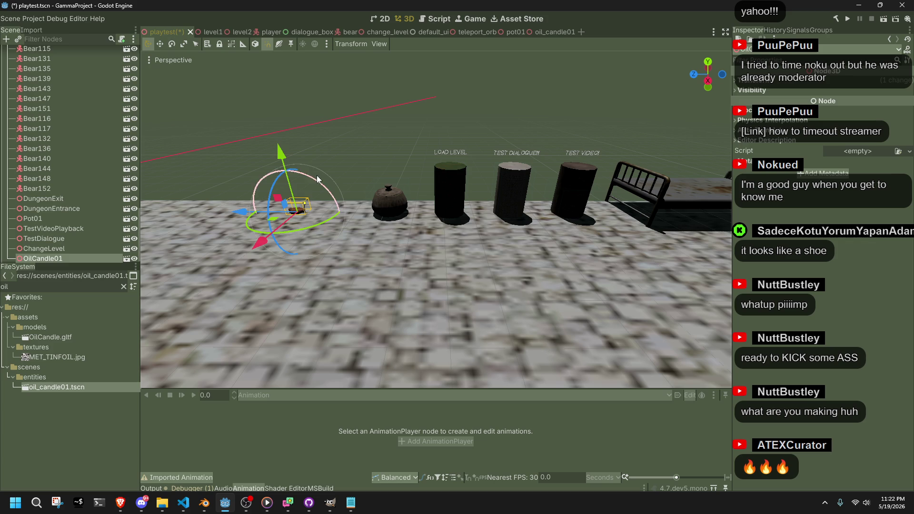
{"action": "left_click", "coordinate": [376, 152]}
{"action": "scroll", "coordinate": [327, 218], "scroll_direction": "up", "scroll_amount": 2}
{"action": "scroll", "coordinate": [328, 219], "scroll_direction": "up", "scroll_amount": 6}
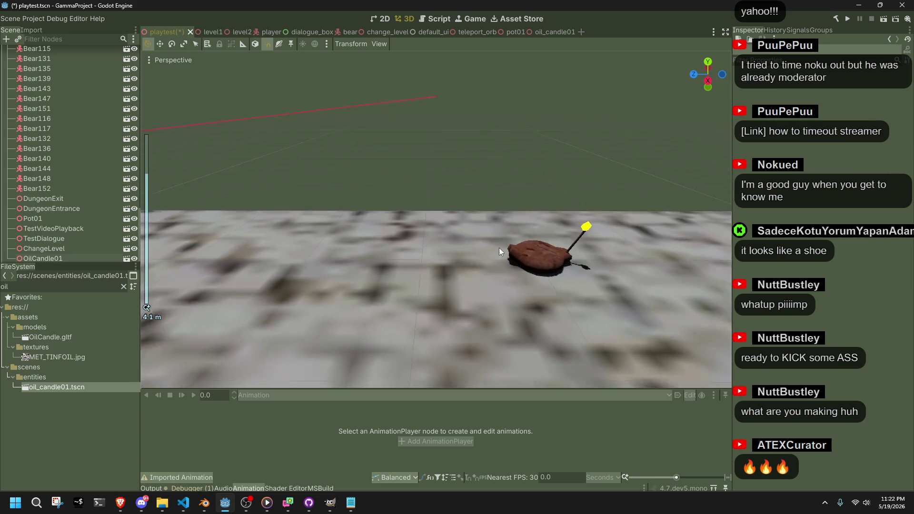
{"action": "key", "text": "ctrl+s"}
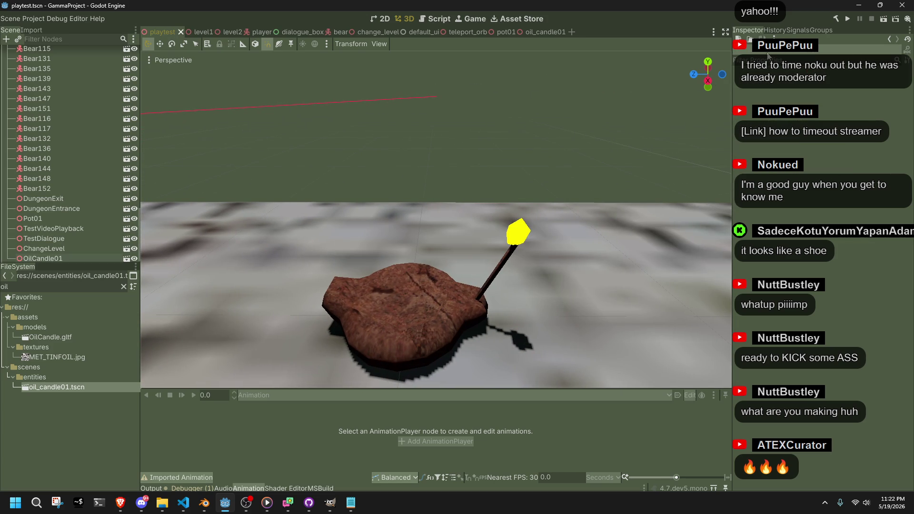
{"action": "left_click", "coordinate": [845, 22]}
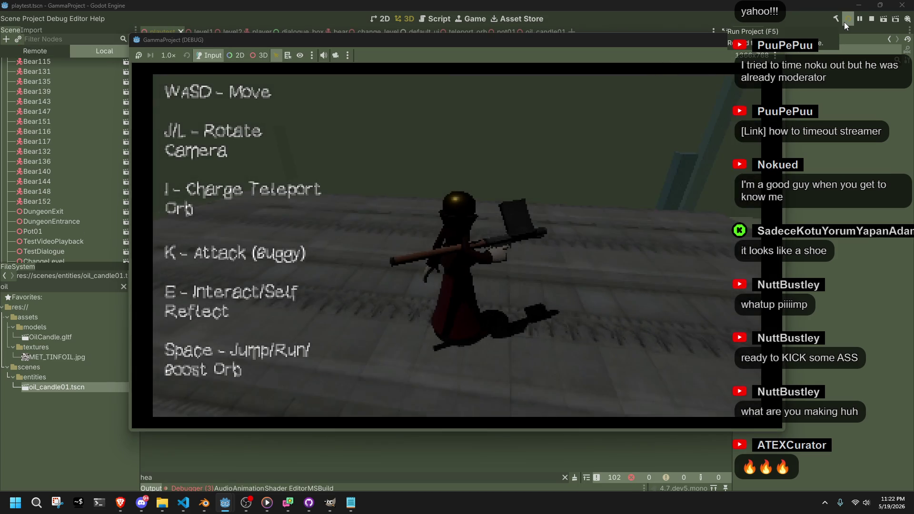
Walk the character to the pot with W, interact twice with E, then stop the game.
{"action": "key", "text": "w"}
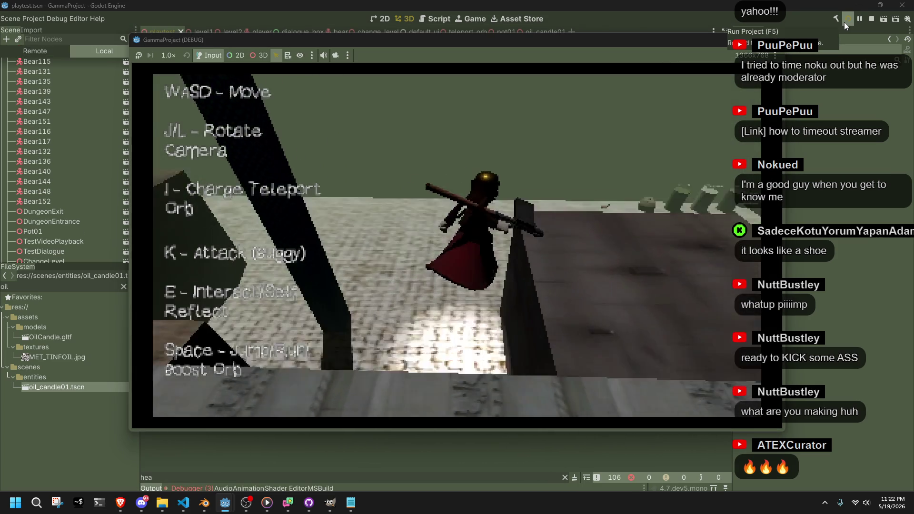
{"action": "key", "text": "w"}
{"action": "key", "text": "w"}
{"action": "key", "text": "w"}
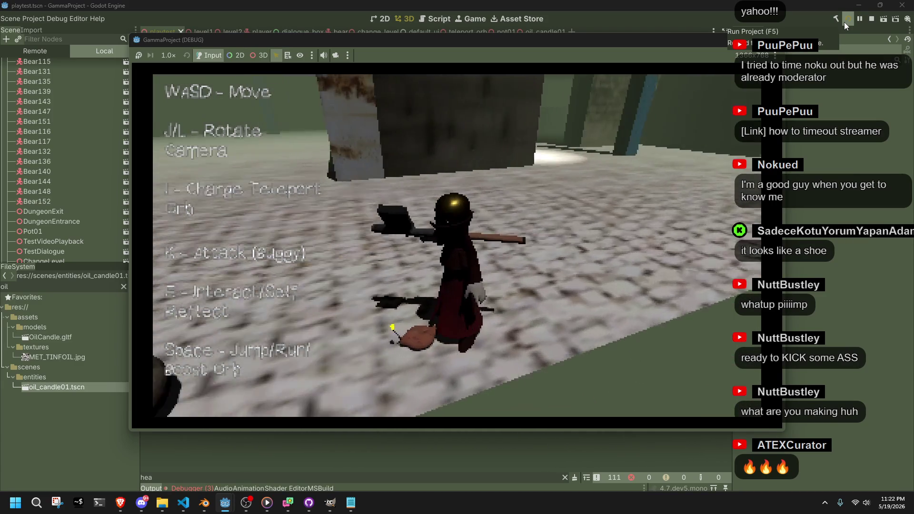
{"action": "key", "text": "e"}
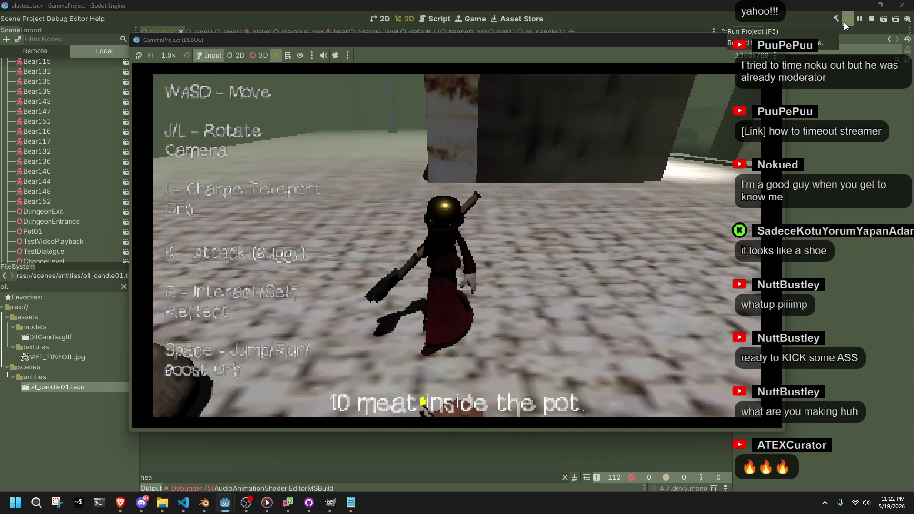
{"action": "key", "text": "e"}
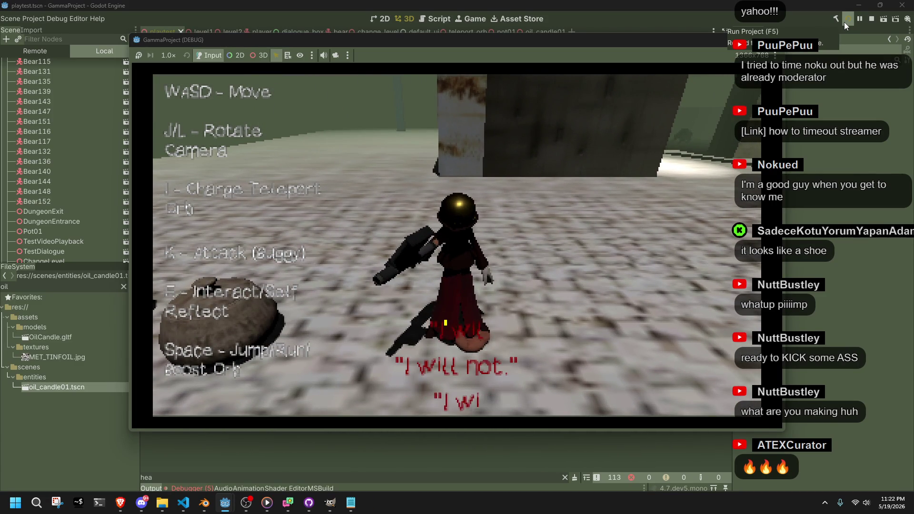
{"action": "left_click", "coordinate": [772, 38]}
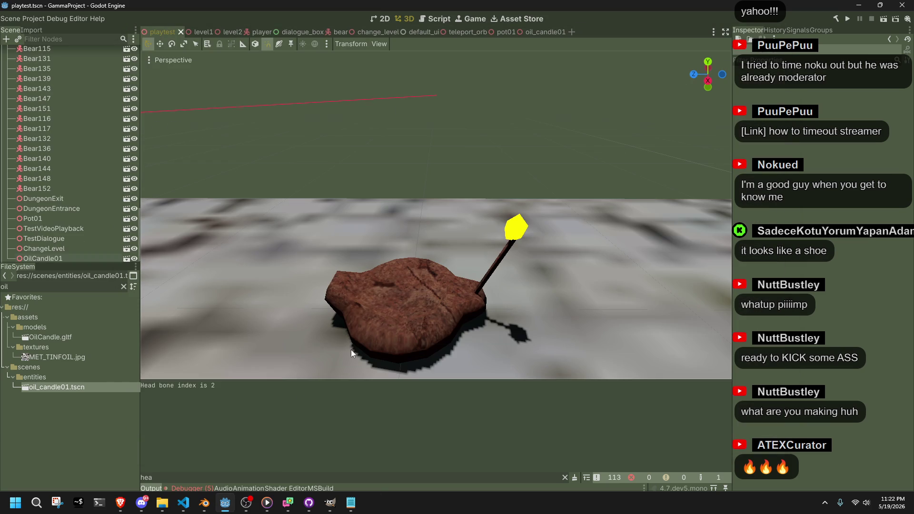
Review the missing "Out" animation errors, confirm oil_candle01's AnimationPlayer only has Fire, then list Blender's candle actions.
{"action": "left_click", "coordinate": [197, 487]}
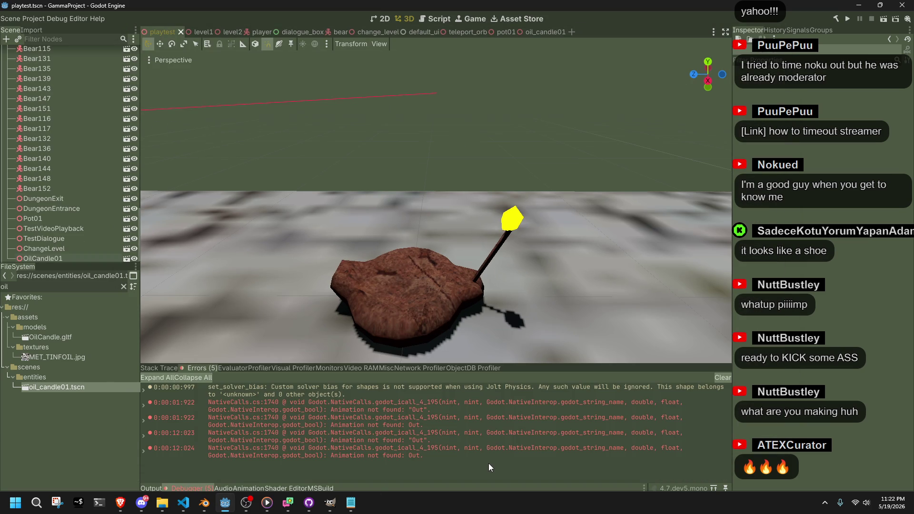
{"action": "scroll", "coordinate": [359, 299], "scroll_direction": "down", "scroll_amount": 5}
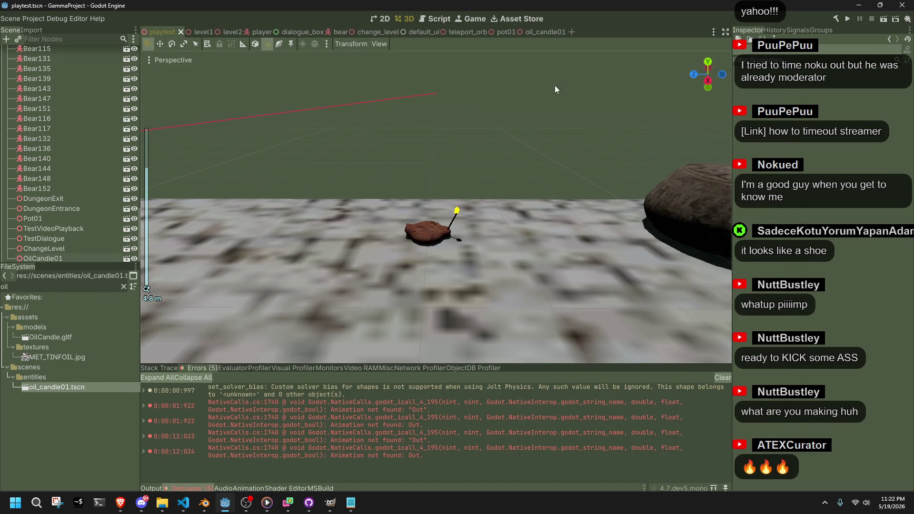
{"action": "left_click", "coordinate": [532, 31]}
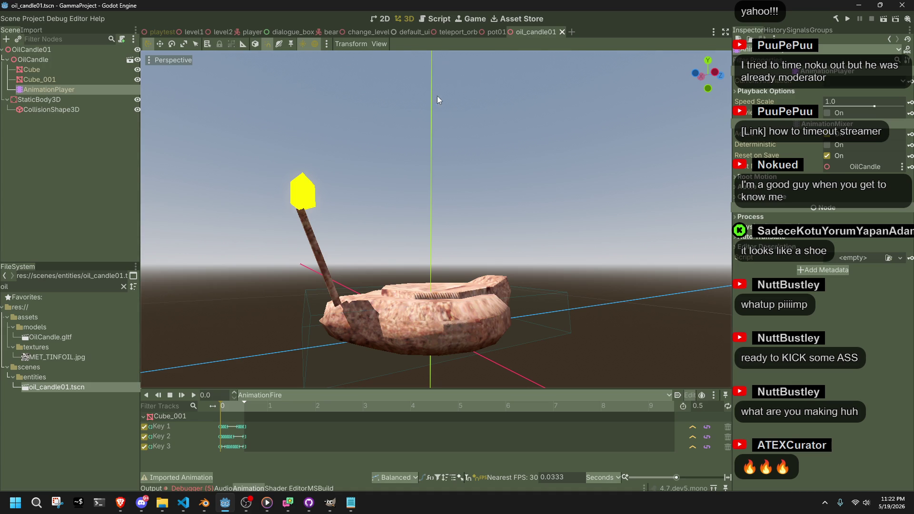
{"action": "left_click", "coordinate": [284, 396]}
{"action": "left_click", "coordinate": [293, 402]}
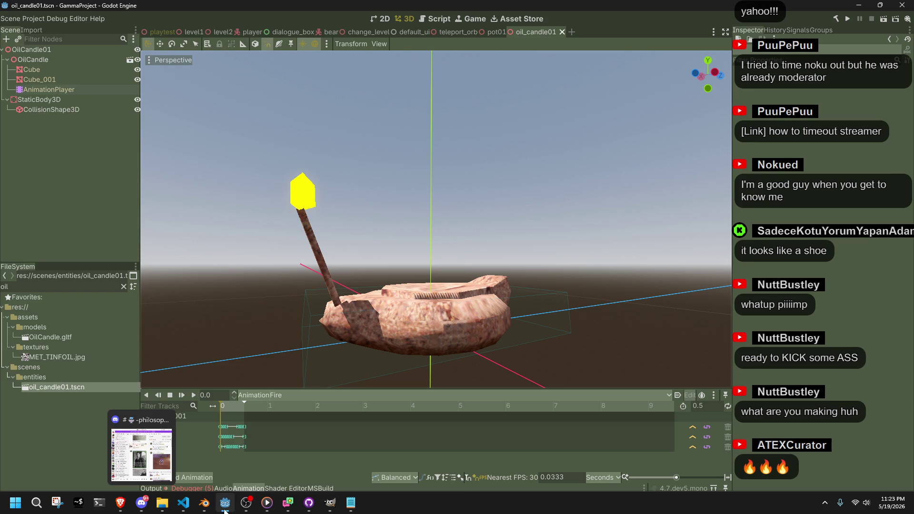
{"action": "left_click", "coordinate": [204, 503]}
{"action": "left_click", "coordinate": [341, 408]}
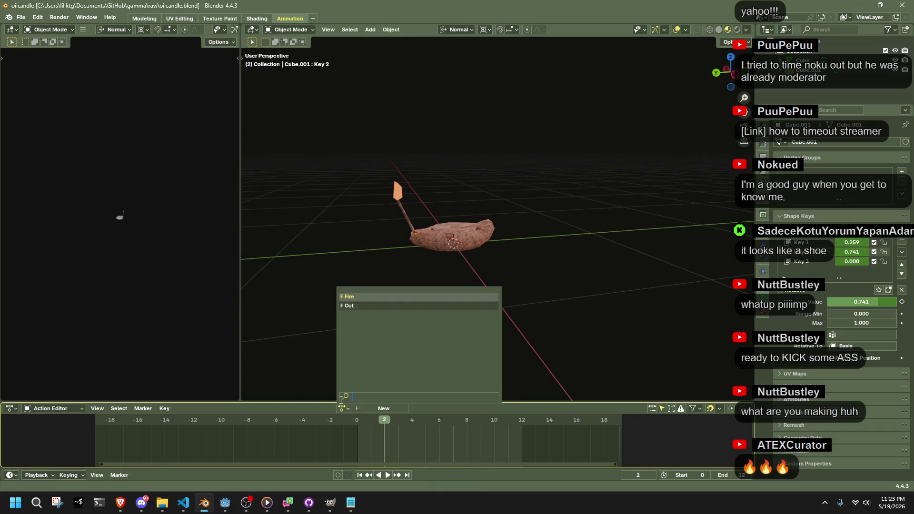
Save the Blender file and swap the candle's Out action for the Fire action.
{"action": "left_click", "coordinate": [363, 307]}
{"action": "key", "text": "ctrl+s"}
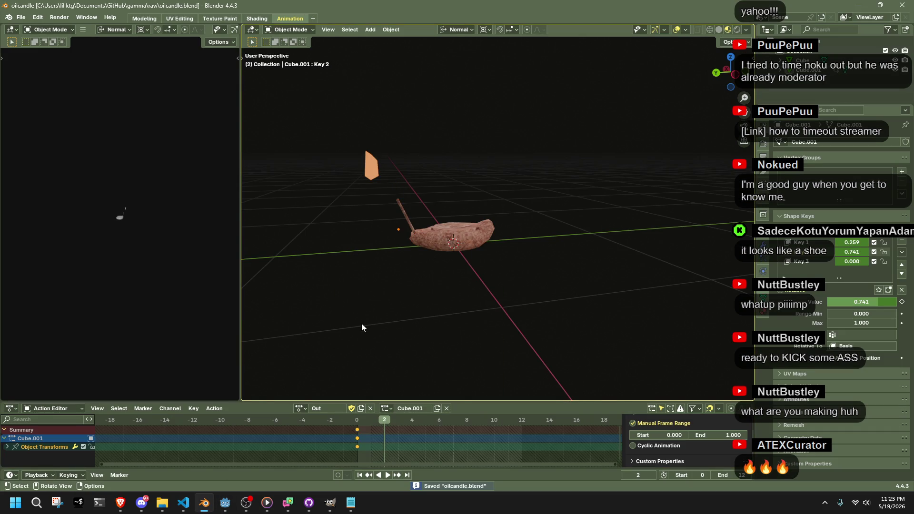
{"action": "scroll", "coordinate": [366, 436], "scroll_direction": "up", "scroll_amount": 3}
{"action": "scroll", "coordinate": [366, 436], "scroll_direction": "up", "scroll_amount": 5}
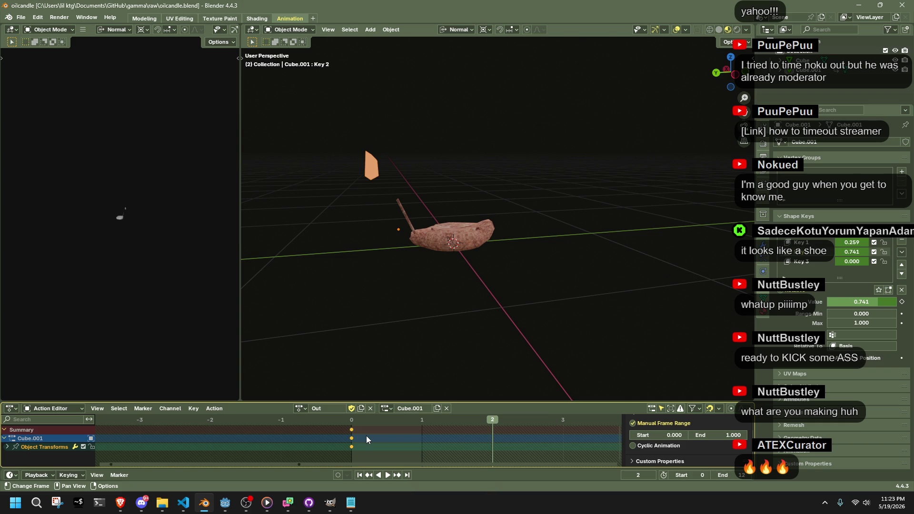
{"action": "scroll", "coordinate": [400, 314], "scroll_direction": "up", "scroll_amount": 4}
{"action": "scroll", "coordinate": [401, 312], "scroll_direction": "up", "scroll_amount": 3}
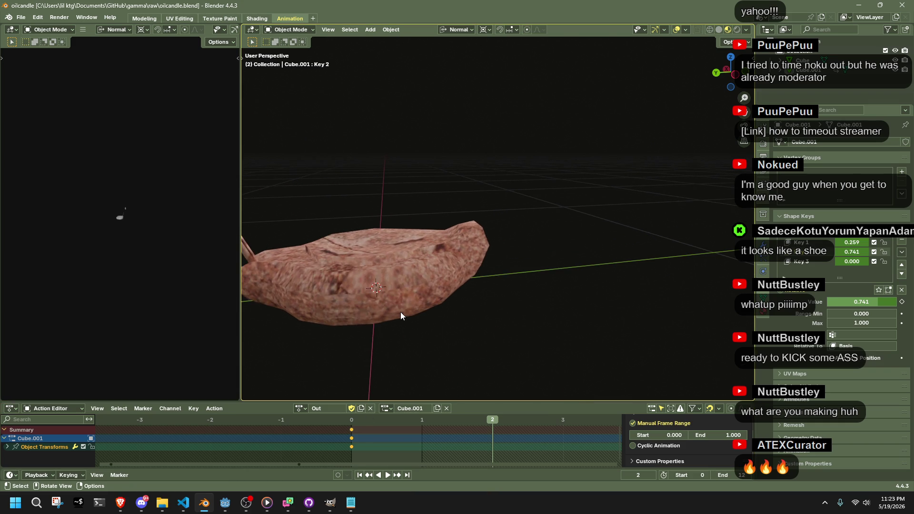
{"action": "scroll", "coordinate": [401, 312], "scroll_direction": "down", "scroll_amount": 5}
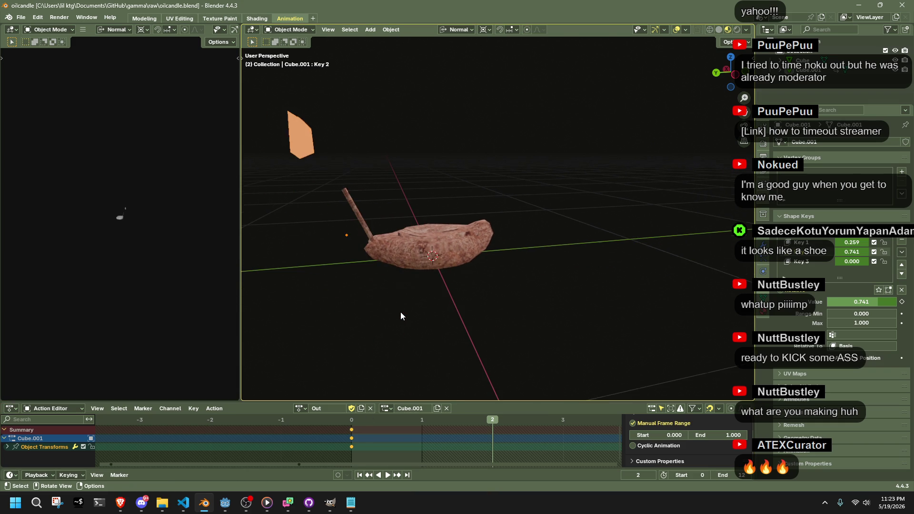
{"action": "left_click", "coordinate": [302, 411]}
{"action": "left_click", "coordinate": [319, 297]}
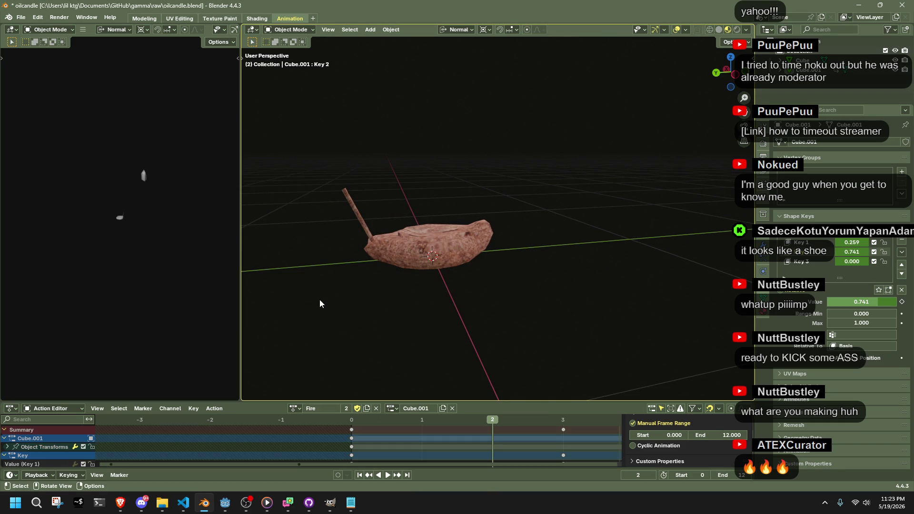
Select Cube.001, orbit around the candle, and enter Edit Mode on its mesh.
{"action": "left_click", "coordinate": [389, 245]}
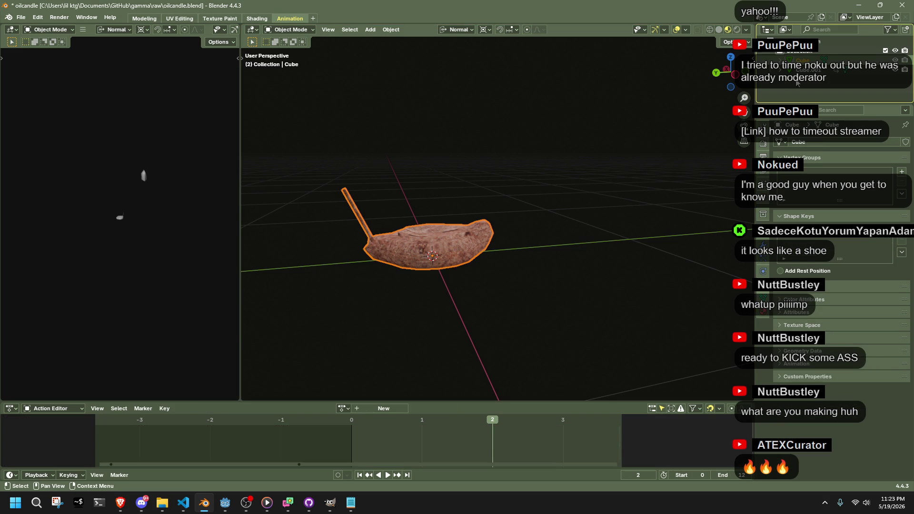
{"action": "left_click", "coordinate": [810, 70]}
{"action": "left_click", "coordinate": [809, 70]}
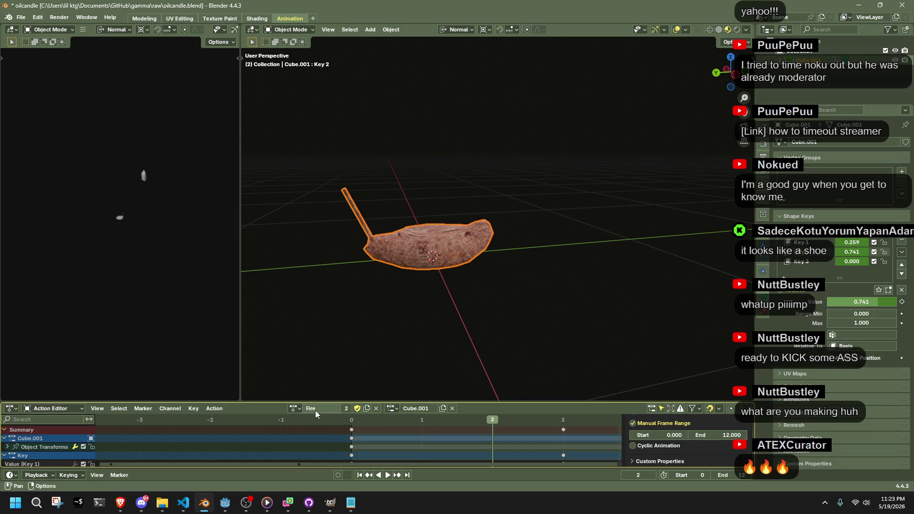
{"action": "left_click", "coordinate": [292, 409]}
{"action": "middle_click_drag", "start_coordinate": [547, 275], "coordinate": [544, 275]}
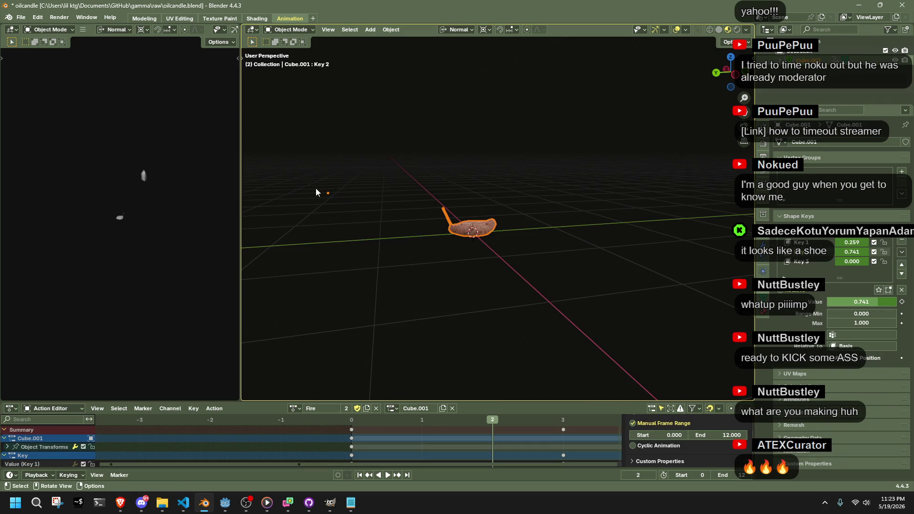
{"action": "middle_click_drag", "start_coordinate": [430, 313], "coordinate": [432, 300]}
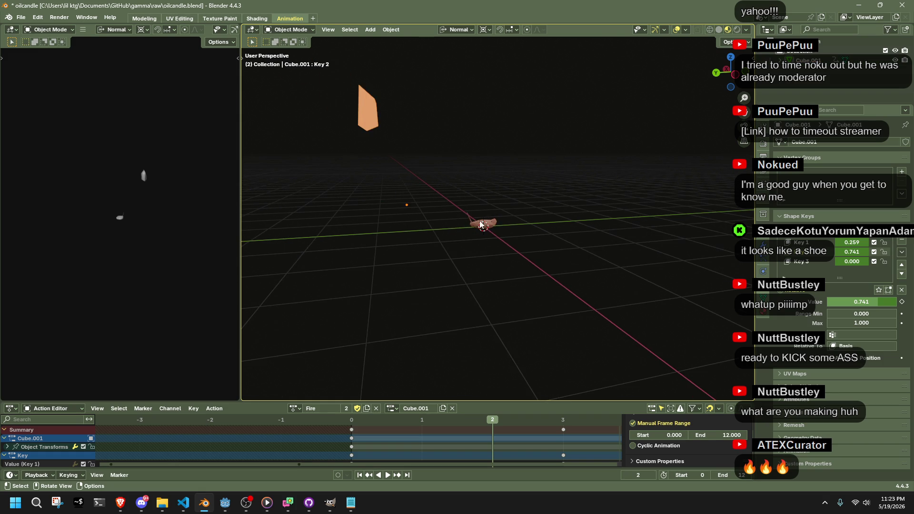
{"action": "middle_click_drag", "start_coordinate": [484, 327], "coordinate": [447, 327]}
{"action": "key", "text": "Tab"}
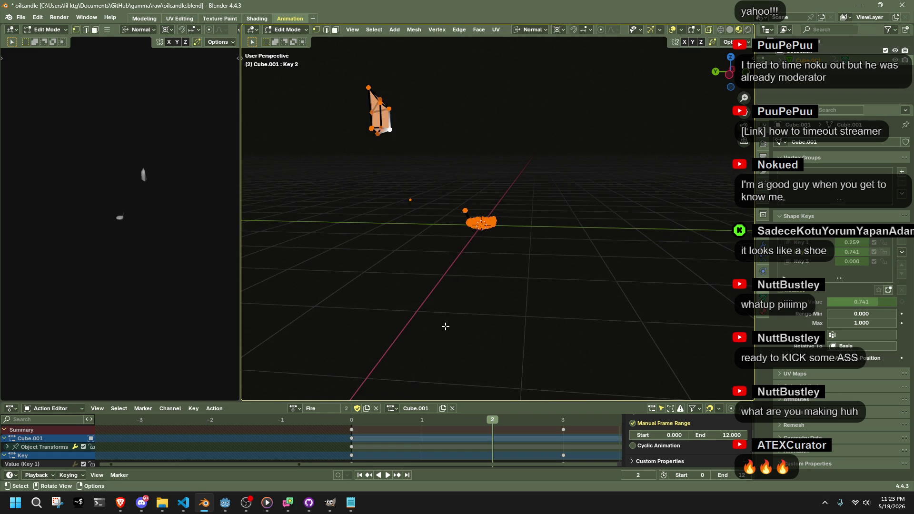
Make the Basis shape key active and apply all transforms to the candle.
{"action": "key", "text": "Tab"}
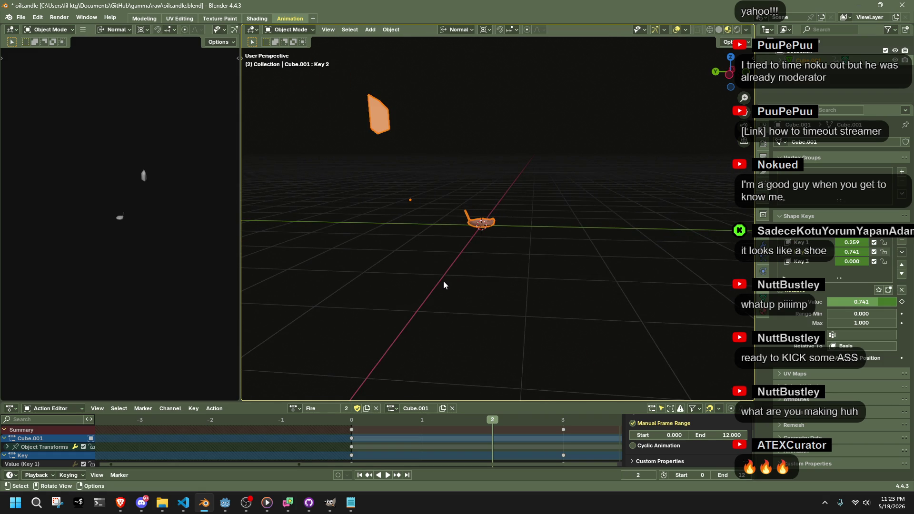
{"action": "left_click", "coordinate": [477, 233]}
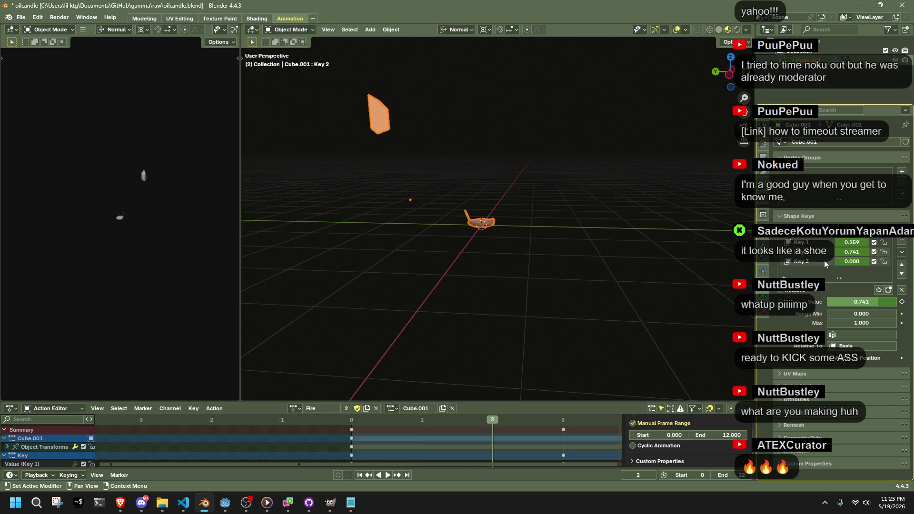
{"action": "left_click", "coordinate": [811, 236]}
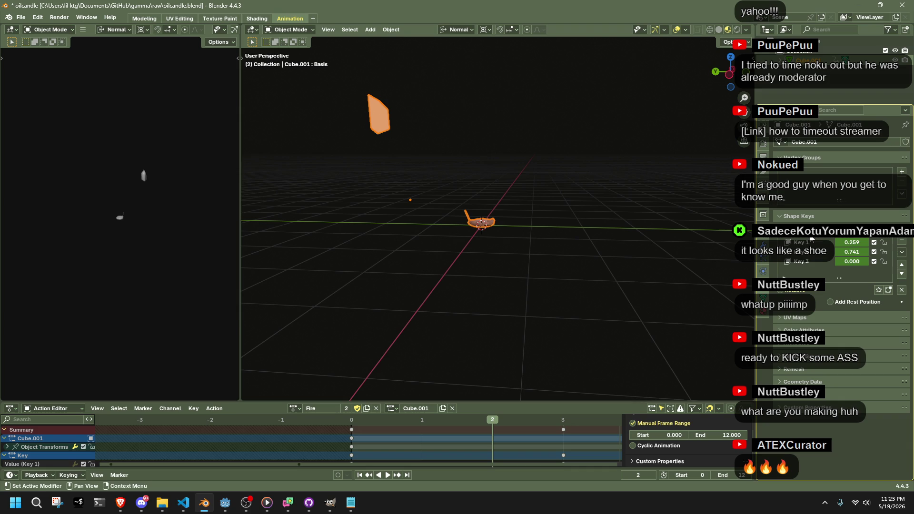
{"action": "left_click", "coordinate": [728, 75]}
{"action": "key", "text": "ctrl+a"}
{"action": "left_click", "coordinate": [547, 217]}
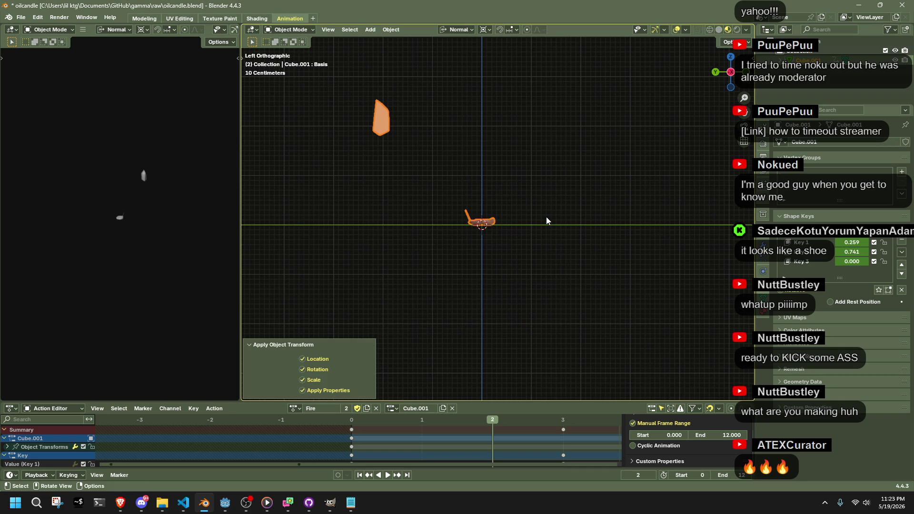
In Edit Mode, box-select the flame geometry above the wick and frame it.
{"action": "left_click", "coordinate": [805, 242]}
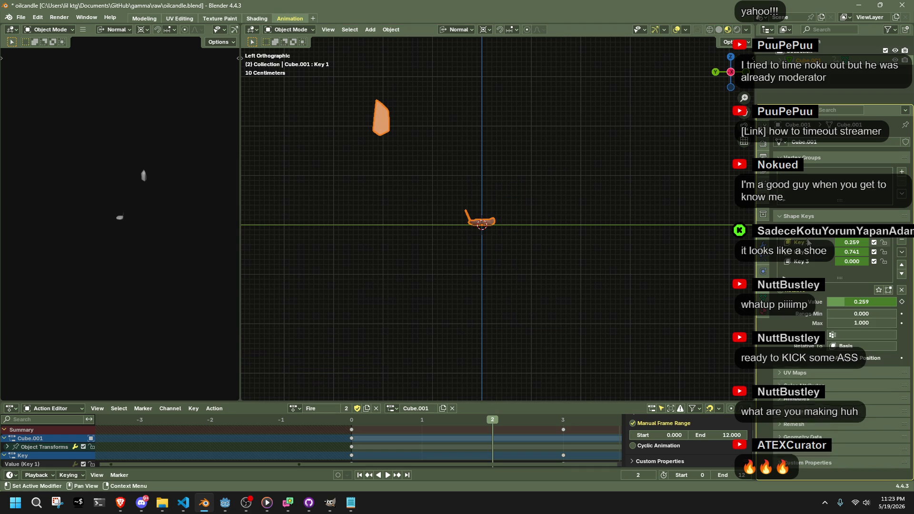
{"action": "key", "text": "Tab"}
{"action": "mouse_move", "coordinate": [353, 96]}
{"action": "left_mouse_down"}
{"action": "mouse_move", "coordinate": [448, 170]}
{"action": "mouse_move", "coordinate": [429, 162]}
{"action": "left_mouse_up"}
{"action": "scroll", "coordinate": [466, 204], "scroll_direction": "up", "scroll_amount": 5}
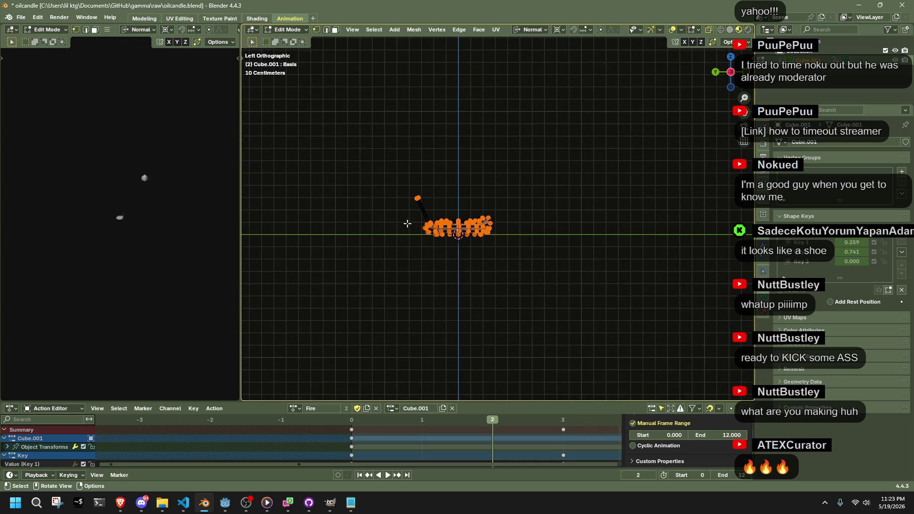
{"action": "scroll", "coordinate": [389, 199], "scroll_direction": "up", "scroll_amount": 2}
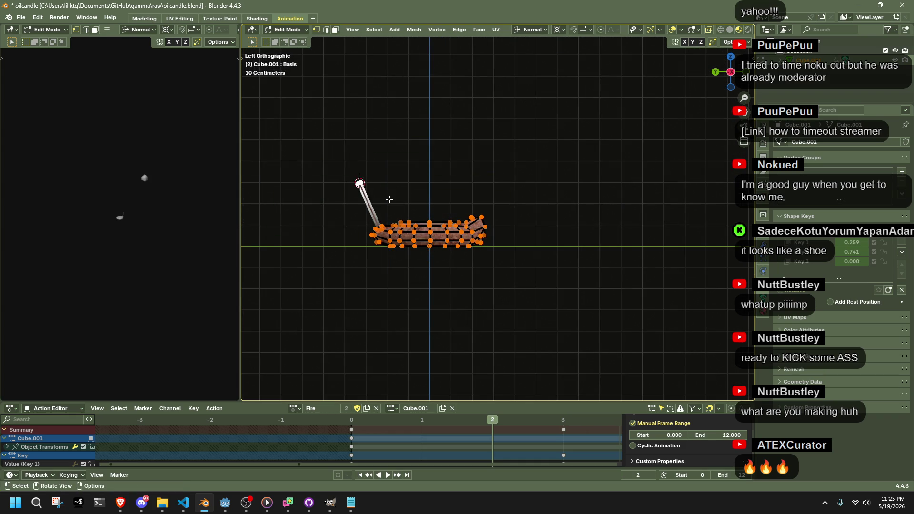
{"action": "key", "text": "KP_Decimal"}
{"action": "middle_click_drag", "start_coordinate": [640, 312], "coordinate": [594, 255], "text": "shift"}
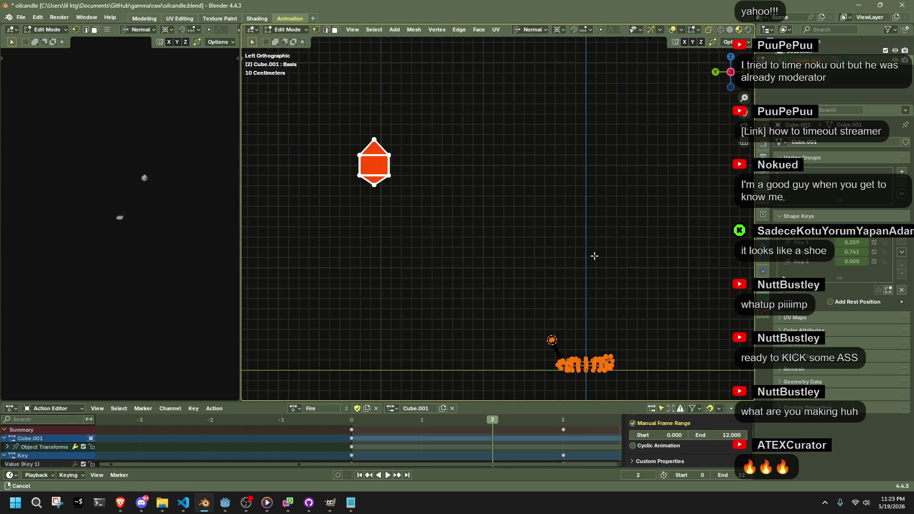
Snap the selected flame to the 3D cursor and extrude it.
{"action": "key", "text": "shift+s"}
{"action": "left_click", "coordinate": [592, 201]}
{"action": "scroll", "coordinate": [587, 332], "scroll_direction": "up", "scroll_amount": 8}
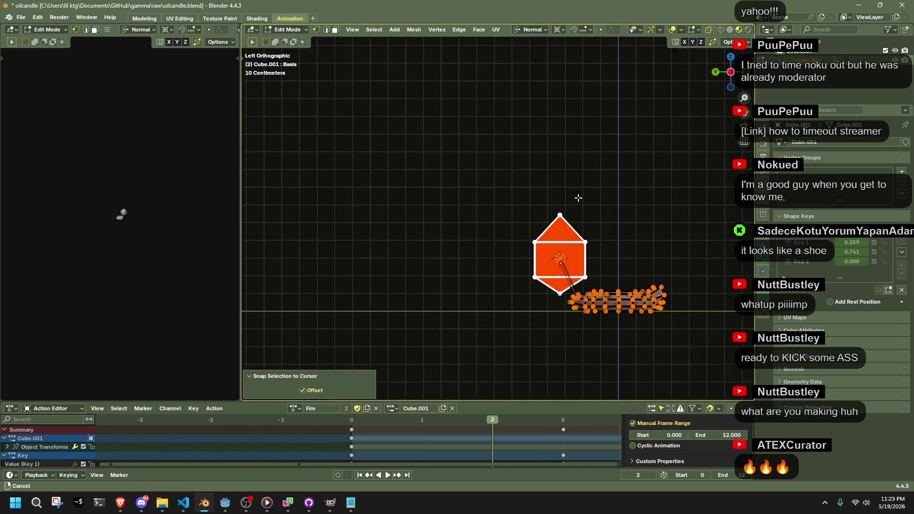
{"action": "middle_click_drag", "start_coordinate": [634, 220], "coordinate": [462, 237], "text": "shift"}
{"action": "key", "text": "e"}
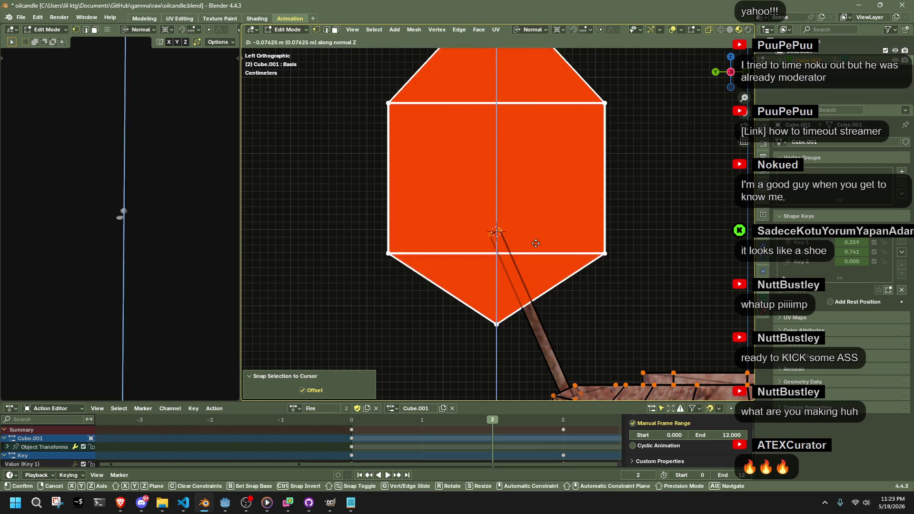
{"action": "left_click", "coordinate": [535, 163]}
Scale the flame to 0.147, move it onto the wick tip, and make Key 1 active.
{"action": "key", "text": "s"}
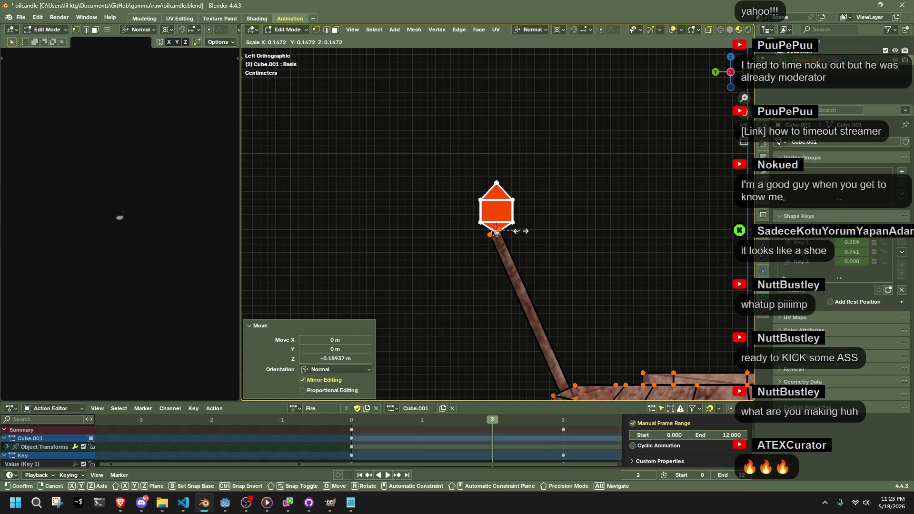
{"action": "left_click", "coordinate": [521, 232]}
{"action": "scroll", "coordinate": [523, 241], "scroll_direction": "up", "scroll_amount": 6}
{"action": "key", "text": "g"}
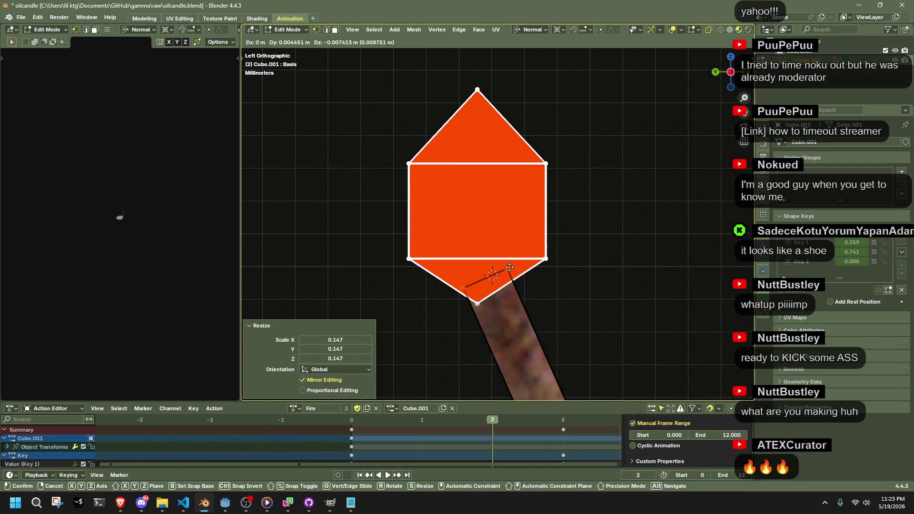
{"action": "left_click", "coordinate": [512, 268]}
{"action": "scroll", "coordinate": [512, 269], "scroll_direction": "down", "scroll_amount": 10}
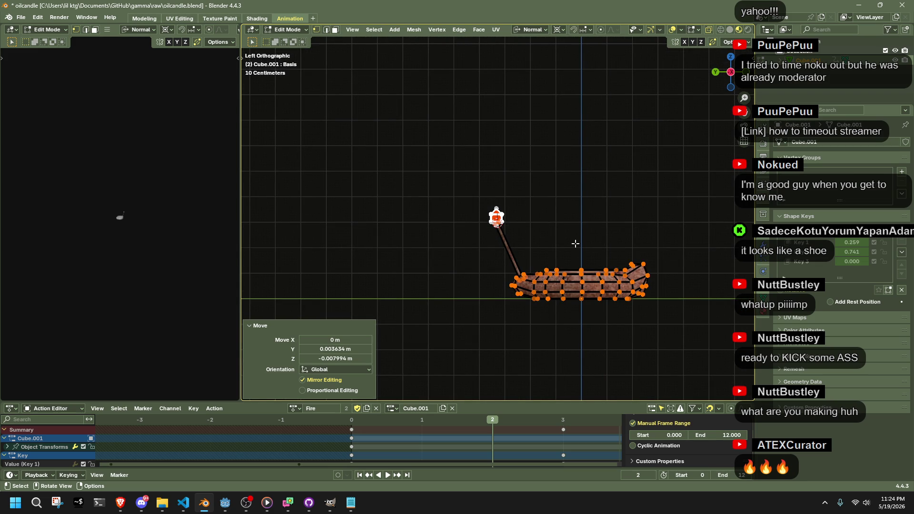
{"action": "key", "text": "ctrl+z"}
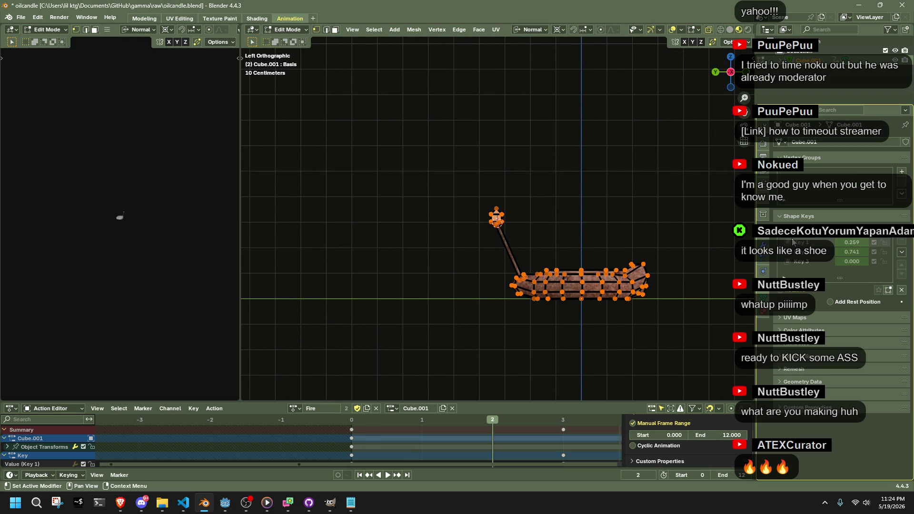
{"action": "left_click", "coordinate": [792, 241]}
{"action": "scroll", "coordinate": [595, 214], "scroll_direction": "up", "scroll_amount": 5}
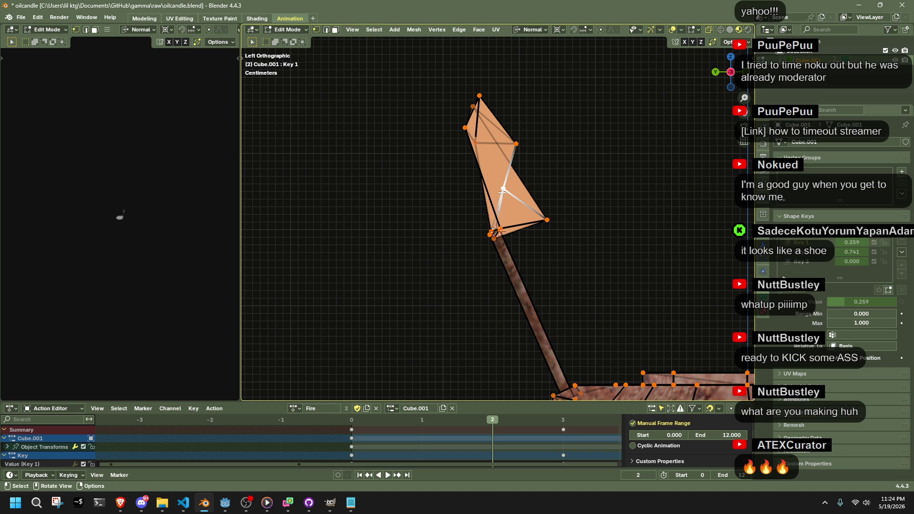
Select the whole flame and scale it down in the Key 1 shape key.
{"action": "key", "text": "l"}
{"action": "key", "text": "s"}
{"action": "left_click", "coordinate": [557, 219]}
{"action": "key", "text": "g"}
{"action": "key", "text": "s"}
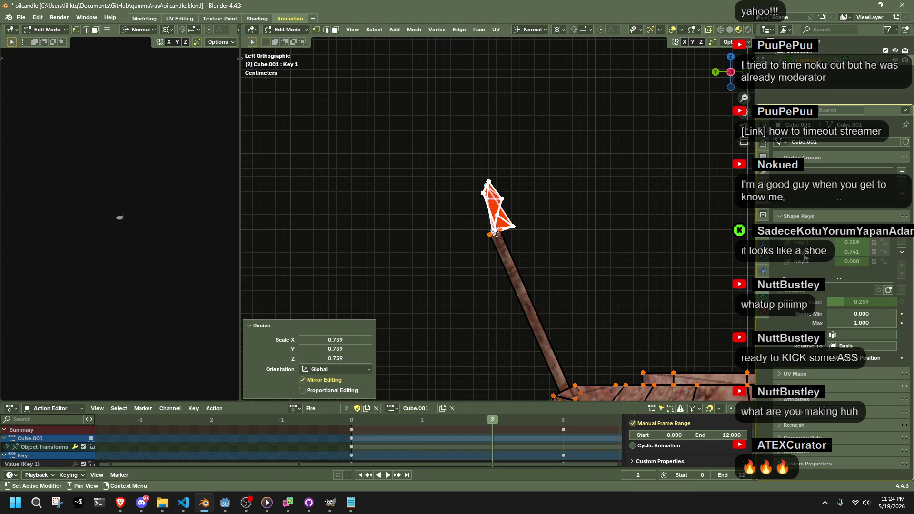
{"action": "key", "text": "Escape"}
Shrink the flame in Key 2 and Key 3, with Key 3 scaled to 0.187.
{"action": "key", "text": "ctrl+z"}
{"action": "key", "text": "s"}
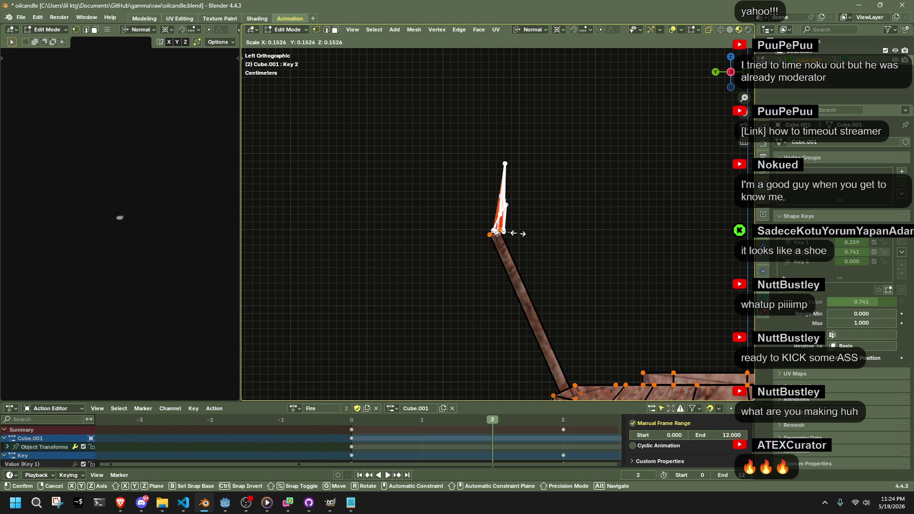
{"action": "left_click", "coordinate": [518, 230]}
{"action": "left_click", "coordinate": [787, 263]}
{"action": "key", "text": "s"}
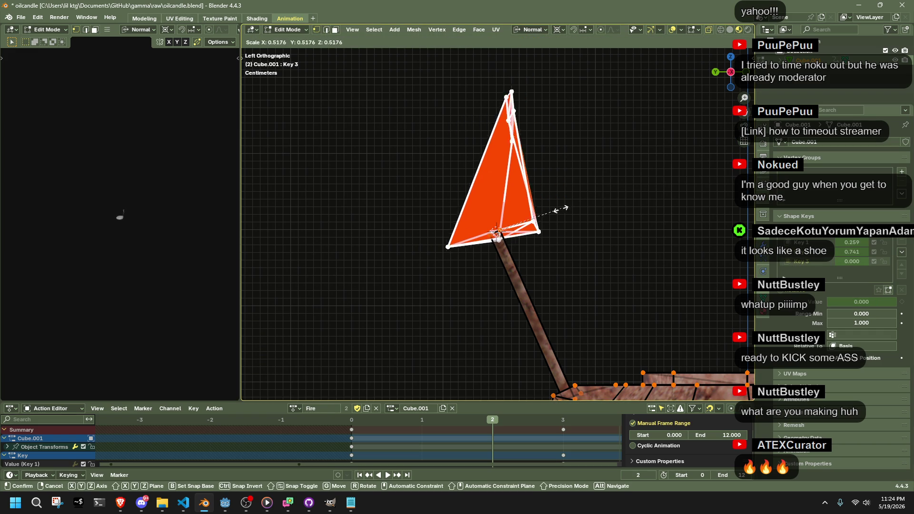
{"action": "left_click", "coordinate": [520, 224]}
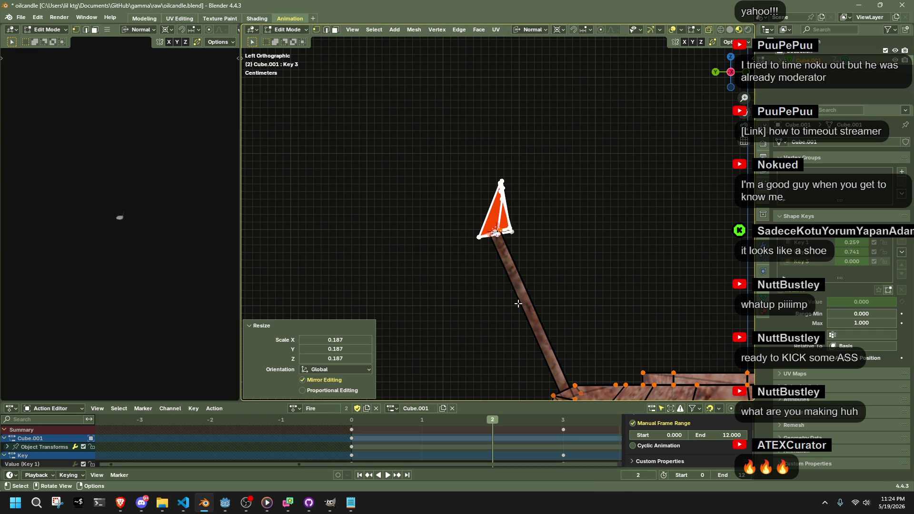
Deselect the flame, return the playhead to frame 0 and go back to Object Mode.
{"action": "left_click", "coordinate": [580, 257]}
{"action": "left_click", "coordinate": [351, 419]}
{"action": "scroll", "coordinate": [484, 306], "scroll_direction": "up", "scroll_amount": 5}
{"action": "key", "text": "Tab"}
{"action": "scroll", "coordinate": [484, 306], "scroll_direction": "down", "scroll_amount": 5}
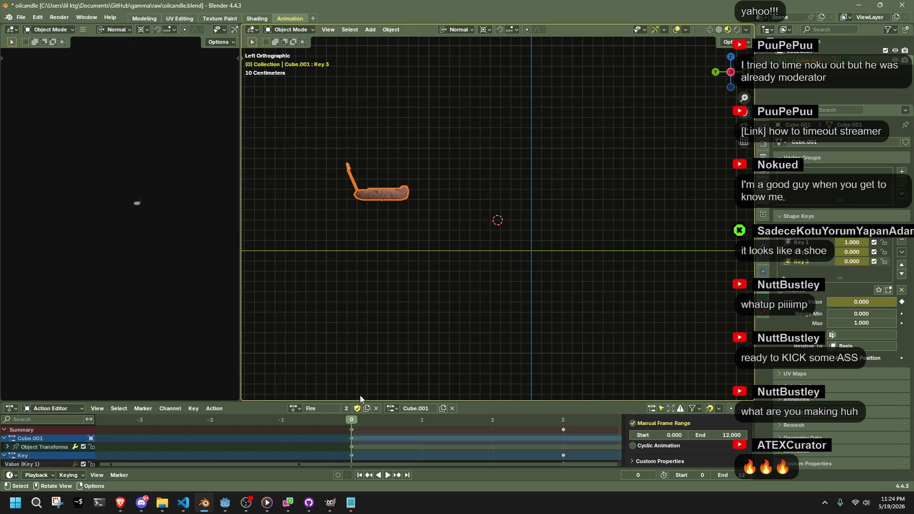
Play the flame animation and inspect the Object Transforms channel's frame-0 keyframes.
{"action": "key", "text": "space"}
{"action": "scroll", "coordinate": [477, 327], "scroll_direction": "down", "scroll_amount": 5}
{"action": "key", "text": "Escape"}
{"action": "left_click", "coordinate": [379, 447]}
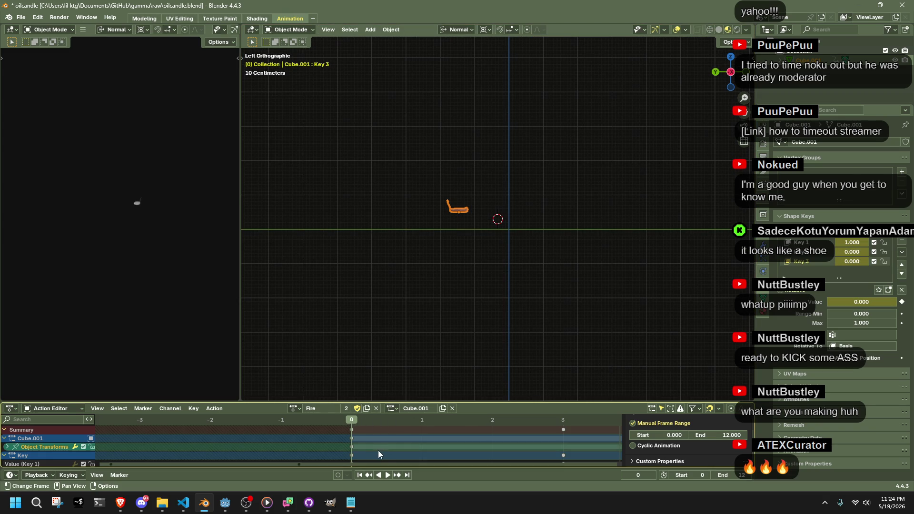
{"action": "left_click", "coordinate": [350, 448]}
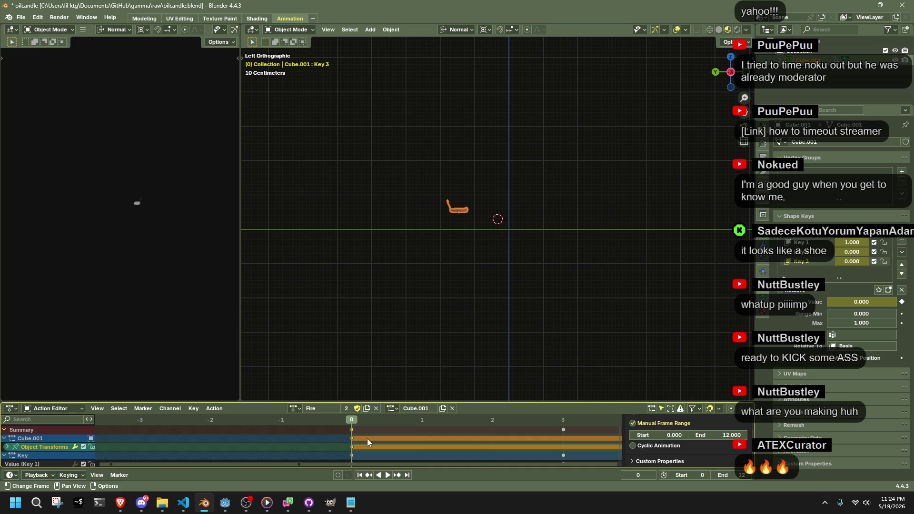
{"action": "left_click", "coordinate": [367, 443]}
Snap the 3D cursor to the world origin and move the candle onto it.
{"action": "key", "text": "shift+s"}
{"action": "left_click", "coordinate": [482, 237]}
{"action": "key", "text": "shift+s"}
{"action": "left_click", "coordinate": [490, 175]}
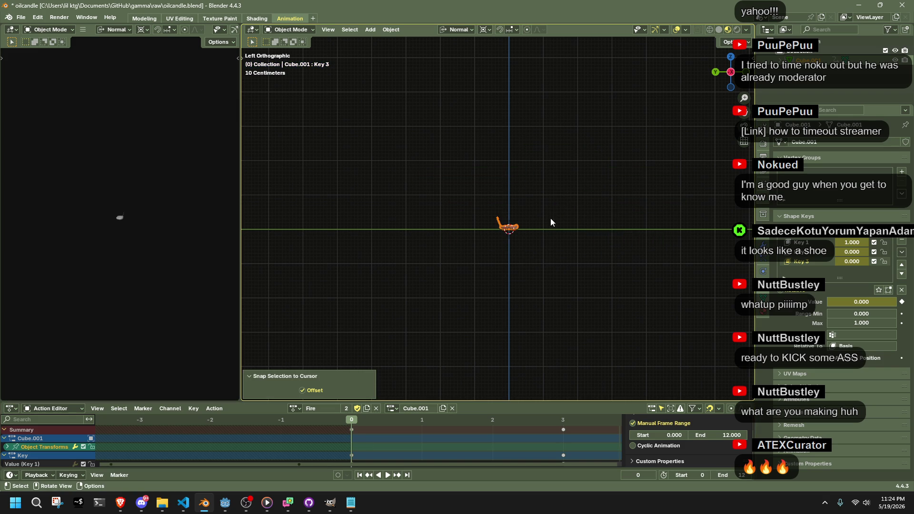
Delete the stray frame-9 Object Transforms keyframe and replay the flame animation.
{"action": "scroll", "coordinate": [518, 309], "scroll_direction": "up", "scroll_amount": 2}
{"action": "scroll", "coordinate": [552, 424], "scroll_direction": "down", "scroll_amount": 1}
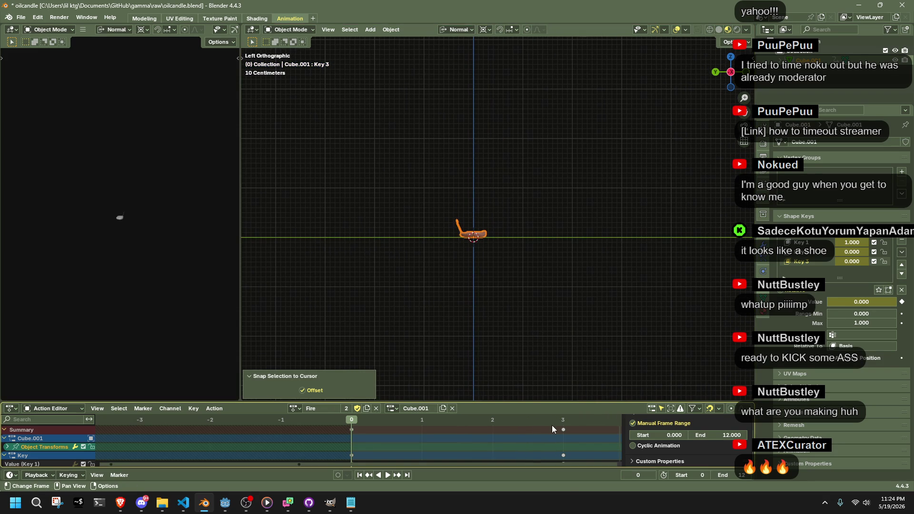
{"action": "scroll", "coordinate": [545, 429], "scroll_direction": "down", "scroll_amount": 5}
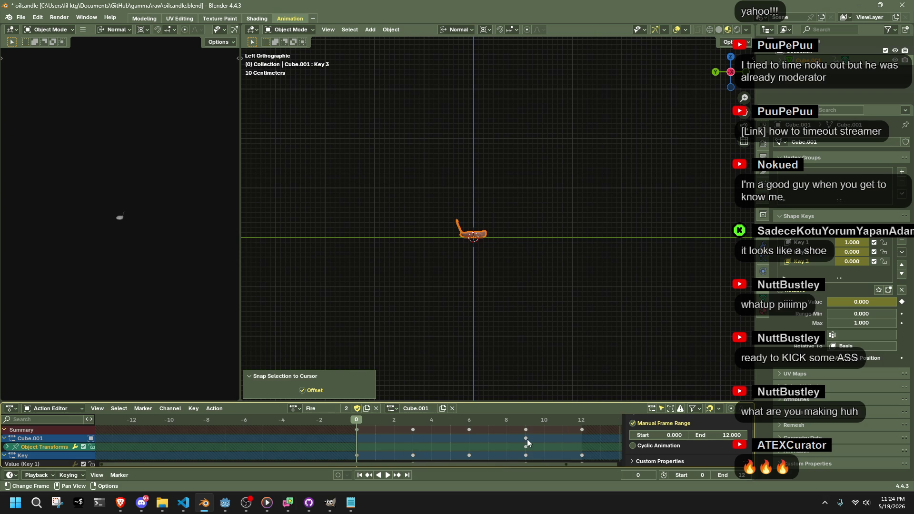
{"action": "left_click", "coordinate": [526, 447]}
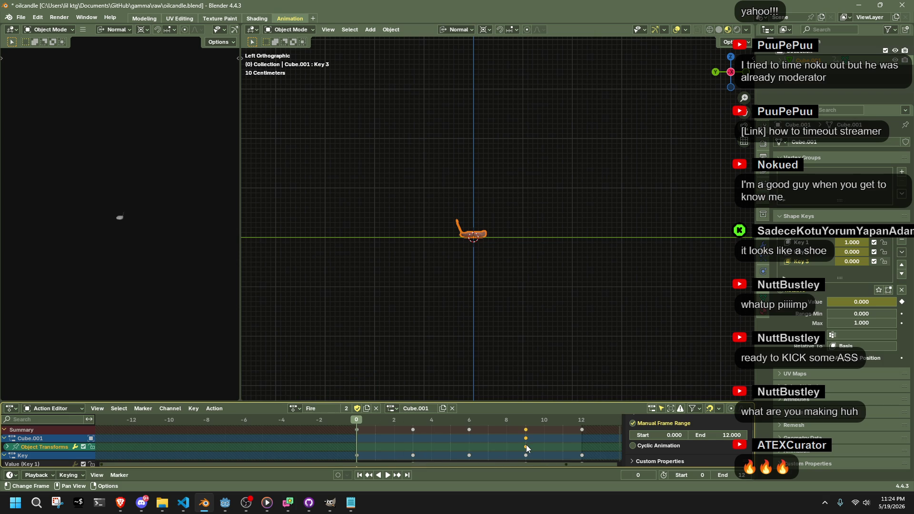
{"action": "key", "text": "Delete"}
{"action": "scroll", "coordinate": [490, 273], "scroll_direction": "up", "scroll_amount": 3}
{"action": "key", "text": "space"}
{"action": "middle_click_drag", "start_coordinate": [356, 306], "coordinate": [495, 312]}
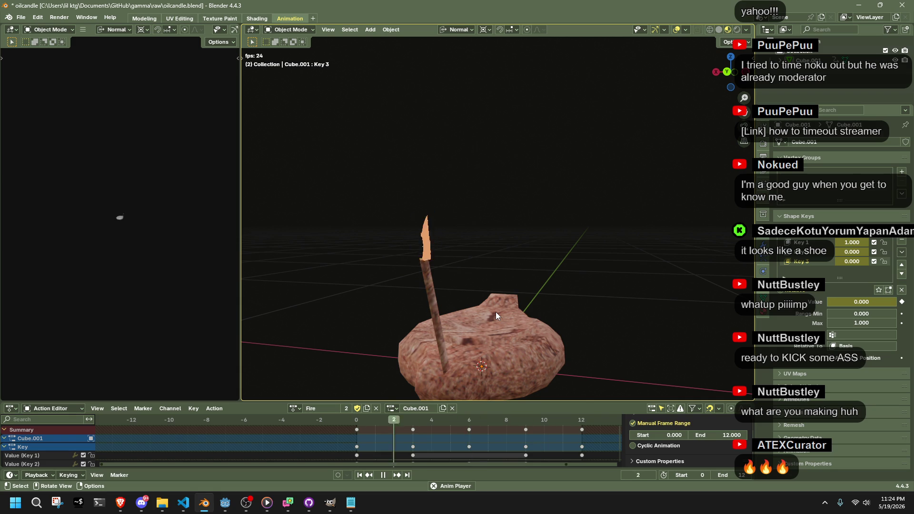
Watch the flame from a low side view, stop at frame 2 and enter Edit Mode.
{"action": "middle_click_drag", "start_coordinate": [495, 312], "coordinate": [544, 290]}
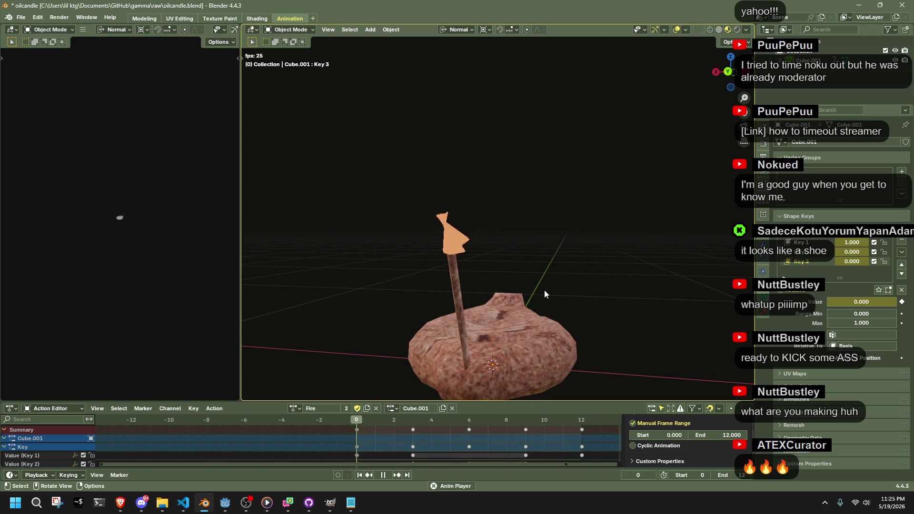
{"action": "key", "text": "space"}
{"action": "key", "text": "Tab"}
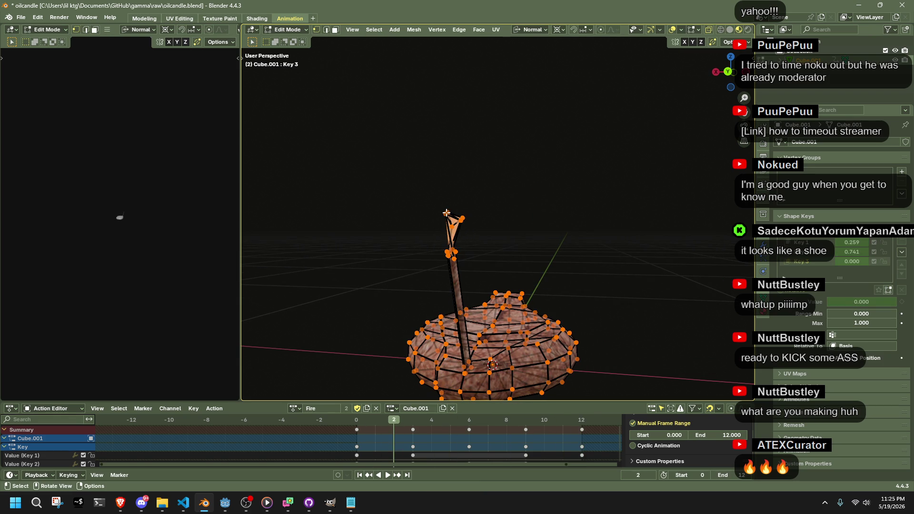
Select the whole flame and enlarge it in the Key 1 shape key.
{"action": "left_click", "coordinate": [818, 242]}
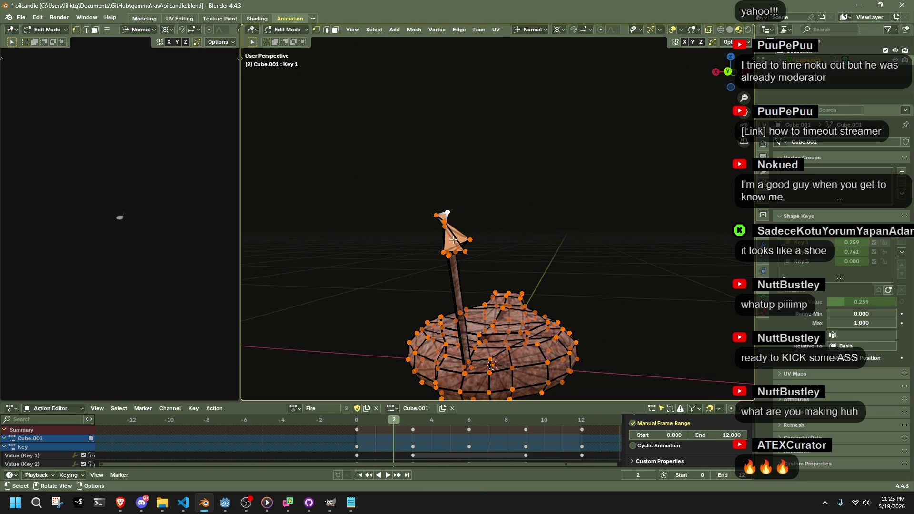
{"action": "key", "text": "l"}
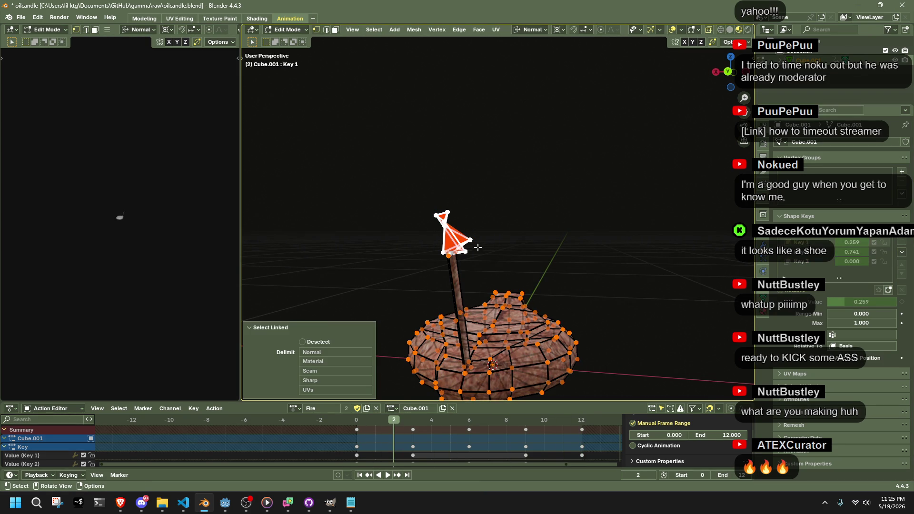
{"action": "left_click", "coordinate": [449, 255], "text": "shift"}
{"action": "key", "text": "shift+s"}
{"action": "key", "text": "Escape"}
{"action": "left_click", "coordinate": [443, 219], "text": "shift"}
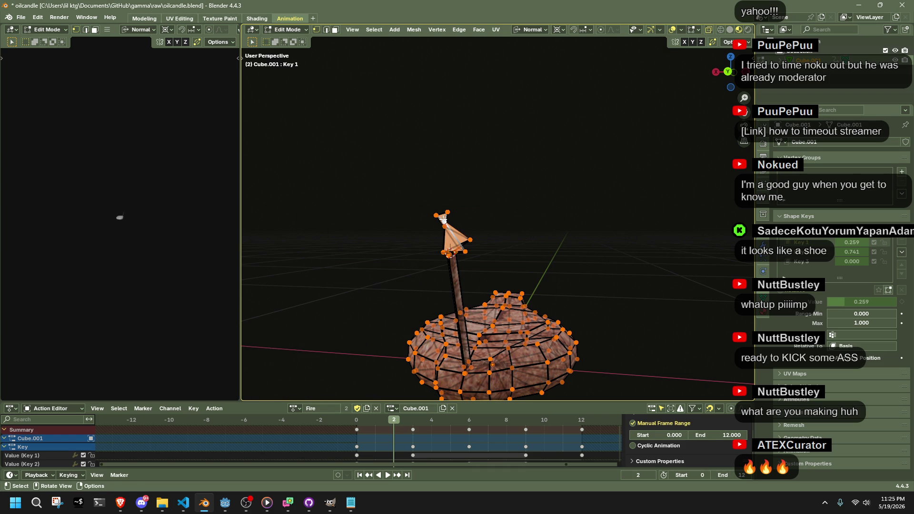
{"action": "key", "text": "l"}
{"action": "key", "text": "s"}
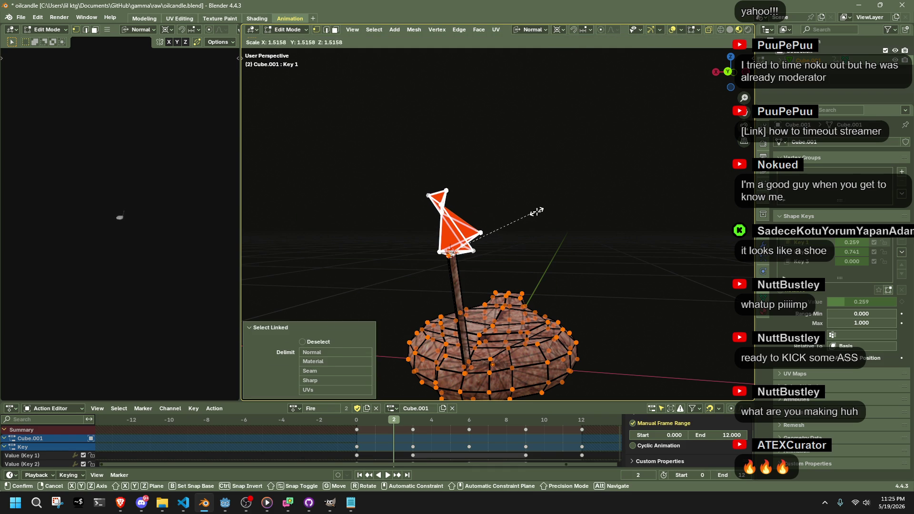
{"action": "left_click", "coordinate": [536, 212]}
Enlarge the flame in Key 2, Key 3 (to 1.516) and the Basis shape.
{"action": "left_click", "coordinate": [809, 251]}
{"action": "key", "text": "s"}
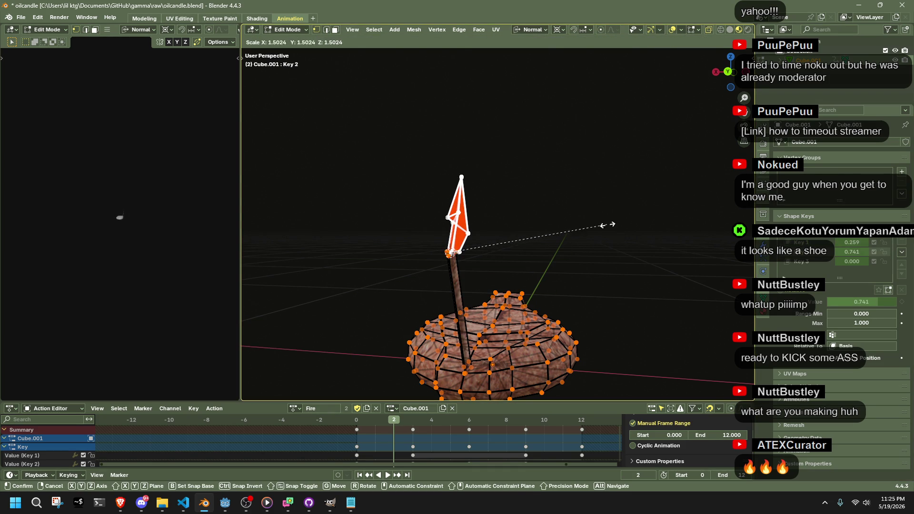
{"action": "left_click", "coordinate": [607, 224]}
{"action": "left_click", "coordinate": [809, 261]}
{"action": "key", "text": "s"}
{"action": "left_click", "coordinate": [722, 228]}
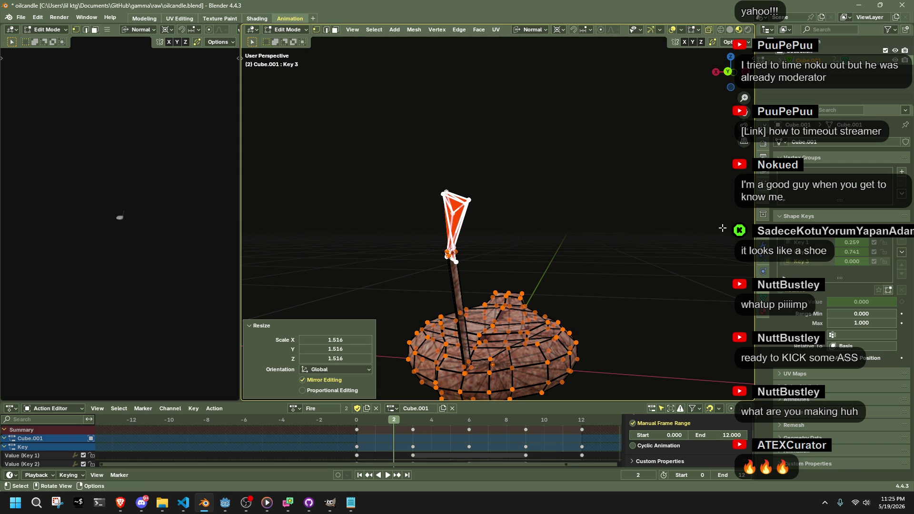
{"action": "left_click", "coordinate": [805, 234]}
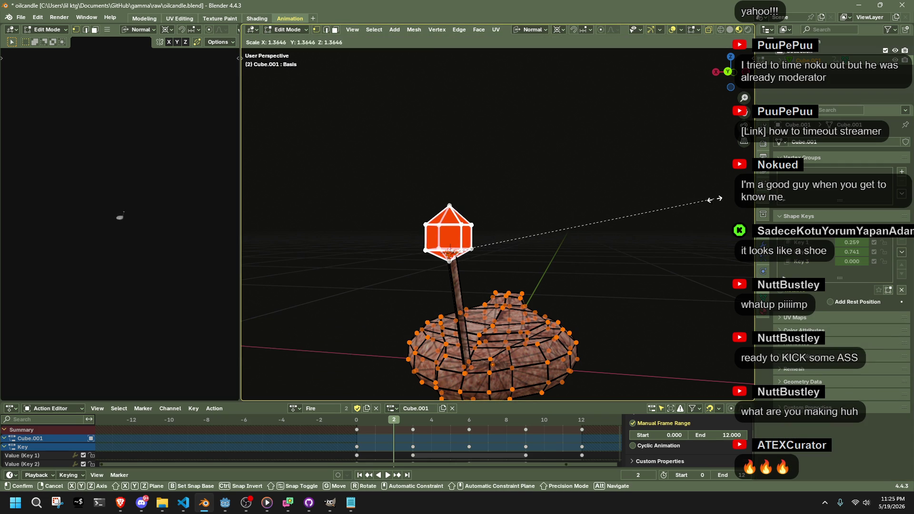
{"action": "left_click", "coordinate": [654, 236]}
Save oilcandle.blend in Object Mode and play the flame animation while orbiting.
{"action": "key", "text": "Tab"}
{"action": "key", "text": "ctrl+s"}
{"action": "key", "text": "space"}
{"action": "mouse_move", "coordinate": [389, 346]}
{"action": "middle_mouse_down"}
{"action": "mouse_move", "coordinate": [648, 287]}
{"action": "mouse_move", "coordinate": [456, 282]}
{"action": "middle_mouse_up"}
Switch the candle to the Out action and delete all its keyframes.
{"action": "key", "text": "space"}
{"action": "left_click", "coordinate": [296, 411]}
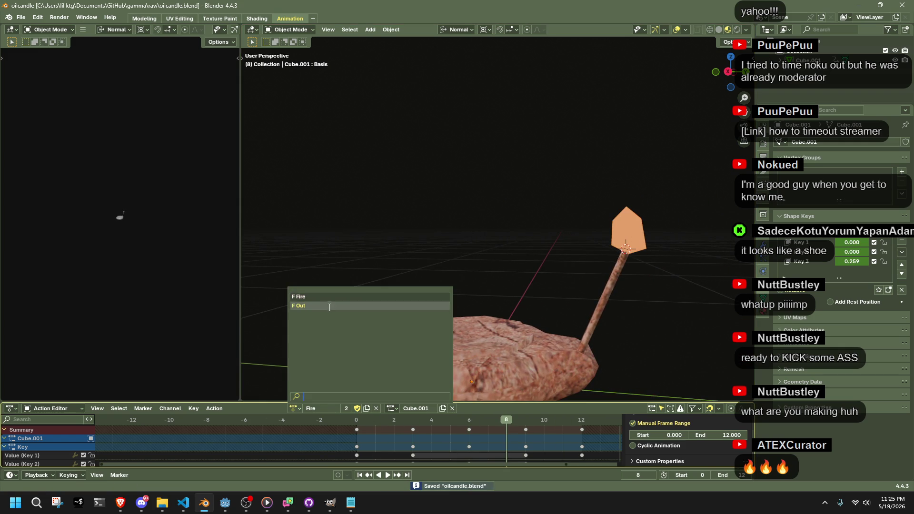
{"action": "left_click", "coordinate": [327, 304]}
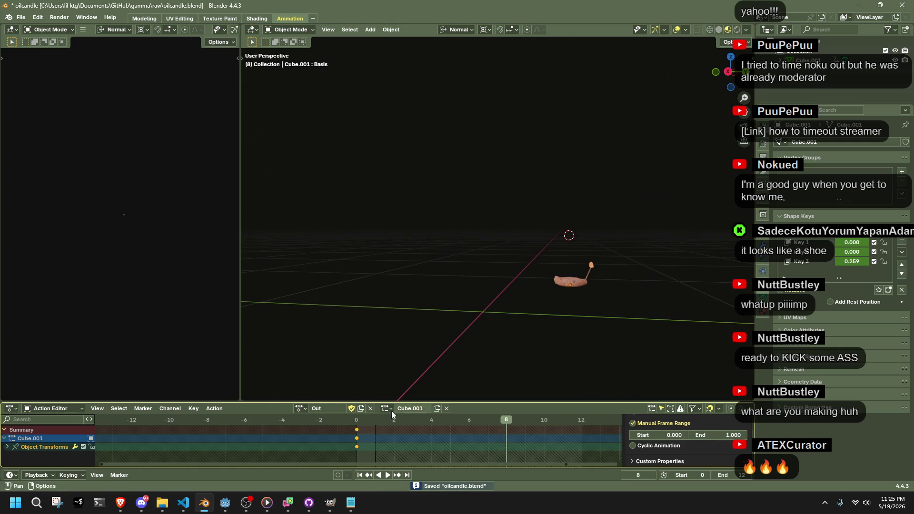
{"action": "key", "text": "b"}
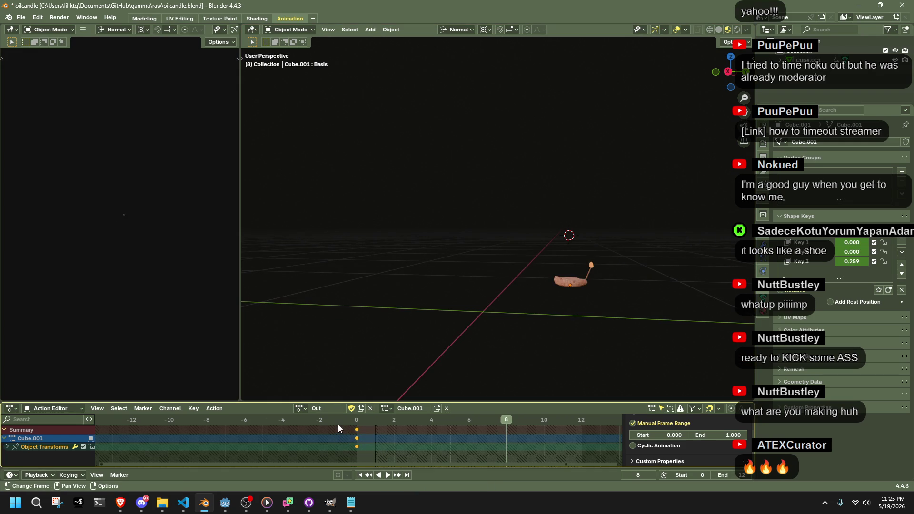
{"action": "key", "text": "Delete"}
Try snapping the candle to the world origin and scaling it, then undo.
{"action": "left_click", "coordinate": [364, 416]}
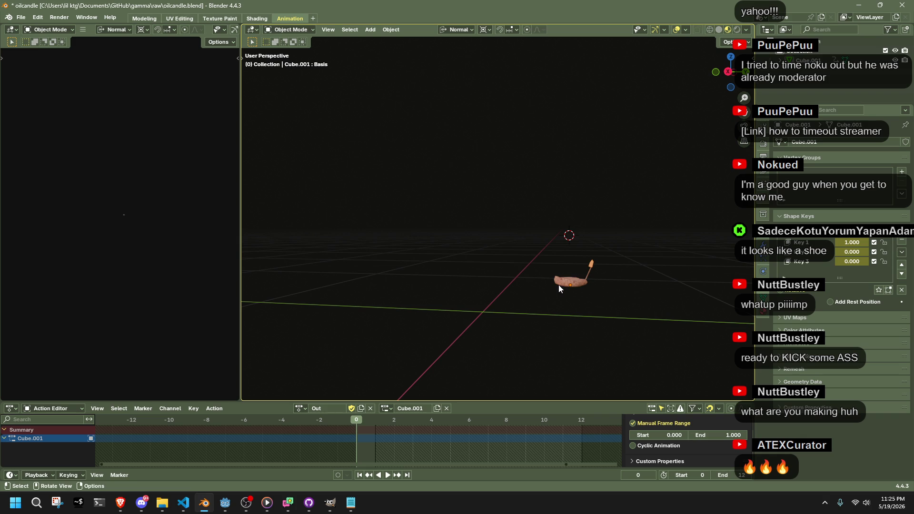
{"action": "key", "text": "shift+s"}
{"action": "key", "text": "8"}
{"action": "key", "text": "s"}
{"action": "left_click", "coordinate": [618, 272]}
{"action": "key", "text": "ctrl+z"}
{"action": "key", "text": "ctrl+z"}
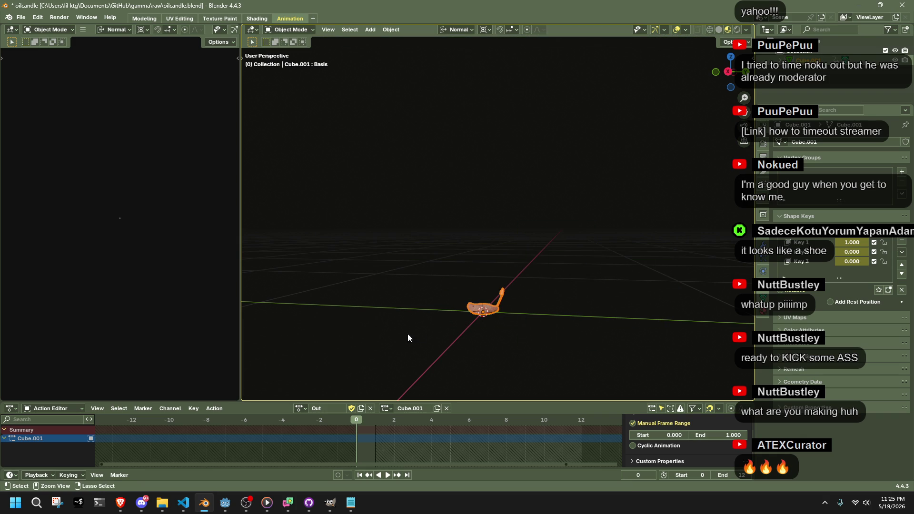
Reassign the Fire action to the candle and check its Key channels.
{"action": "left_click", "coordinate": [301, 412]}
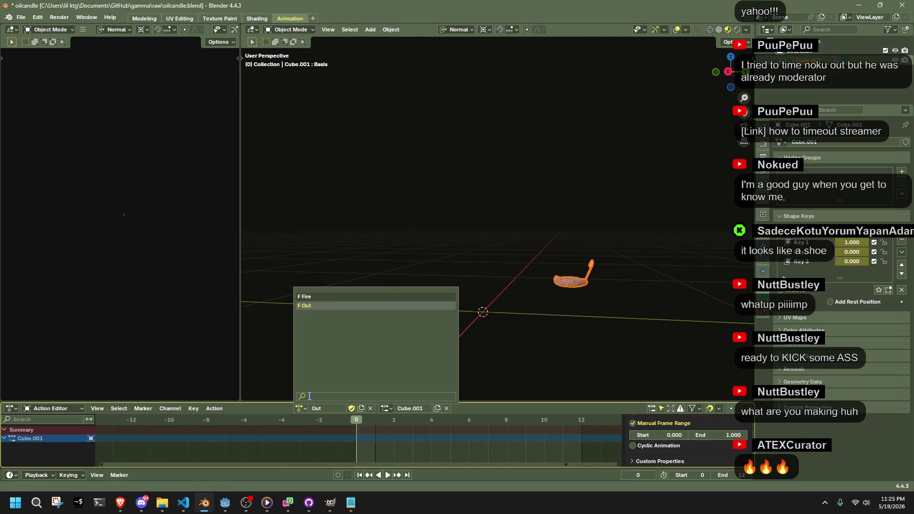
{"action": "left_click", "coordinate": [373, 306]}
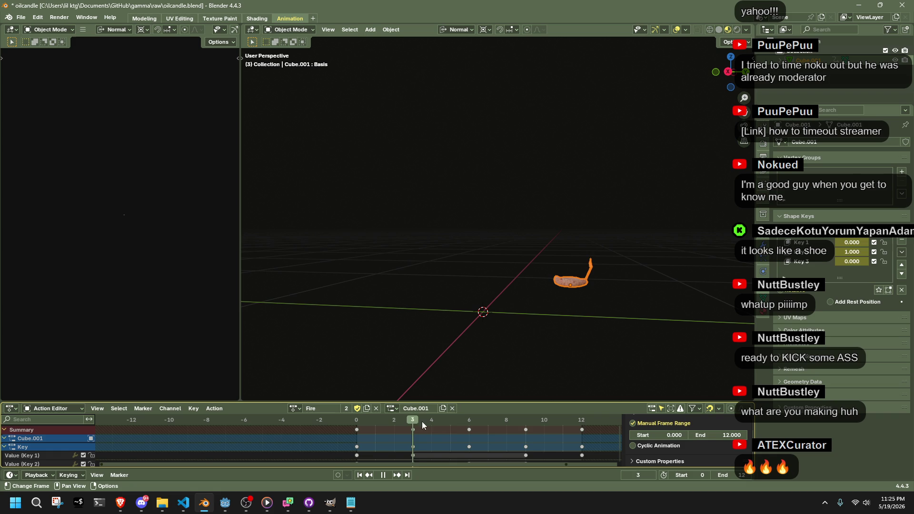
{"action": "key", "text": "space"}
{"action": "key", "text": "ctrl+z"}
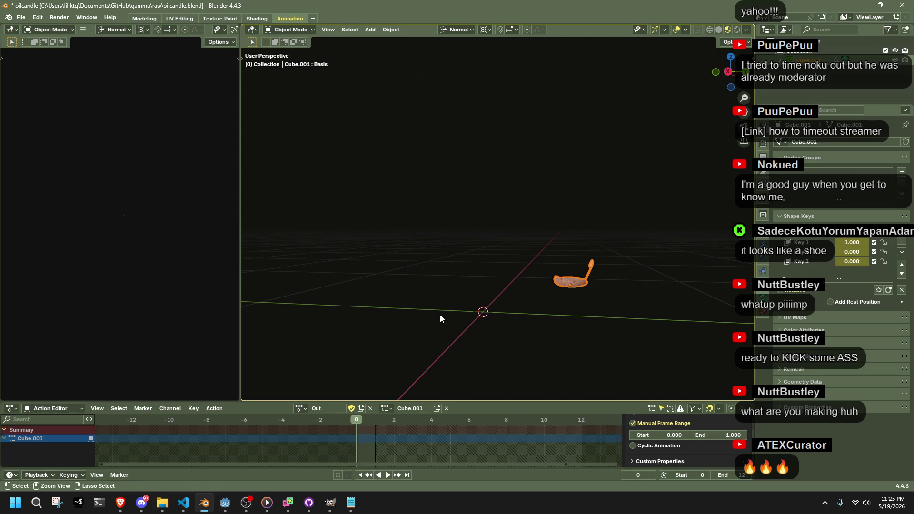
{"action": "key", "text": "ctrl+shift+z"}
{"action": "mouse_move", "coordinate": [505, 309]}
{"action": "middle_mouse_down"}
{"action": "mouse_move", "coordinate": [569, 319]}
{"action": "mouse_move", "coordinate": [444, 336]}
{"action": "middle_mouse_up"}
{"action": "scroll", "coordinate": [273, 441], "scroll_direction": "down", "scroll_amount": 2}
{"action": "left_click", "coordinate": [9, 448]}
{"action": "left_click", "coordinate": [10, 447]}
Select the candle and apply its location, rotation and scale.
{"action": "scroll", "coordinate": [34, 459], "scroll_direction": "down", "scroll_amount": 2}
{"action": "scroll", "coordinate": [34, 460], "scroll_direction": "up", "scroll_amount": 2}
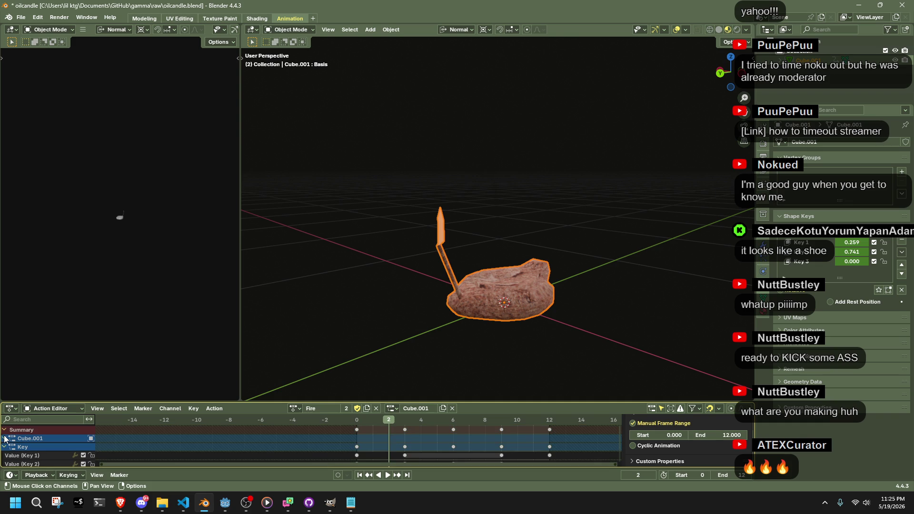
{"action": "left_click", "coordinate": [357, 430]}
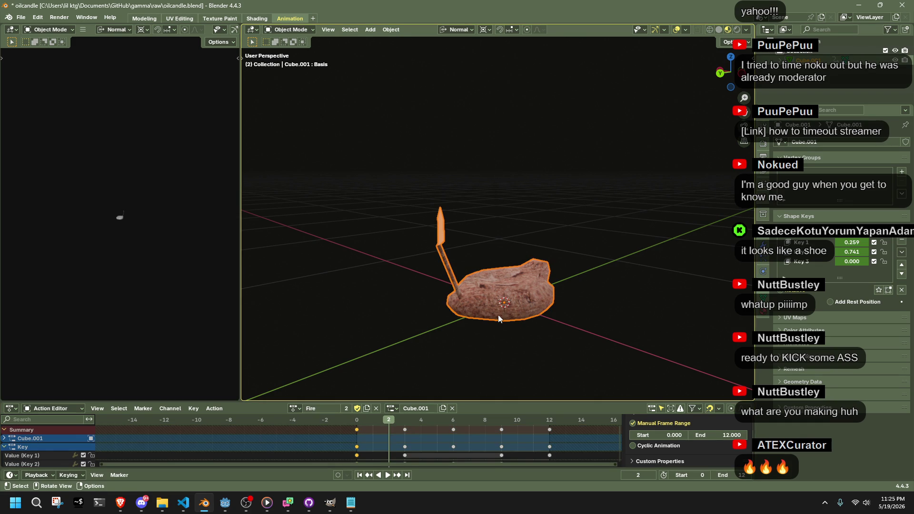
{"action": "left_click", "coordinate": [378, 349]}
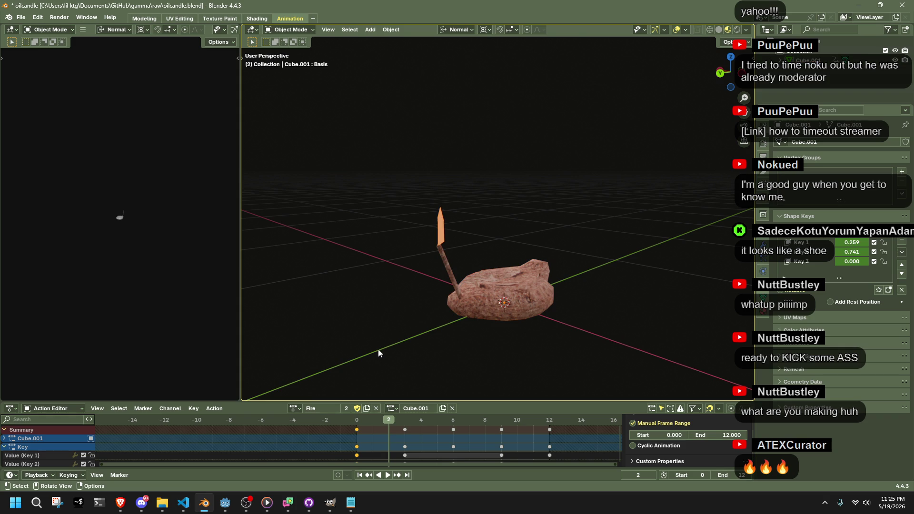
{"action": "left_click", "coordinate": [481, 301]}
{"action": "key", "text": "ctrl+c"}
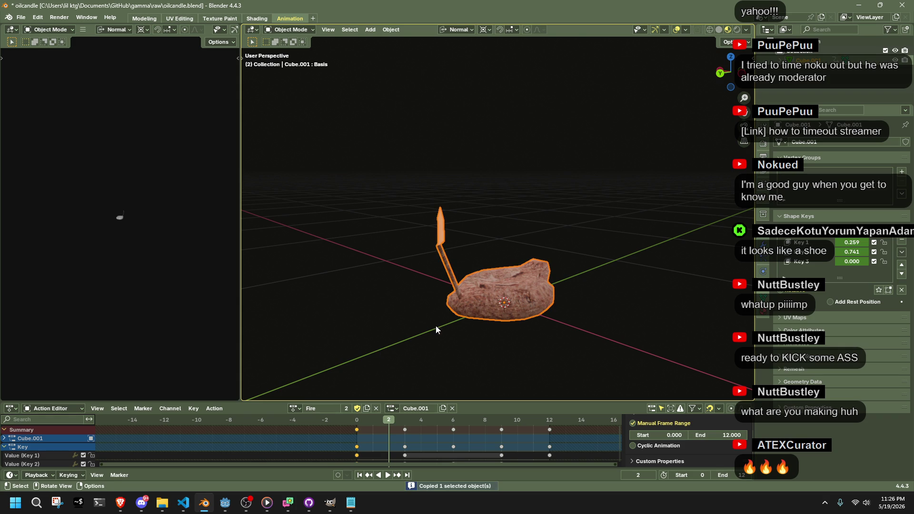
{"action": "right_click", "coordinate": [472, 310]}
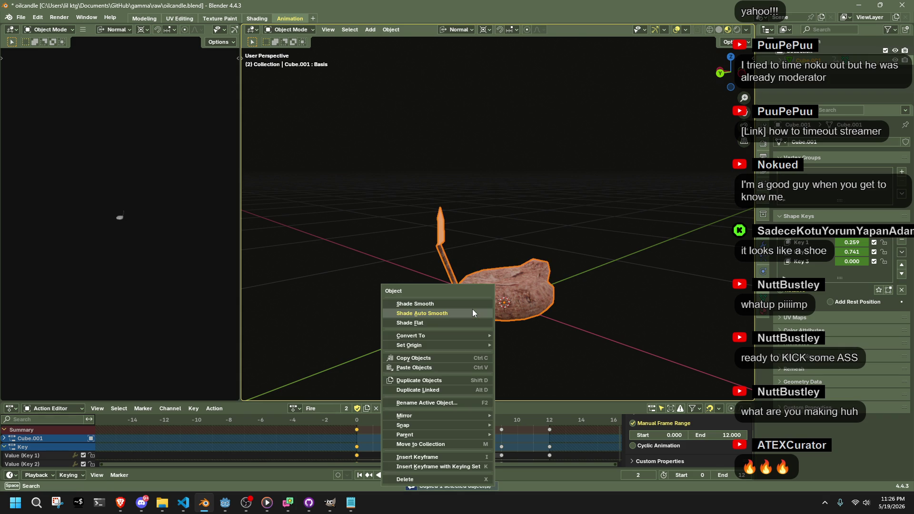
{"action": "key", "text": "ctrl+a"}
{"action": "left_click", "coordinate": [637, 274]}
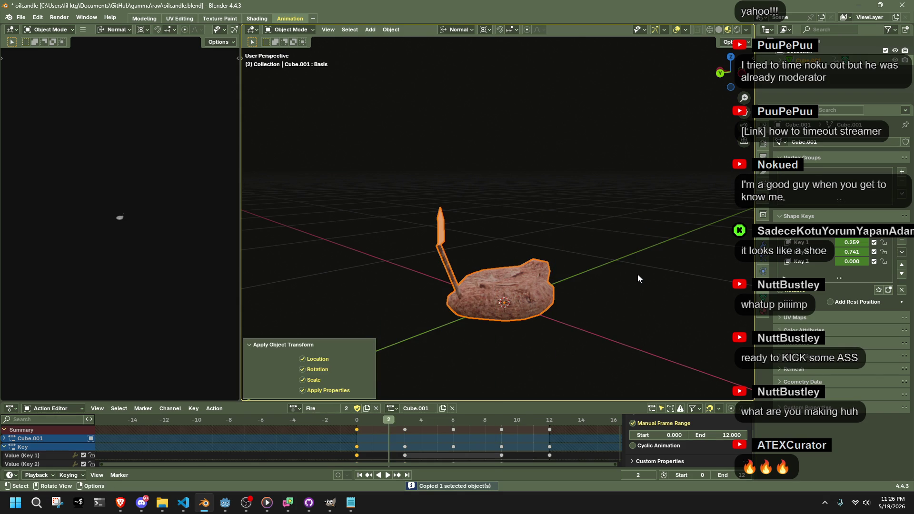
{"action": "left_click", "coordinate": [638, 274]}
Unlink the Out action and assign the Fire action to the candle.
{"action": "left_click", "coordinate": [293, 408]}
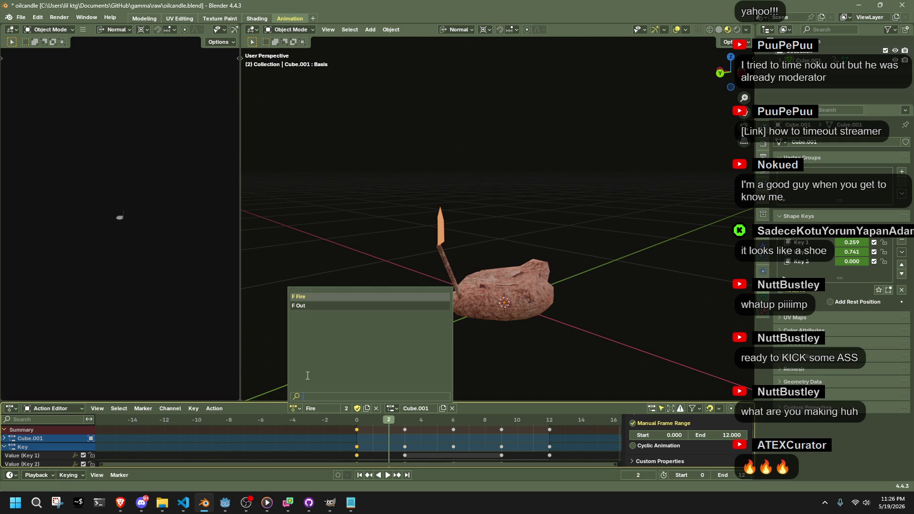
{"action": "left_click", "coordinate": [330, 306]}
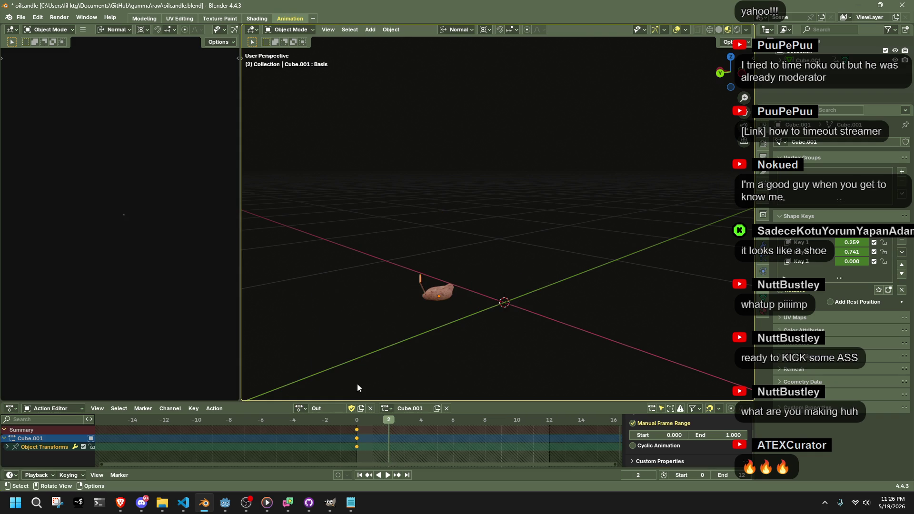
{"action": "left_click", "coordinate": [371, 408]}
{"action": "left_click", "coordinate": [342, 409]}
{"action": "left_click", "coordinate": [358, 297]}
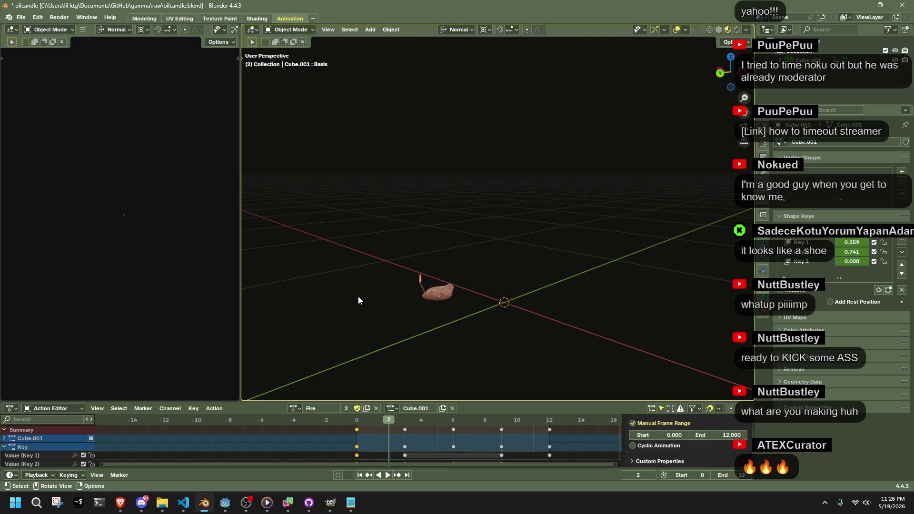
Make a single-user Fire.001 copy and delete its keyframes from frames 2 to 12.
{"action": "left_click", "coordinate": [346, 409]}
{"action": "left_click_drag", "start_coordinate": [551, 446], "coordinate": [378, 416]}
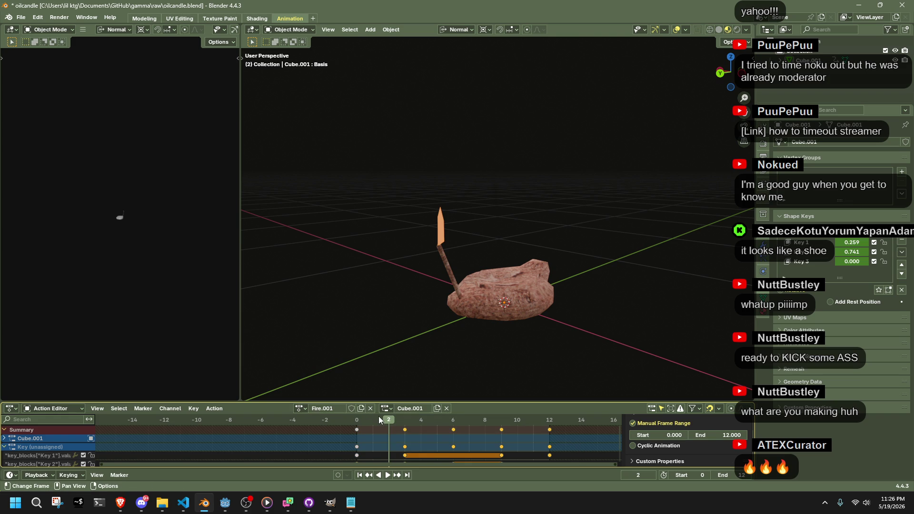
{"action": "key", "text": "Delete"}
{"action": "left_click", "coordinate": [358, 421]}
{"action": "key", "text": "space"}
{"action": "key", "text": "space"}
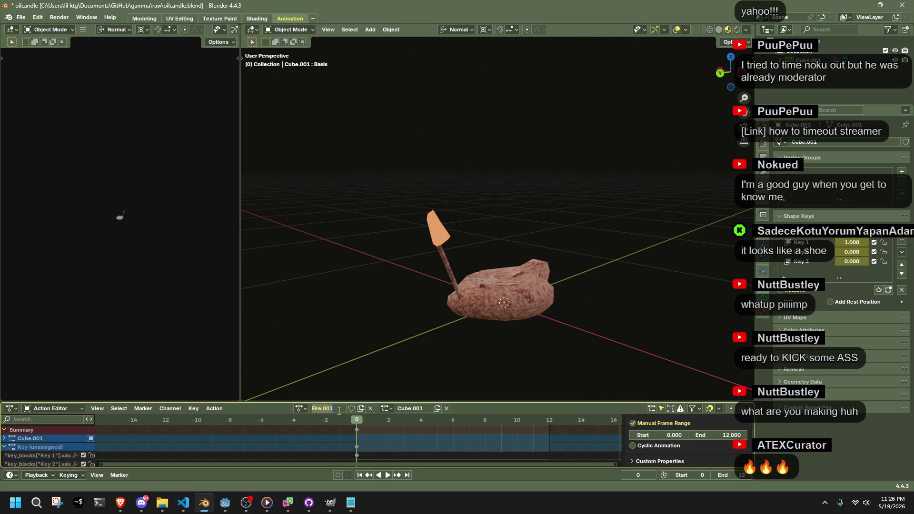
Rename the copied action to Idle, set its end frame to 1 and save.
{"action": "type", "text": "Idle"}
{"action": "key", "text": "Return"}
{"action": "left_click", "coordinate": [723, 435]}
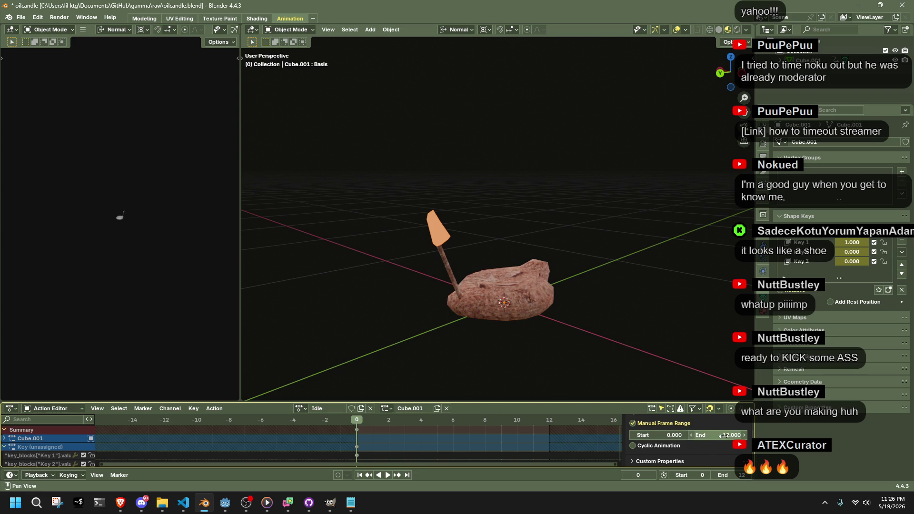
{"action": "type", "text": "1.000"}
{"action": "key", "text": "Return"}
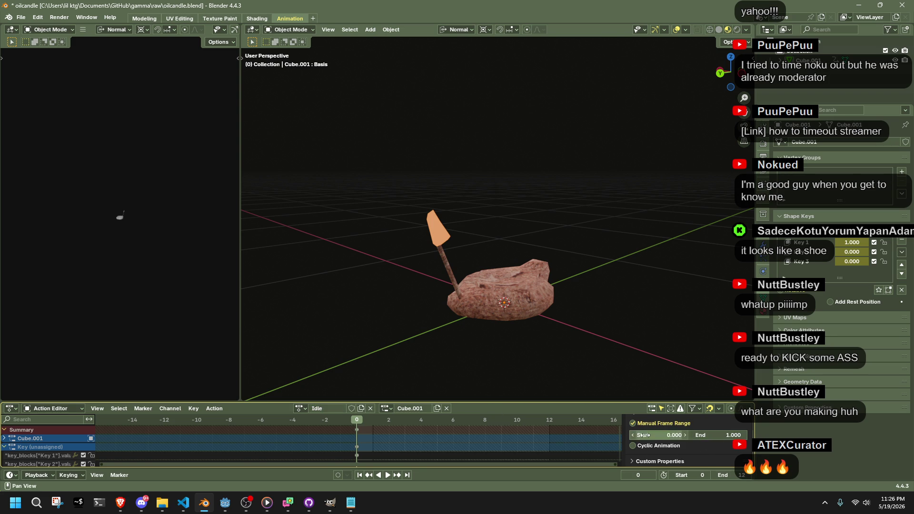
{"action": "scroll", "coordinate": [334, 444], "scroll_direction": "up", "scroll_amount": 6}
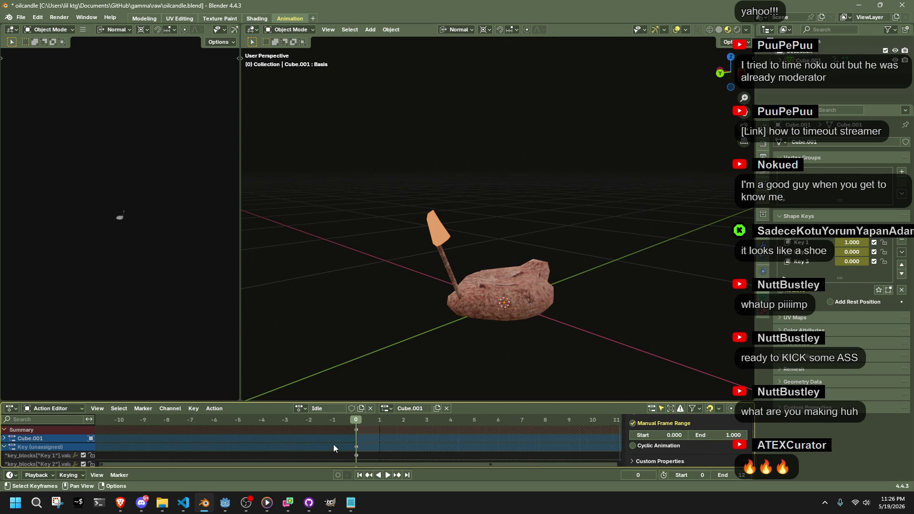
{"action": "key", "text": "ctrl+s"}
Enable Cyclic Animation on the Fire action, save, then reassign Idle to the candle.
{"action": "left_click", "coordinate": [301, 408]}
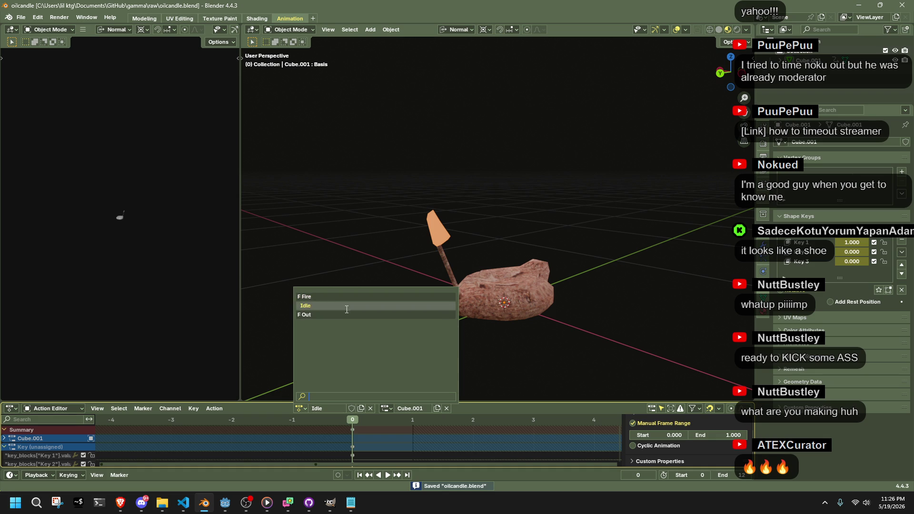
{"action": "key", "text": "Escape"}
{"action": "left_click", "coordinate": [299, 408]}
{"action": "left_click", "coordinate": [307, 303]}
{"action": "key", "text": "space"}
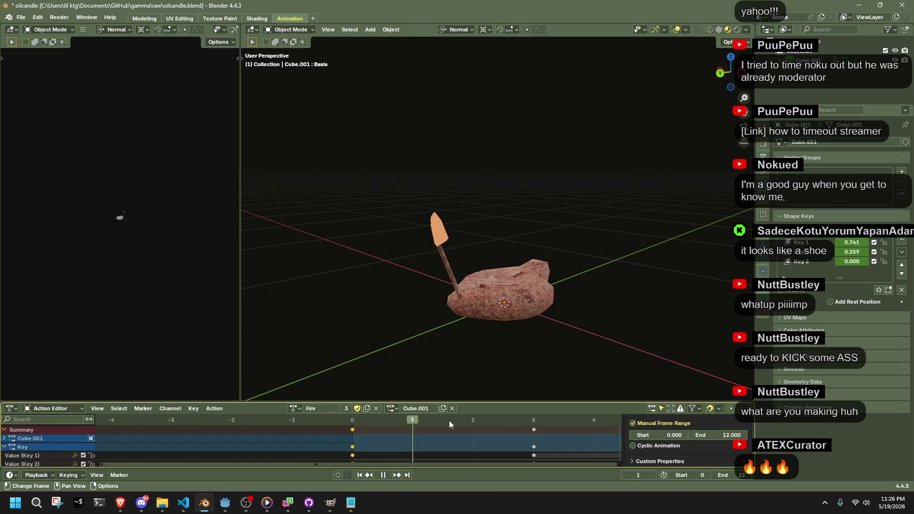
{"action": "key", "text": "Escape"}
{"action": "left_click", "coordinate": [632, 446]}
{"action": "key", "text": "ctrl+s"}
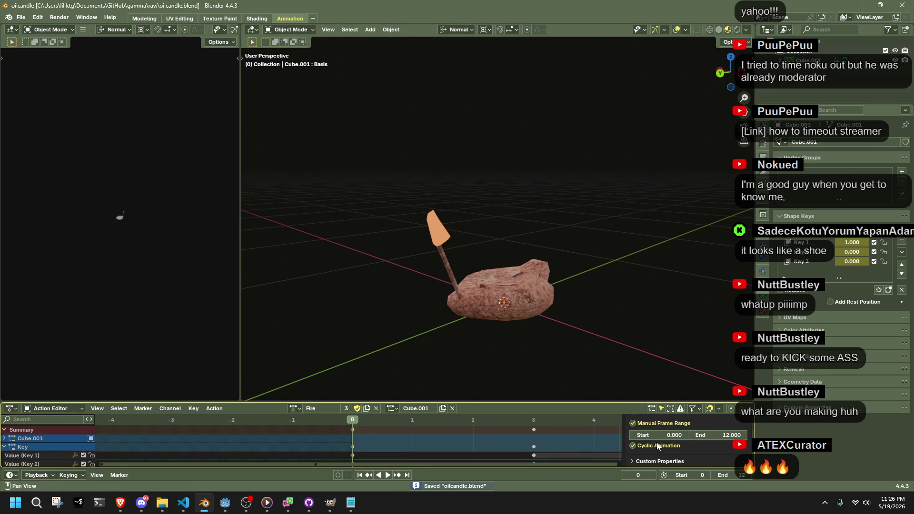
{"action": "left_click", "coordinate": [295, 408]}
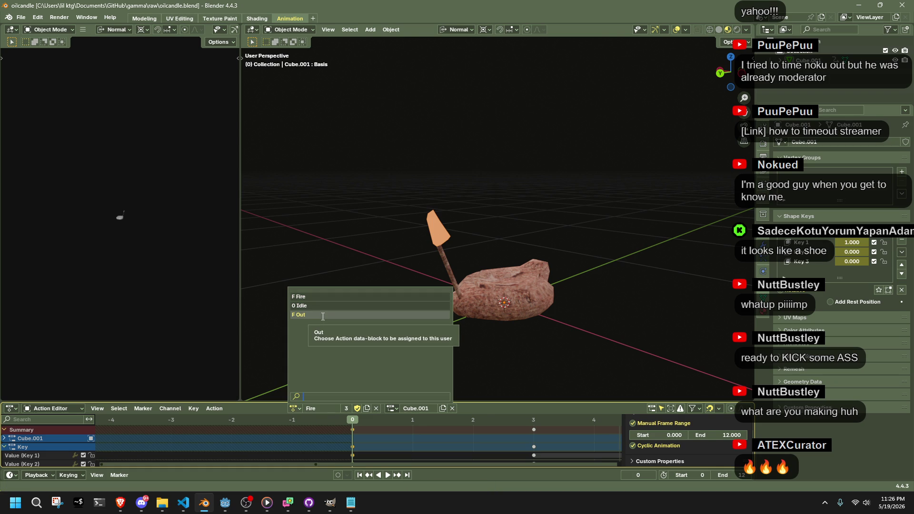
{"action": "left_click", "coordinate": [314, 306]}
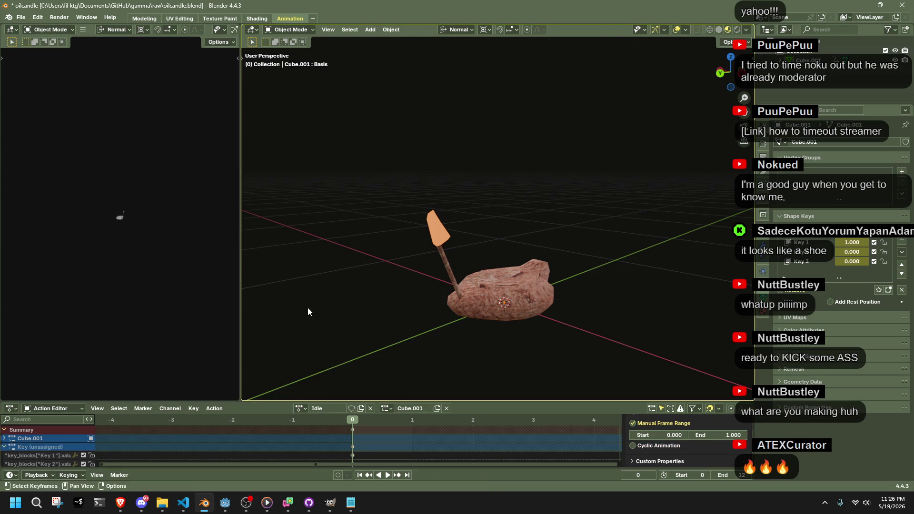
Select the candle, then add and remove a spare Key 4 shape key.
{"action": "left_click", "coordinate": [438, 225]}
{"action": "key", "text": "Tab"}
{"action": "key", "text": "Tab"}
{"action": "left_click", "coordinate": [499, 216]}
{"action": "middle_click_drag", "start_coordinate": [498, 216], "coordinate": [428, 215]}
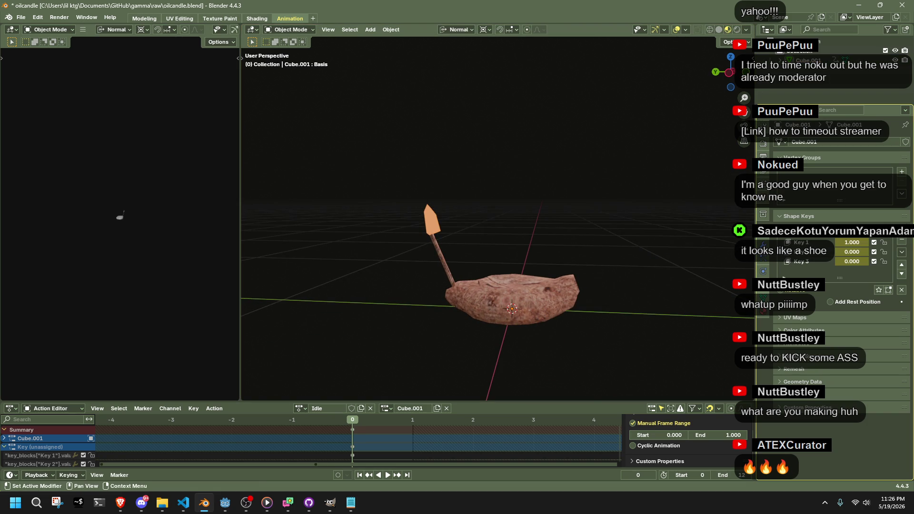
{"action": "left_click", "coordinate": [901, 242]}
{"action": "left_click", "coordinate": [901, 243]}
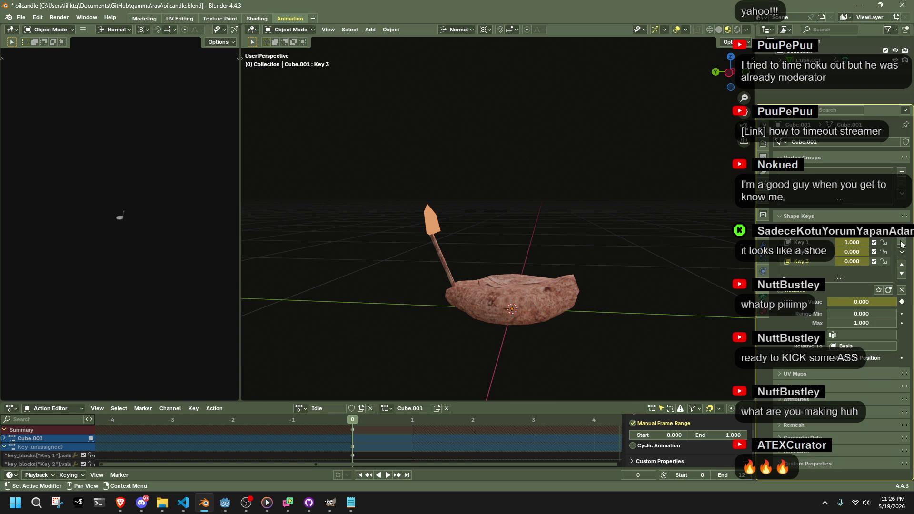
Make the Basis shape key active and enter Edit Mode on the candle.
{"action": "left_click", "coordinate": [421, 220]}
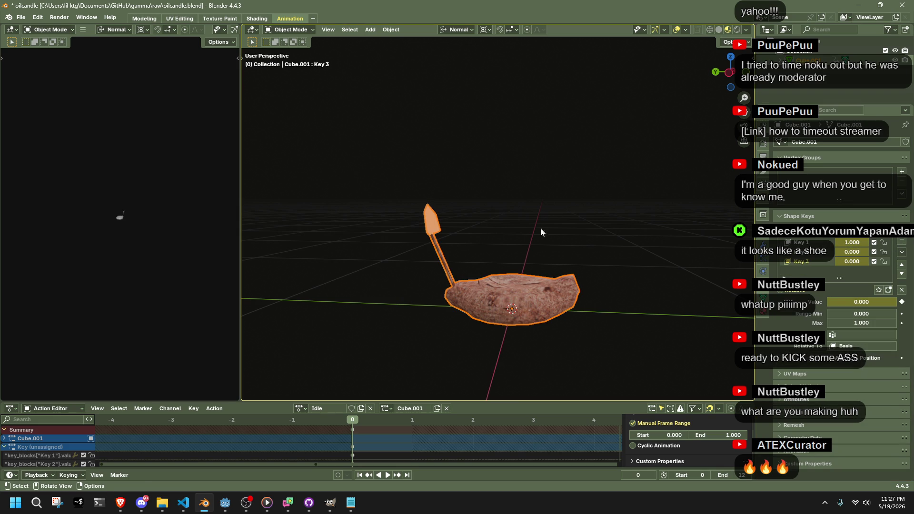
{"action": "left_click", "coordinate": [780, 235]}
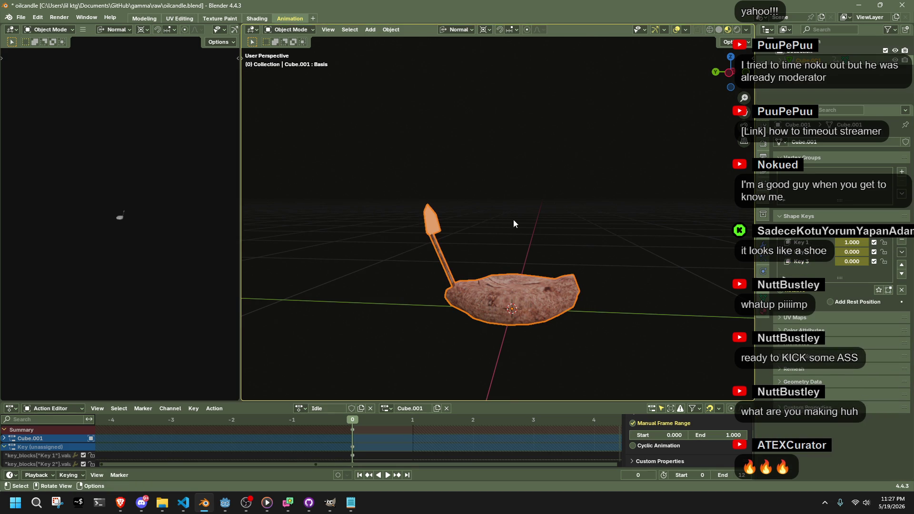
{"action": "key", "text": "Tab"}
{"action": "scroll", "coordinate": [394, 205], "scroll_direction": "up", "scroll_amount": 4}
{"action": "key", "text": "shift+s"}
{"action": "key", "text": "Escape"}
Scale the Basis flame tip to 0.151, view Left Orthographic, and save oilcandle.blend in Object Mode.
{"action": "key", "text": "s"}
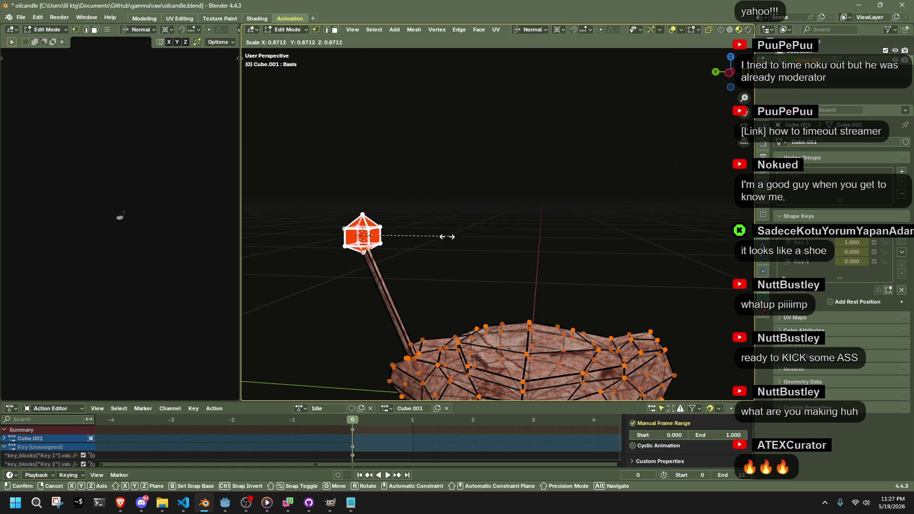
{"action": "left_click", "coordinate": [377, 236]}
{"action": "left_click", "coordinate": [727, 77]}
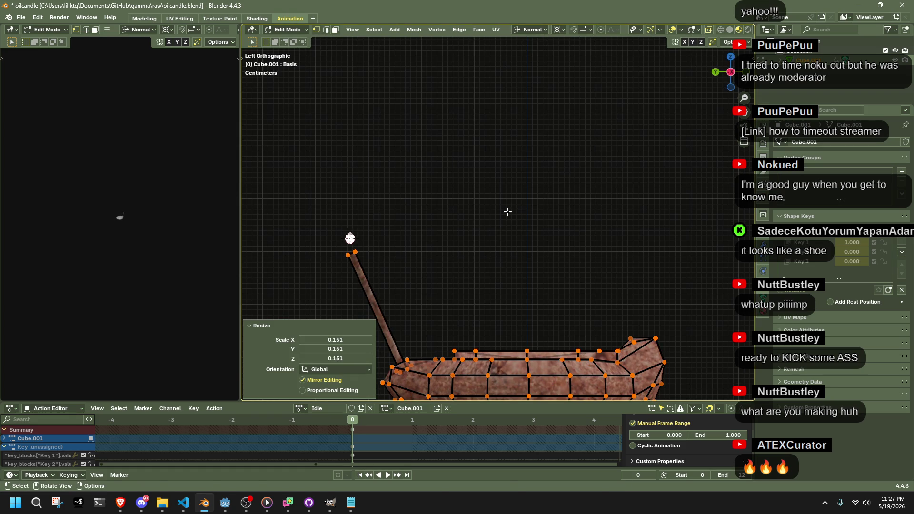
{"action": "key", "text": "Tab"}
{"action": "key", "text": "ctrl+s"}
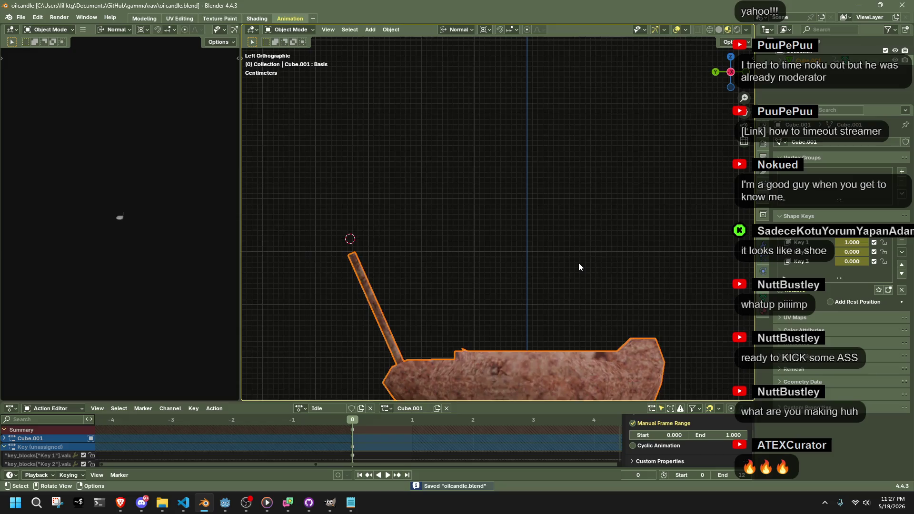
{"action": "scroll", "coordinate": [579, 263], "scroll_direction": "down", "scroll_amount": 2}
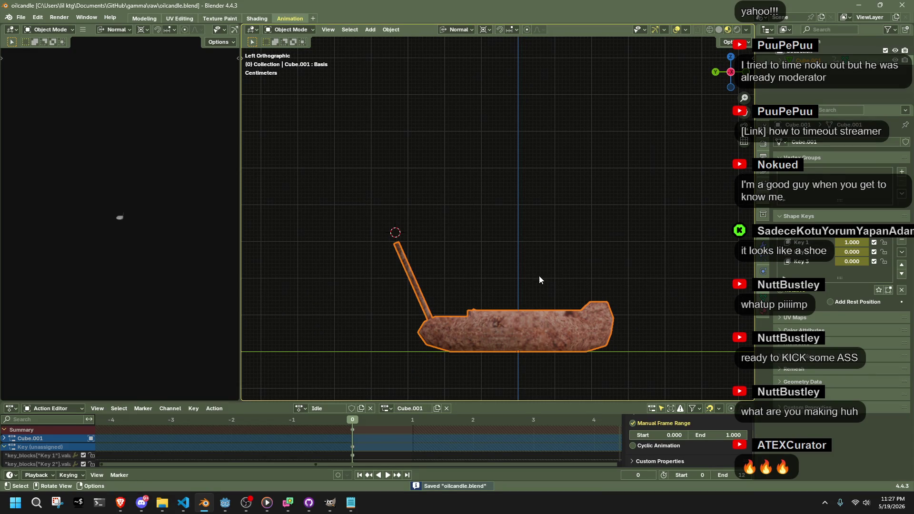
{"action": "left_click", "coordinate": [522, 269]}
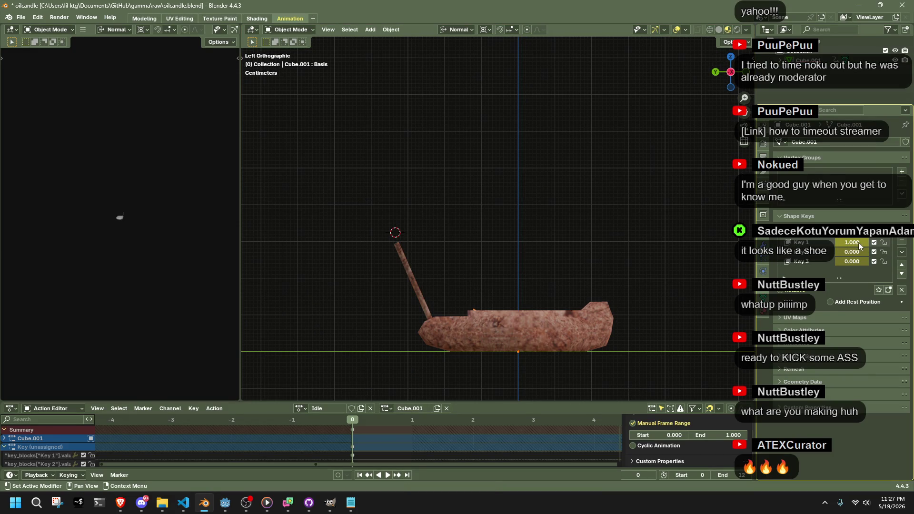
Lower the Key 1 shape value to 0.000 and briefly play the Idle animation.
{"action": "left_click_drag", "start_coordinate": [859, 245], "coordinate": [833, 244]}
{"action": "key", "text": "space"}
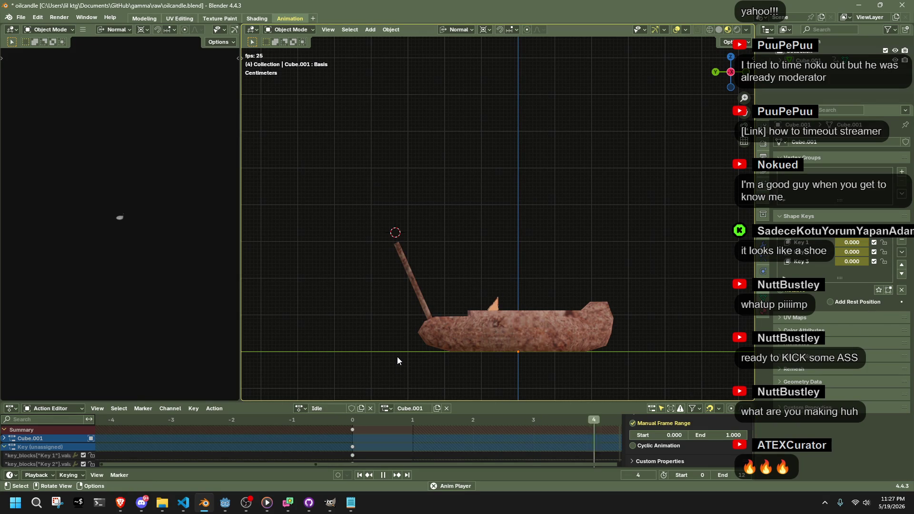
{"action": "key", "text": "space"}
Zoom the Action Editor and drag its top border up so Key 1–3 channels show.
{"action": "scroll", "coordinate": [504, 439], "scroll_direction": "down", "scroll_amount": 5}
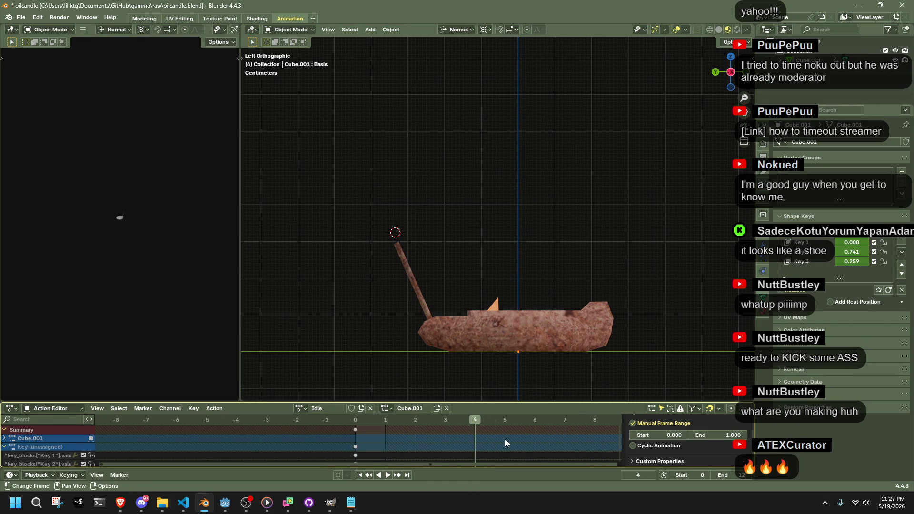
{"action": "scroll", "coordinate": [504, 438], "scroll_direction": "down", "scroll_amount": 2, "text": "shift"}
{"action": "scroll", "coordinate": [460, 439], "scroll_direction": "down", "scroll_amount": 3}
{"action": "scroll", "coordinate": [460, 438], "scroll_direction": "up", "scroll_amount": 3, "text": "shift"}
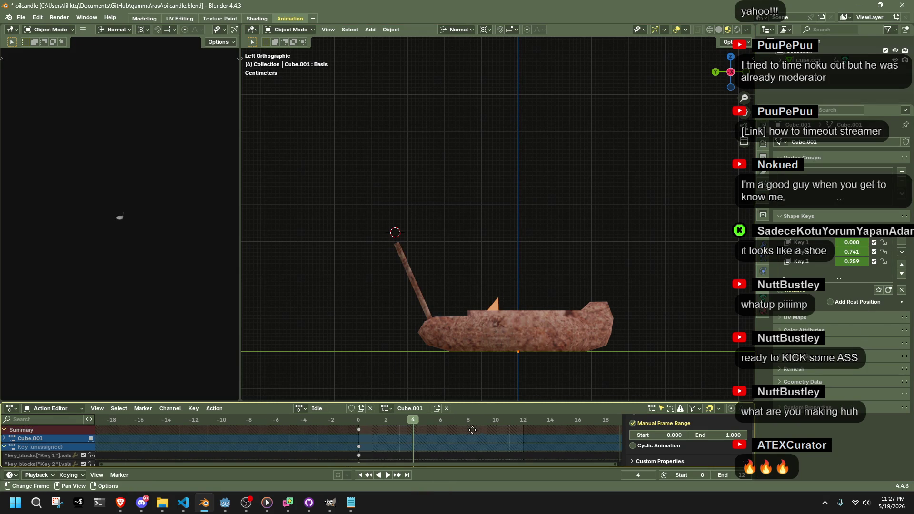
{"action": "left_click_drag", "start_coordinate": [467, 402], "coordinate": [468, 269]}
{"action": "mouse_move", "coordinate": [474, 357]}
{"action": "middle_mouse_down"}
{"action": "mouse_move", "coordinate": [520, 400]}
{"action": "mouse_move", "coordinate": [357, 405]}
{"action": "mouse_move", "coordinate": [411, 404]}
{"action": "middle_mouse_up"}
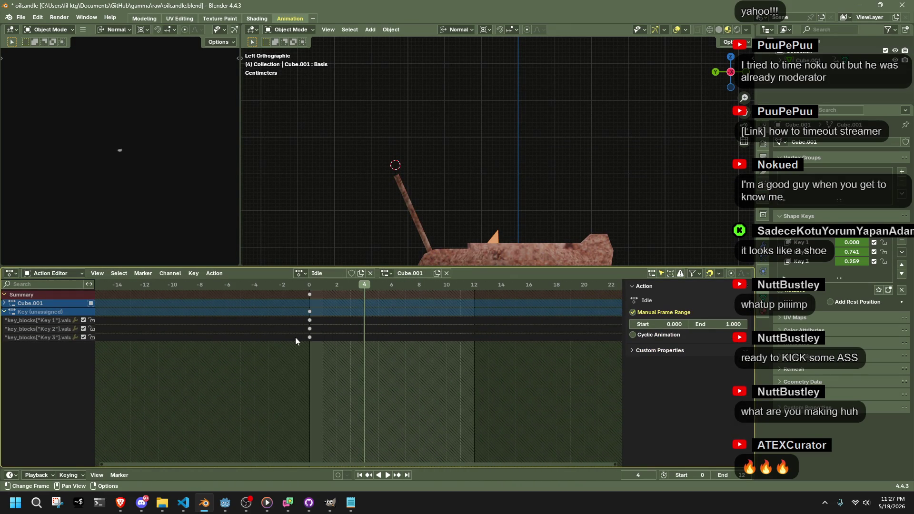
Select the Key 2 and Key 3 keyframes at frame 0 and play the animation.
{"action": "left_click", "coordinate": [309, 333]}
{"action": "left_click", "coordinate": [310, 336]}
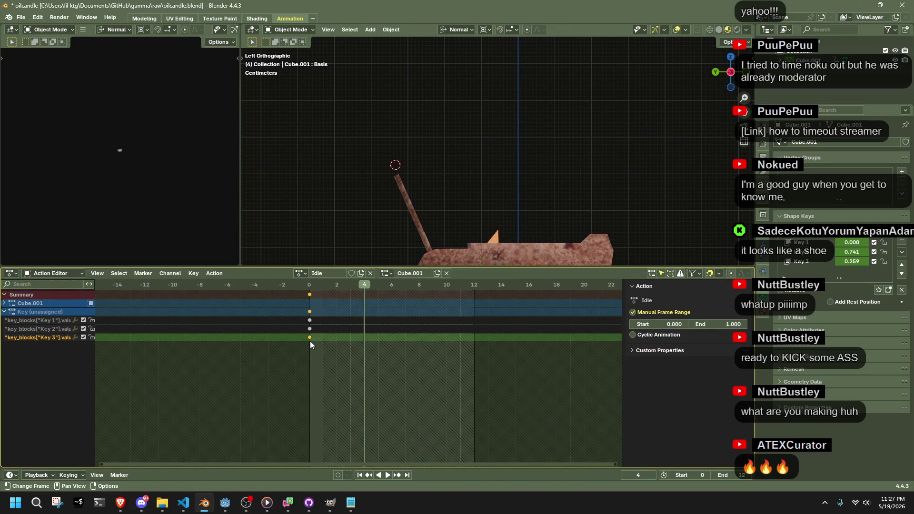
{"action": "key", "text": "space"}
{"action": "key", "text": "space"}
{"action": "scroll", "coordinate": [316, 328], "scroll_direction": "up", "scroll_amount": 2}
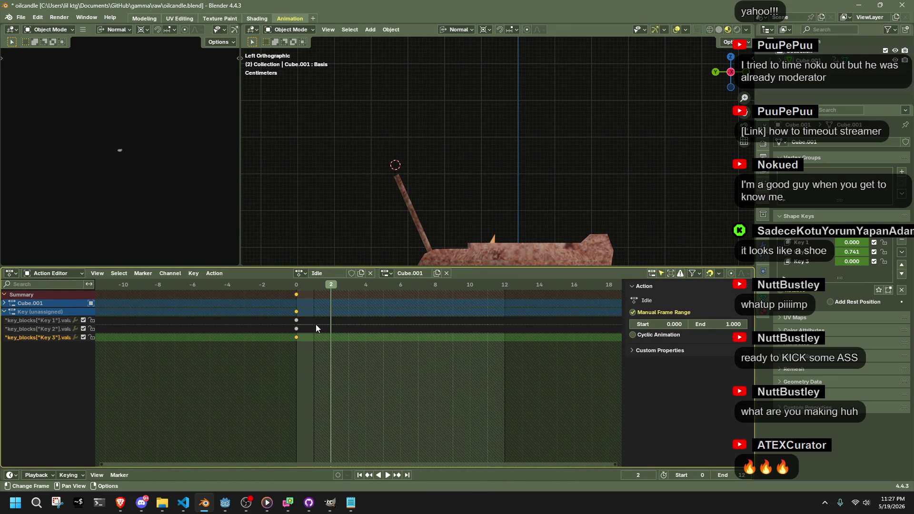
With the candle selected and Key 1 active, delete the frame-0 Idle keyframes.
{"action": "left_click", "coordinate": [495, 245]}
{"action": "left_click", "coordinate": [819, 243]}
{"action": "mouse_move", "coordinate": [316, 360]}
{"action": "left_mouse_down"}
{"action": "mouse_move", "coordinate": [267, 334]}
{"action": "mouse_move", "coordinate": [270, 312]}
{"action": "left_mouse_up"}
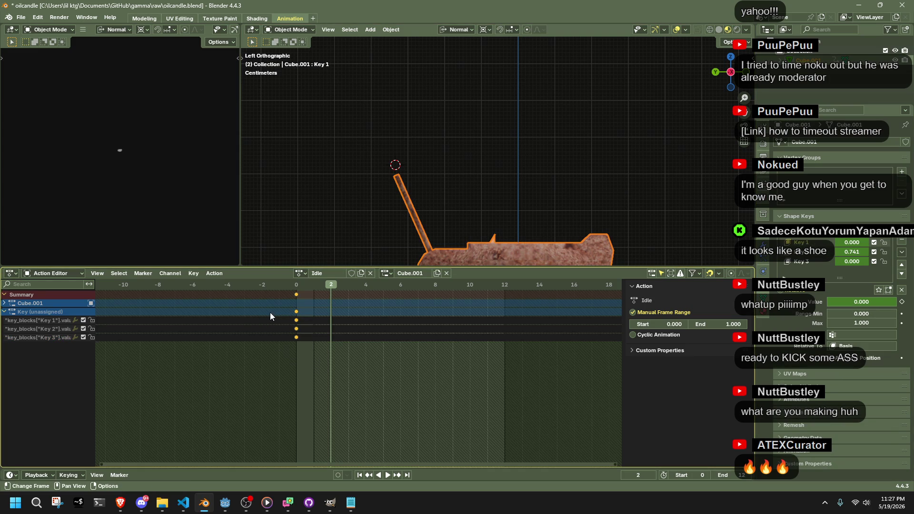
{"action": "key", "text": "Delete"}
{"action": "key", "text": "space"}
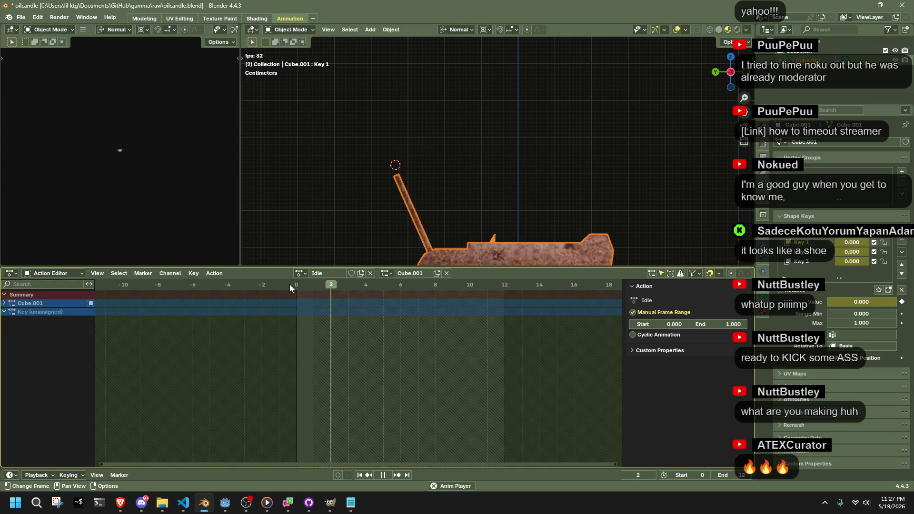
{"action": "key", "text": "Escape"}
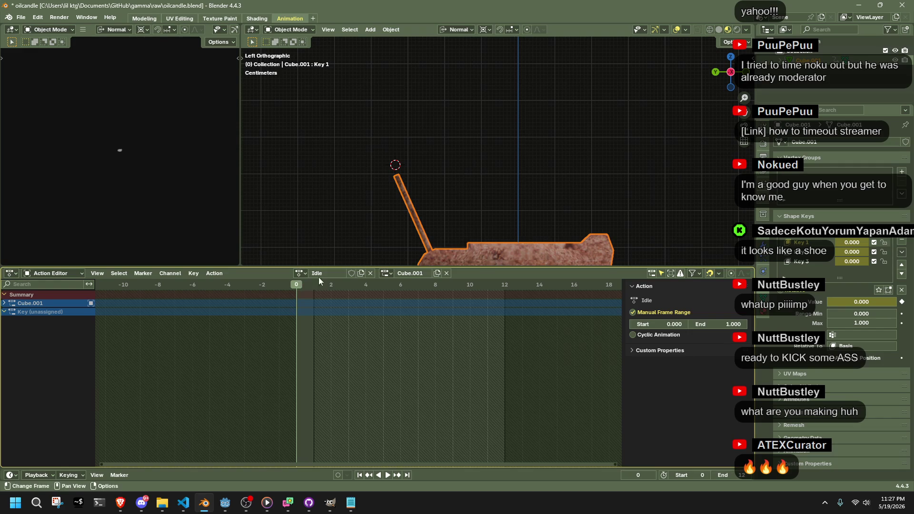
Preview the animation, then re-insert keyframes on all Idle shape-key channels.
{"action": "key", "text": "space"}
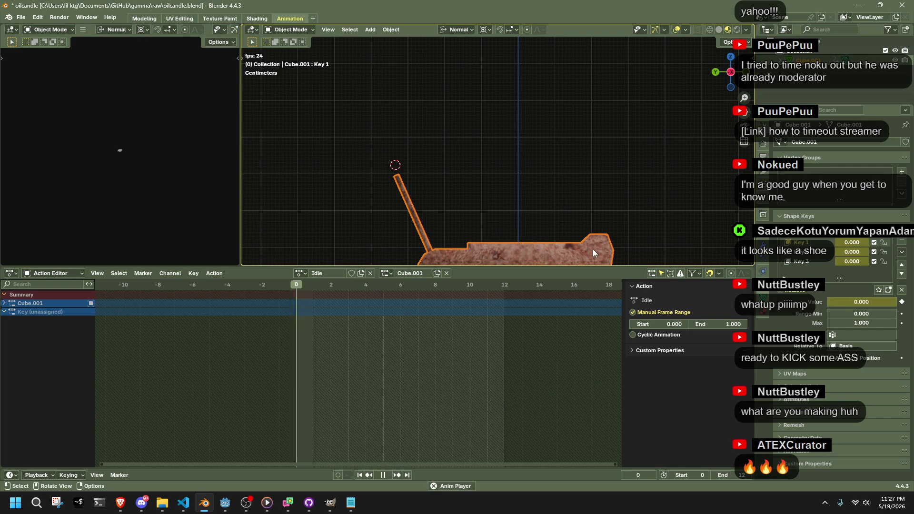
{"action": "key", "text": "space"}
{"action": "left_click", "coordinate": [296, 283]}
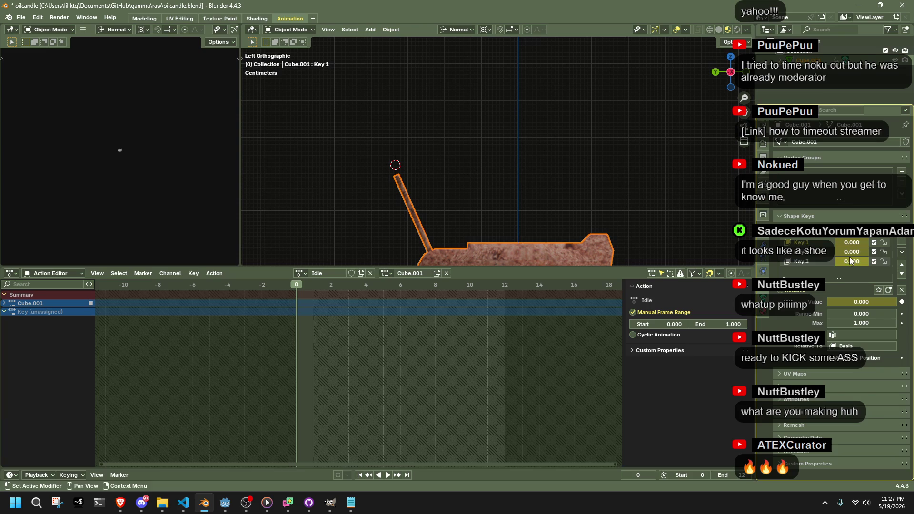
{"action": "key", "text": "i"}
{"action": "left_click", "coordinate": [310, 323]}
{"action": "left_click", "coordinate": [316, 287]}
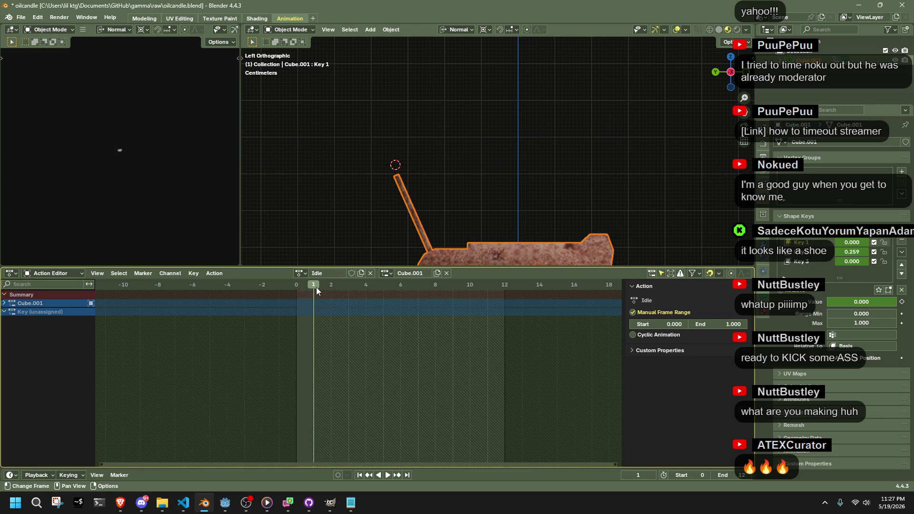
{"action": "key", "text": "i"}
{"action": "left_click", "coordinate": [302, 338]}
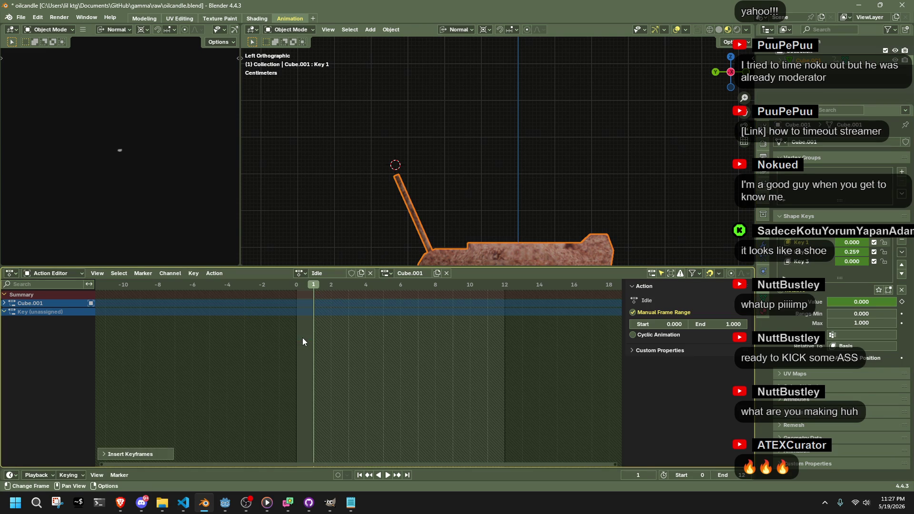
Make Basis the active shape key, scrub the Fire action, then return to Idle.
{"action": "left_click", "coordinate": [321, 218]}
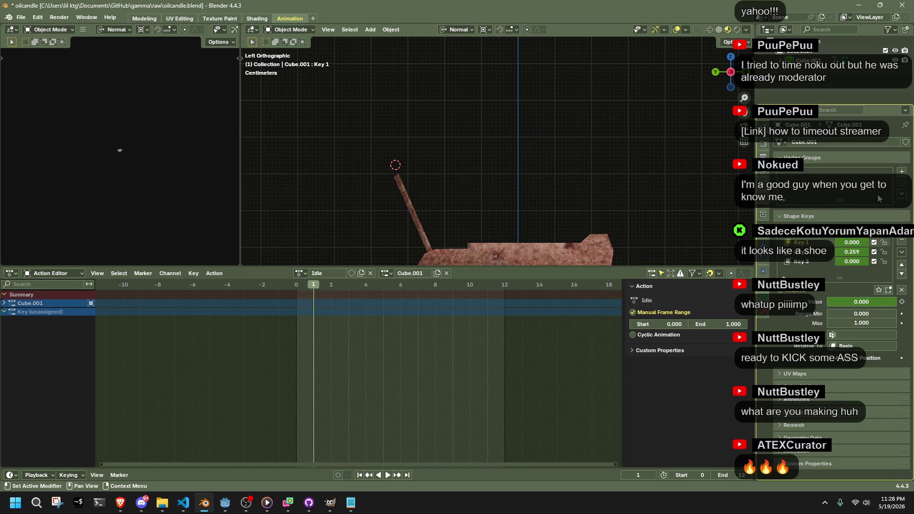
{"action": "left_click", "coordinate": [809, 233]}
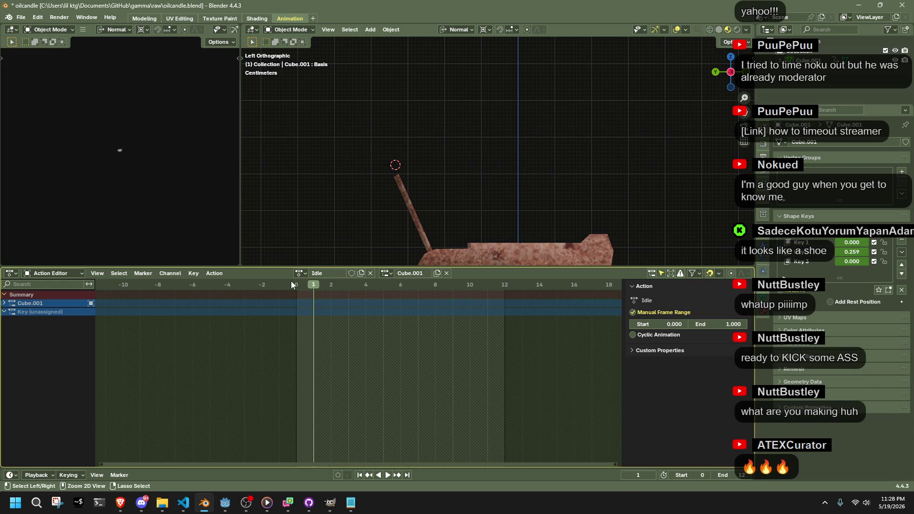
{"action": "left_click", "coordinate": [301, 274]}
{"action": "left_click", "coordinate": [312, 288]}
{"action": "left_click_drag", "start_coordinate": [296, 287], "coordinate": [469, 311]}
{"action": "key", "text": "Escape"}
{"action": "key", "text": "ctrl+z"}
{"action": "key", "text": "ctrl+z"}
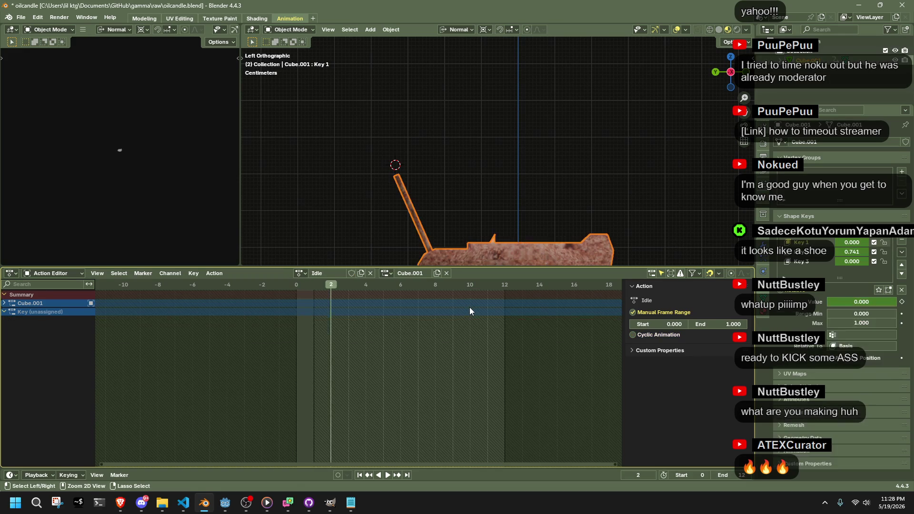
{"action": "key", "text": "ctrl+z"}
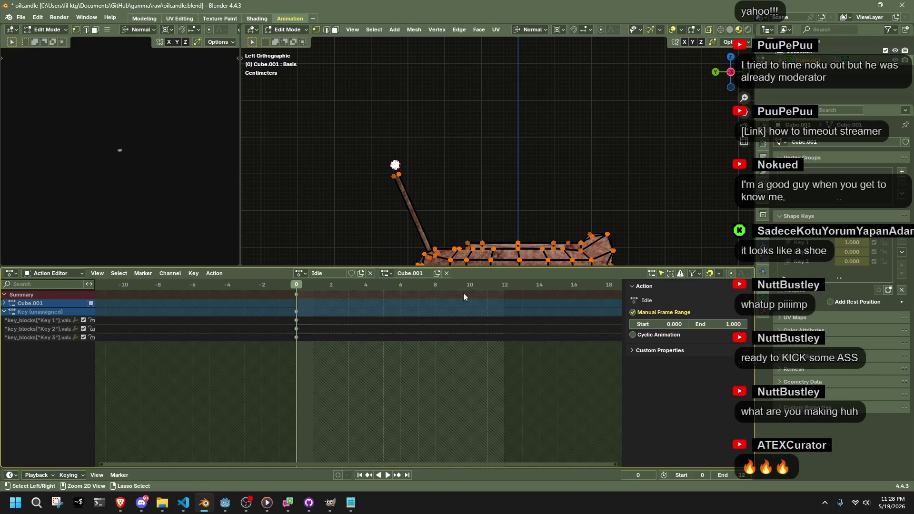
Leave Edit Mode, preview the Idle animation twice, and select the Key 3 channel.
{"action": "key", "text": "Tab"}
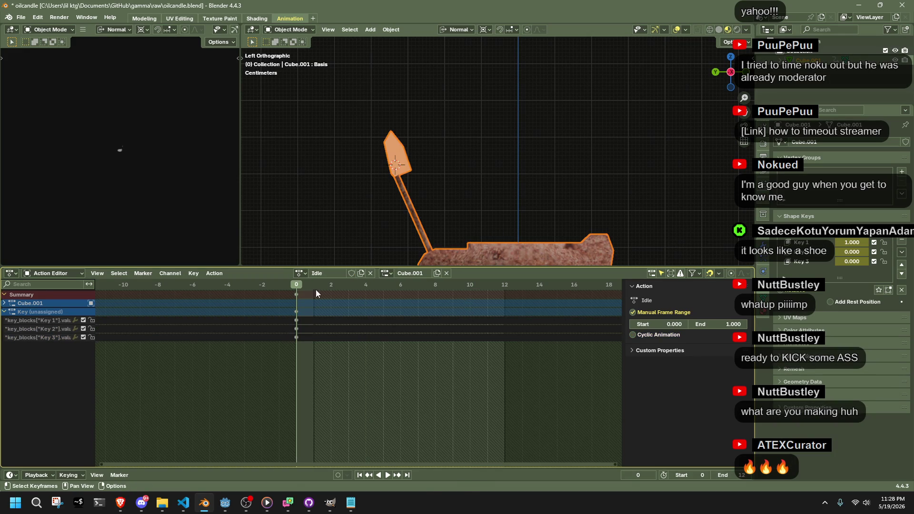
{"action": "key", "text": "space"}
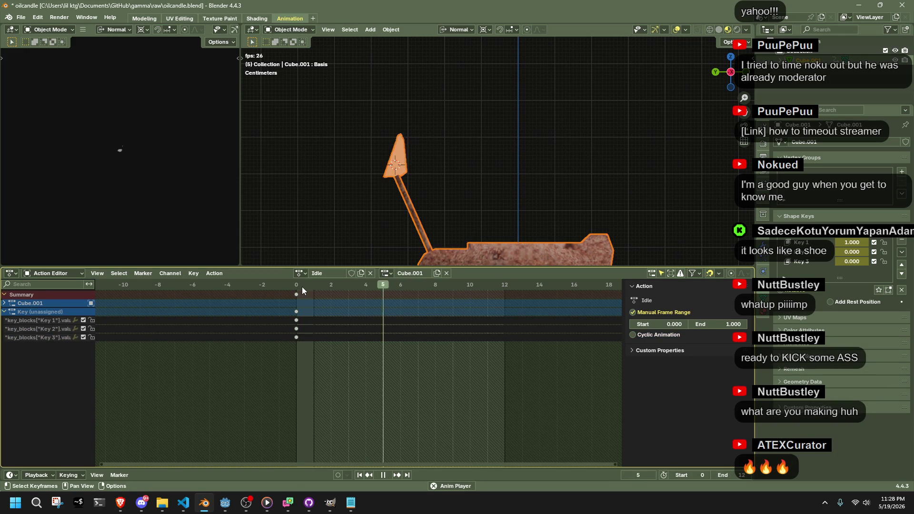
{"action": "key", "text": "Escape"}
{"action": "key", "text": "space"}
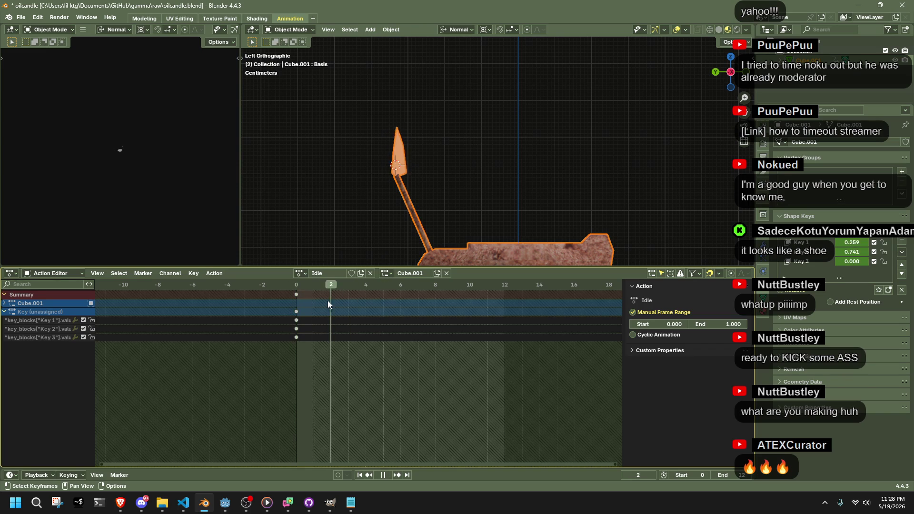
{"action": "key", "text": "Escape"}
{"action": "left_click", "coordinate": [318, 337]}
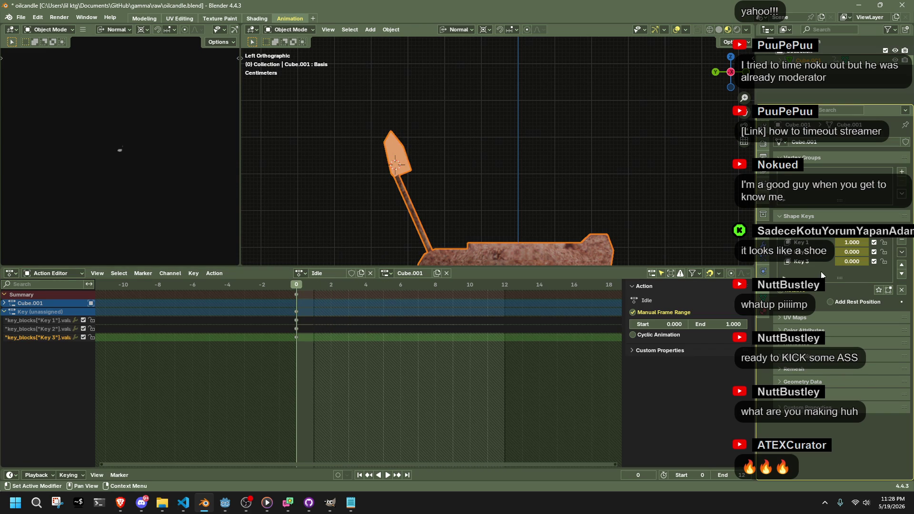
Add shape key Key 4 and scale its flame tip down to a small point (0.209).
{"action": "left_click", "coordinate": [904, 241]}
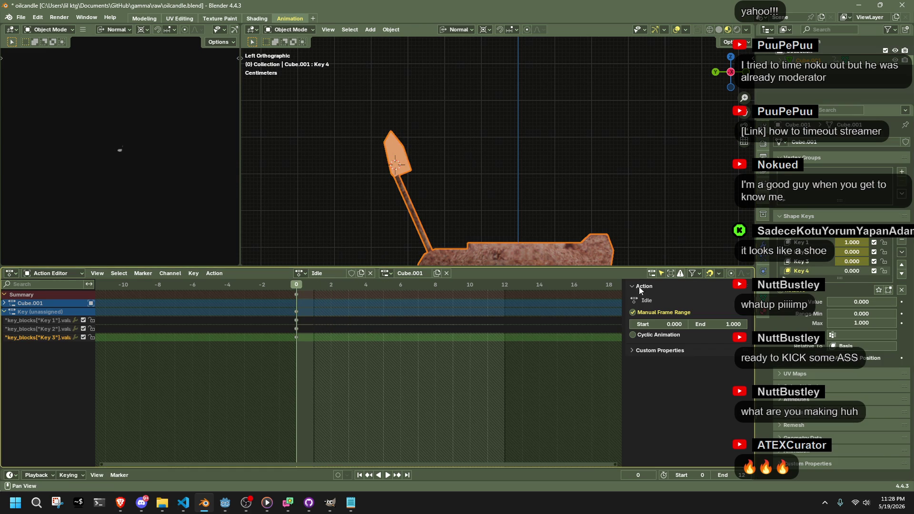
{"action": "right_click", "coordinate": [323, 292]}
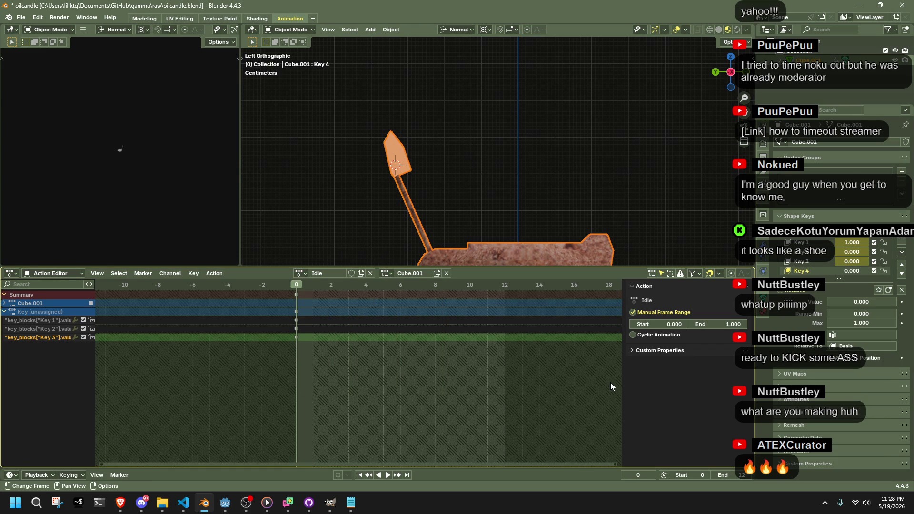
{"action": "key", "text": "Tab"}
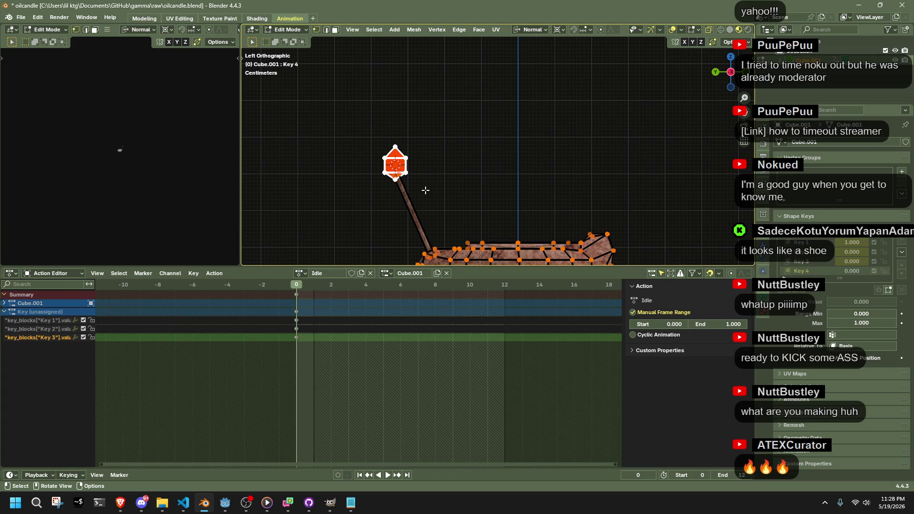
{"action": "key", "text": "Tab"}
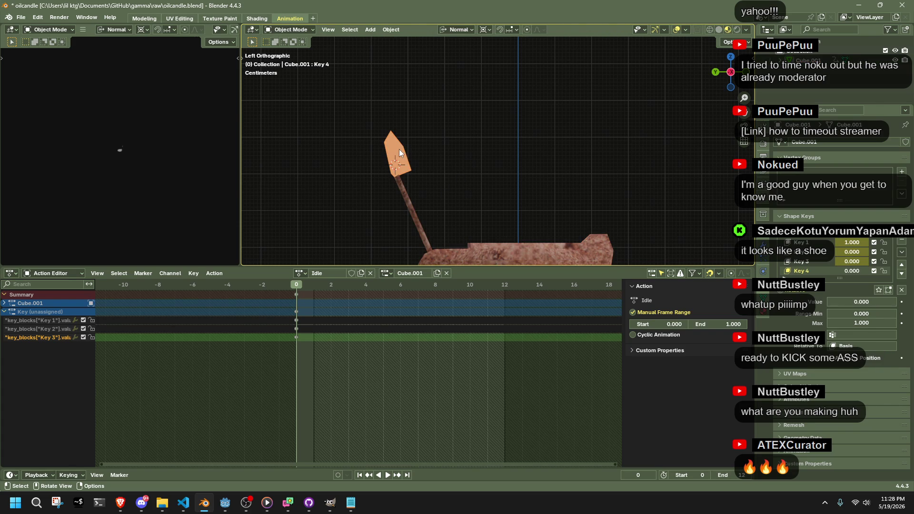
{"action": "key", "text": "Tab"}
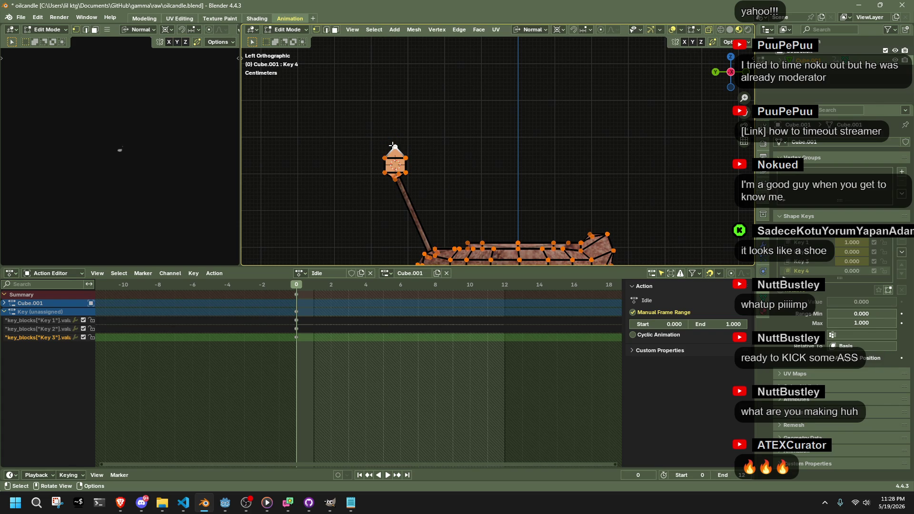
{"action": "key", "text": "l"}
{"action": "key", "text": "s"}
{"action": "left_click", "coordinate": [405, 165]}
{"action": "key", "text": "g"}
{"action": "left_click", "coordinate": [406, 165]}
{"action": "key", "text": "Tab"}
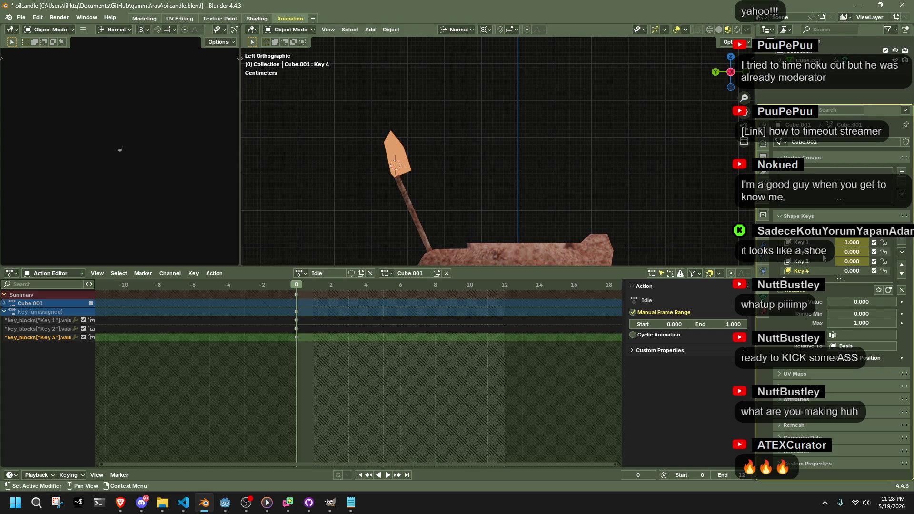
Test Key 4 by raising its value, then set it back to 0.
{"action": "left_click_drag", "start_coordinate": [851, 270], "coordinate": [871, 271]}
{"action": "left_click_drag", "start_coordinate": [862, 302], "coordinate": [828, 302]}
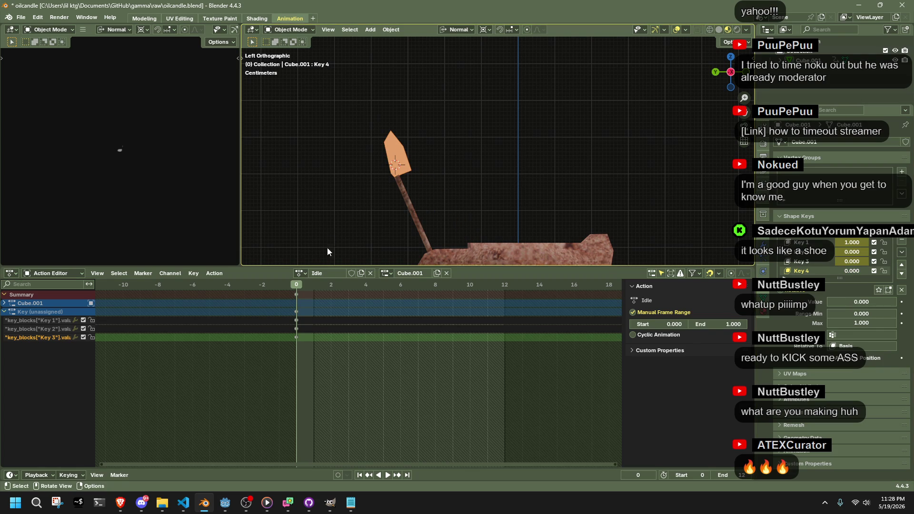
{"action": "key", "text": "Left"}
{"action": "left_click", "coordinate": [299, 273]}
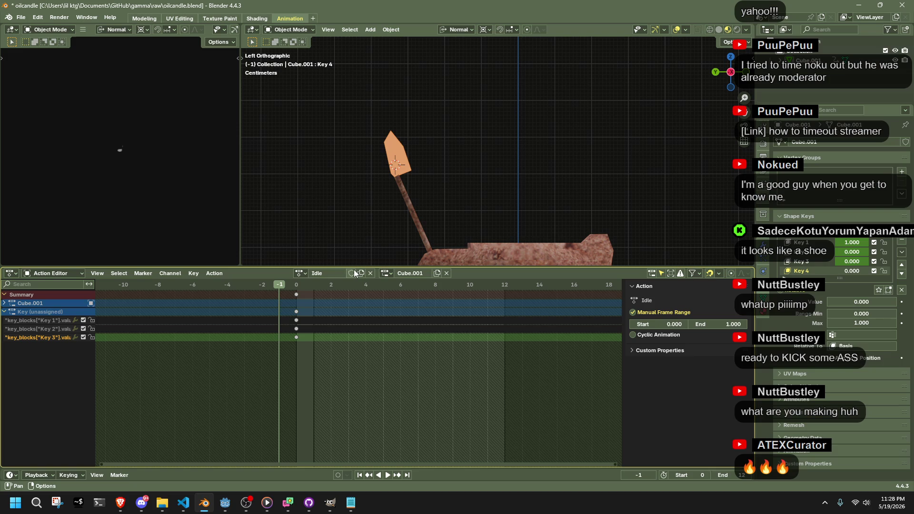
Remove the Out action's fake user, then assign the Fire action to the candle.
{"action": "left_click", "coordinate": [299, 273]}
{"action": "left_click", "coordinate": [320, 307]}
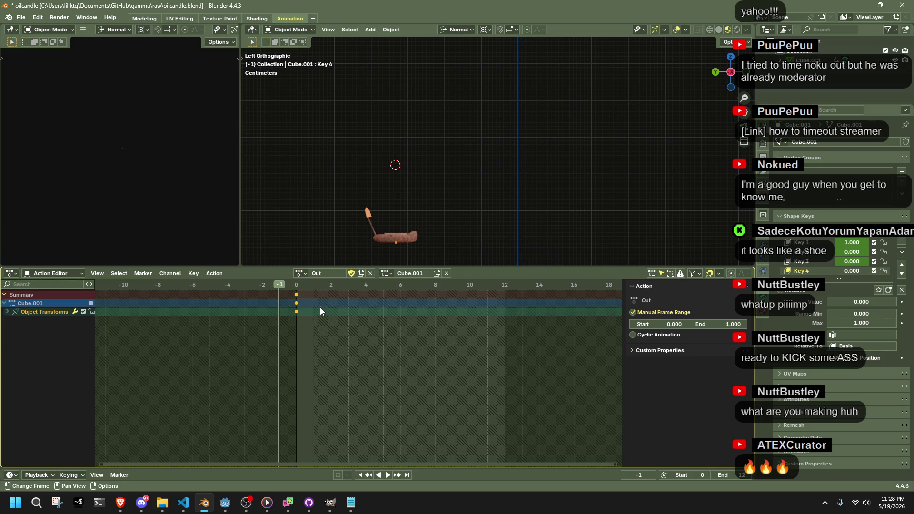
{"action": "left_click", "coordinate": [351, 274]}
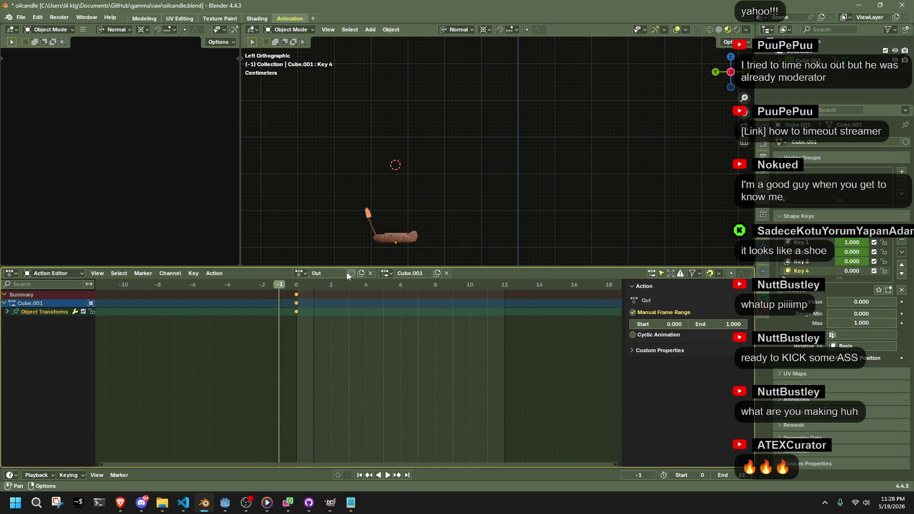
{"action": "left_click", "coordinate": [298, 273]}
{"action": "left_click", "coordinate": [307, 287]}
{"action": "scroll", "coordinate": [454, 234], "scroll_direction": "down", "scroll_amount": 4}
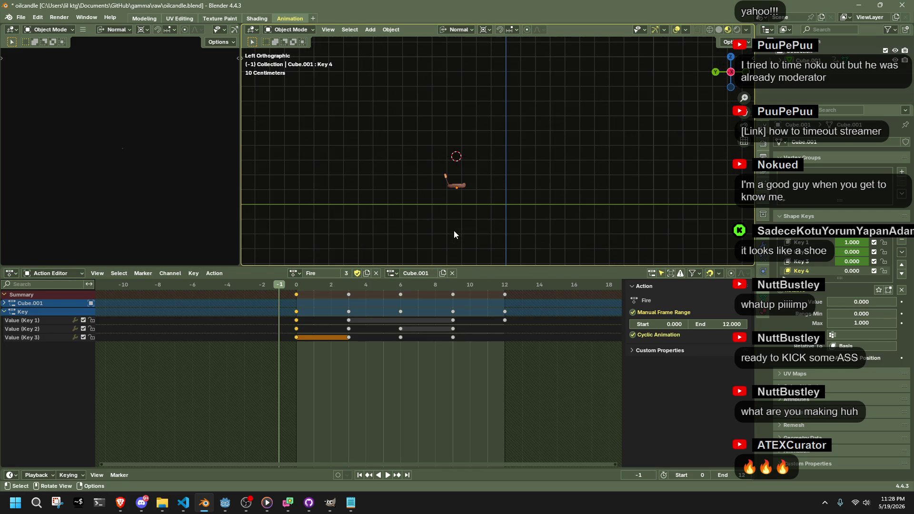
Snap the candle to the world origin, scale it about 3.86×, apply scale, and play.
{"action": "left_click", "coordinate": [459, 186]}
{"action": "key", "text": "shift+s"}
{"action": "key", "text": "KP_1"}
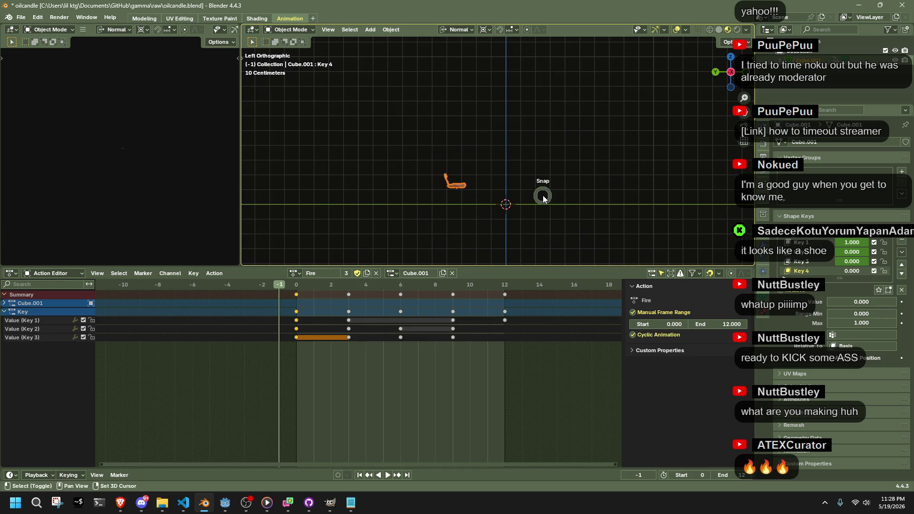
{"action": "key", "text": "KP_7"}
{"action": "key", "text": "s"}
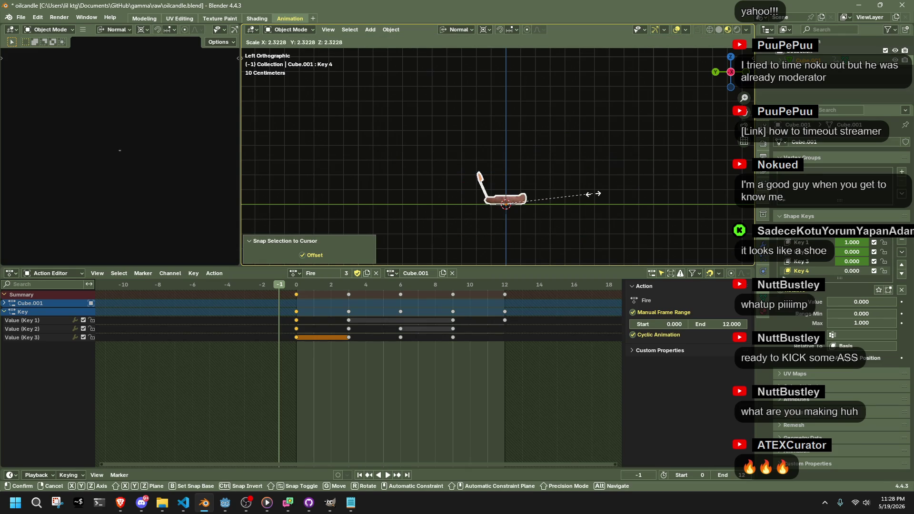
{"action": "left_click", "coordinate": [656, 195]}
{"action": "key", "text": "ctrl+a"}
{"action": "left_click", "coordinate": [626, 201]}
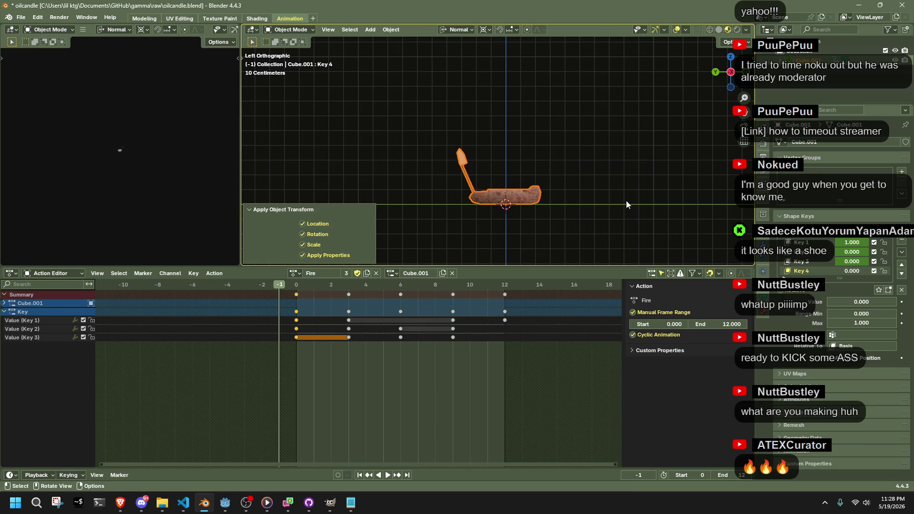
{"action": "left_click", "coordinate": [611, 212]}
{"action": "key", "text": "space"}
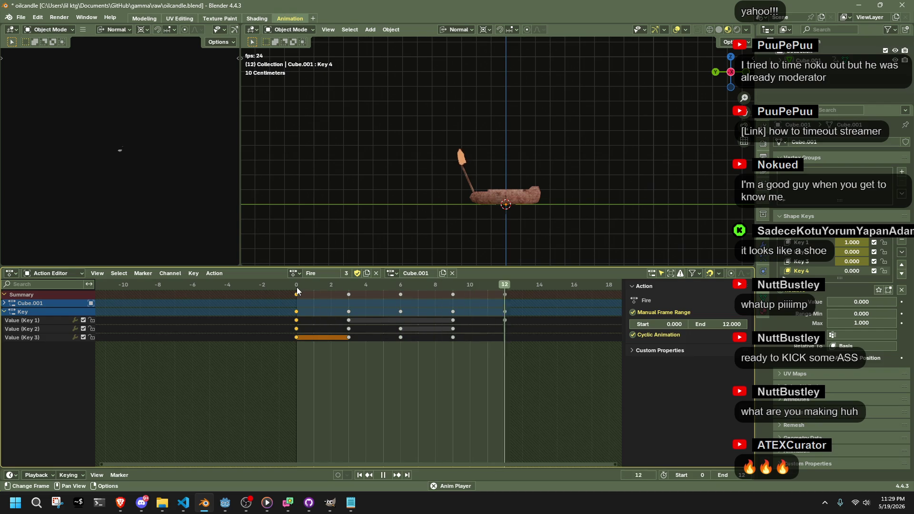
Watch the Fire flame loop, then stop playback at frame 9.
{"action": "scroll", "coordinate": [442, 199], "scroll_direction": "up", "scroll_amount": 6}
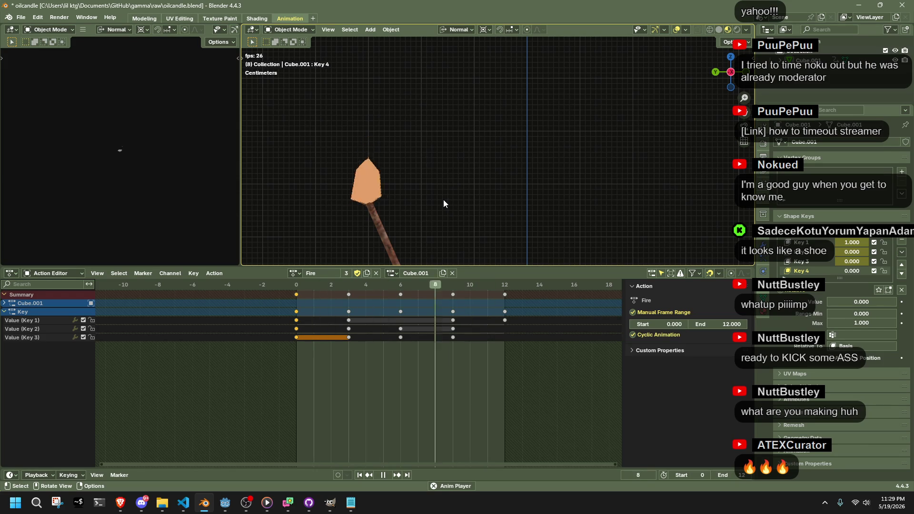
{"action": "key", "text": "space"}
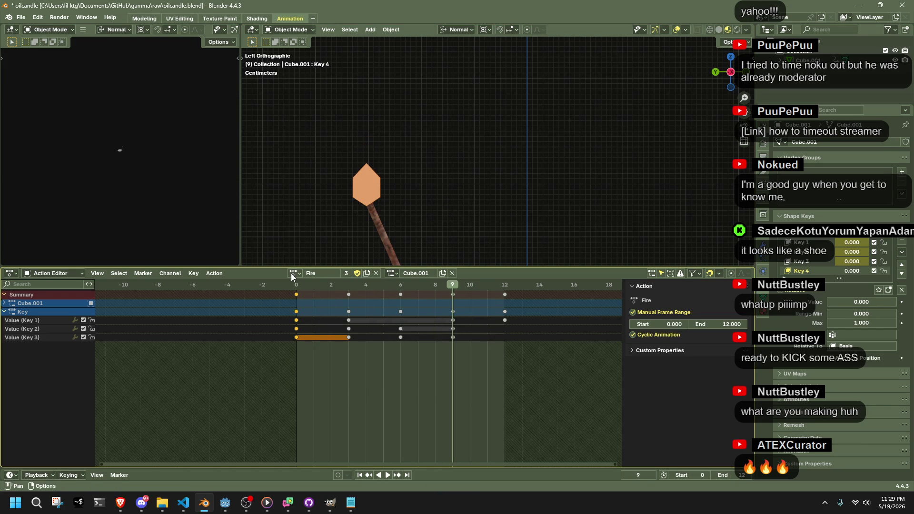
Unlink the Out action and assign the Idle action to the candle.
{"action": "left_click", "coordinate": [294, 273]}
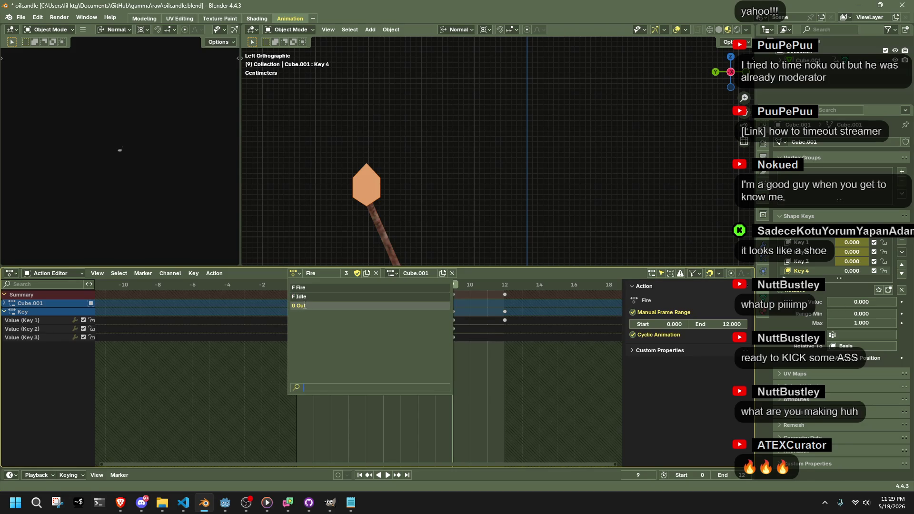
{"action": "left_click", "coordinate": [299, 306]}
{"action": "left_click", "coordinate": [373, 274]}
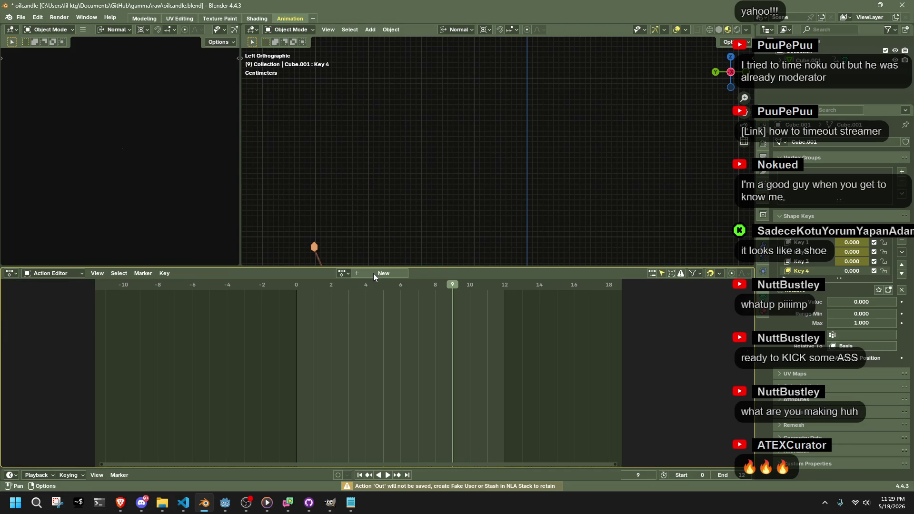
{"action": "left_click", "coordinate": [345, 275]}
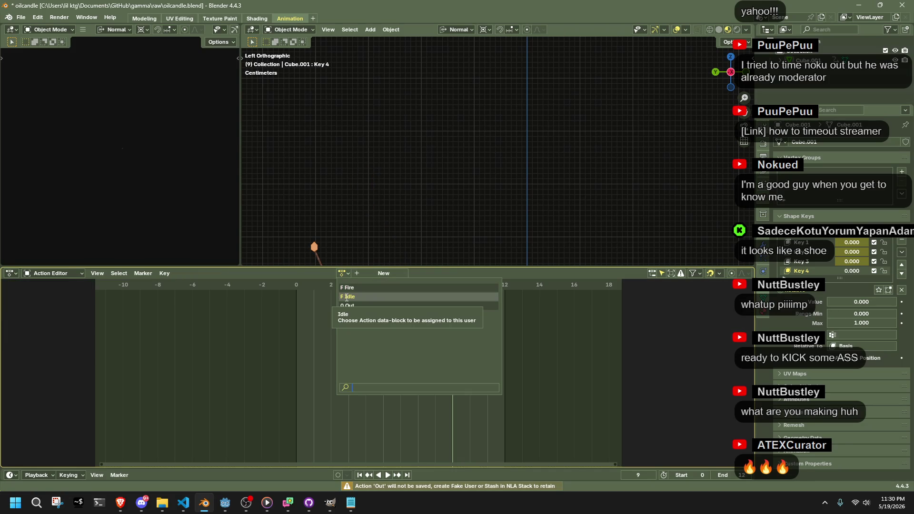
{"action": "left_click", "coordinate": [346, 296]}
{"action": "scroll", "coordinate": [356, 210], "scroll_direction": "down", "scroll_amount": 3}
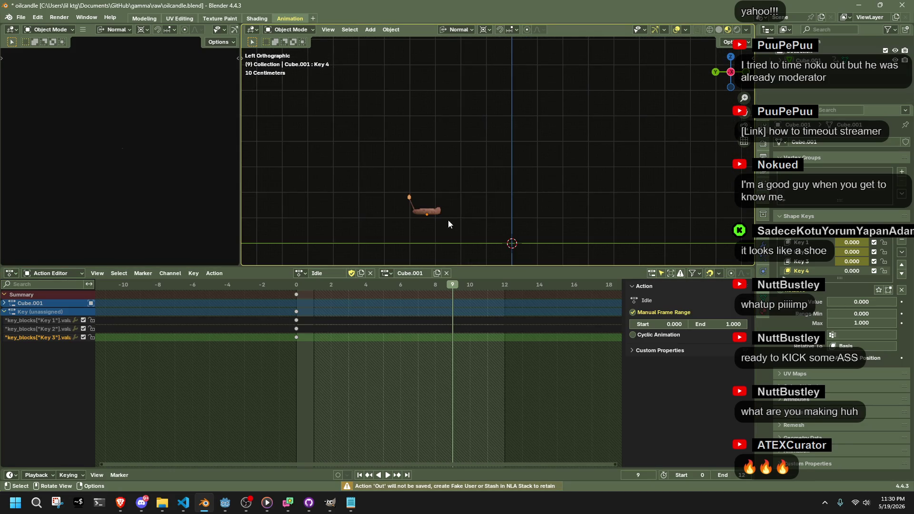
{"action": "scroll", "coordinate": [498, 229], "scroll_direction": "down", "scroll_amount": 3}
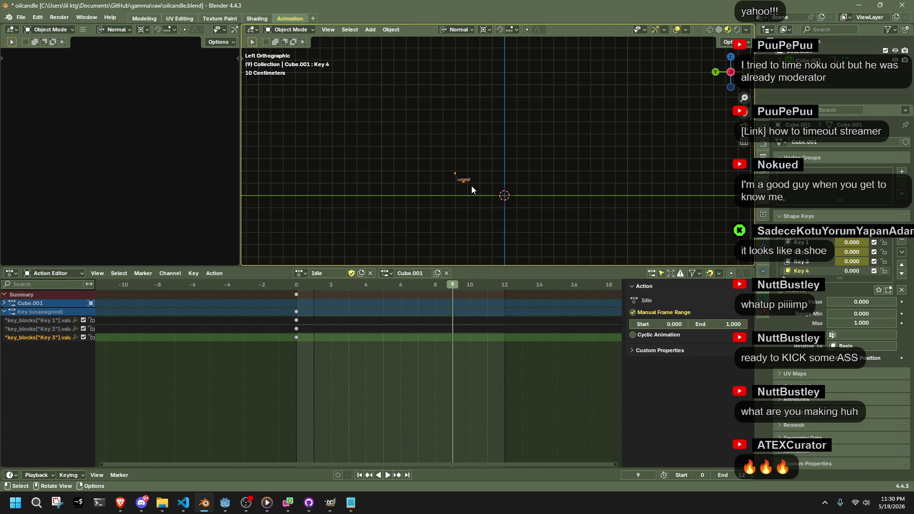
Undo an accidental flip while scaling, then apply the candle's transform.
{"action": "key", "text": "s"}
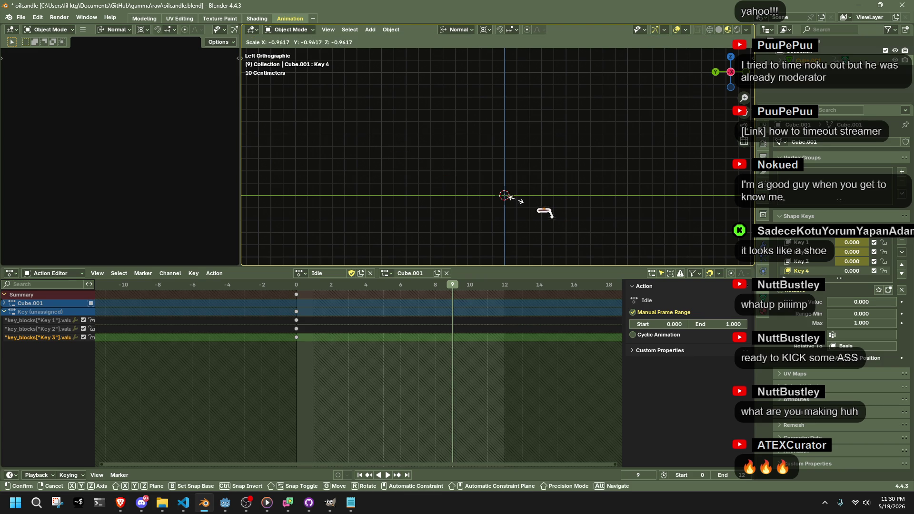
{"action": "left_click", "coordinate": [510, 197]}
{"action": "key", "text": "ctrl+z"}
{"action": "middle_click_drag", "start_coordinate": [508, 204], "coordinate": [499, 208], "text": "shift"}
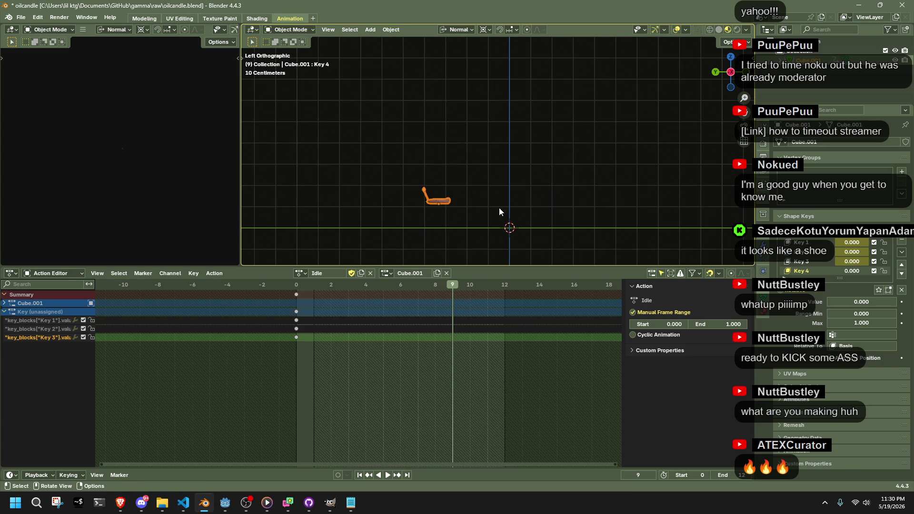
{"action": "key", "text": "ctrl+a"}
{"action": "left_click", "coordinate": [505, 189]}
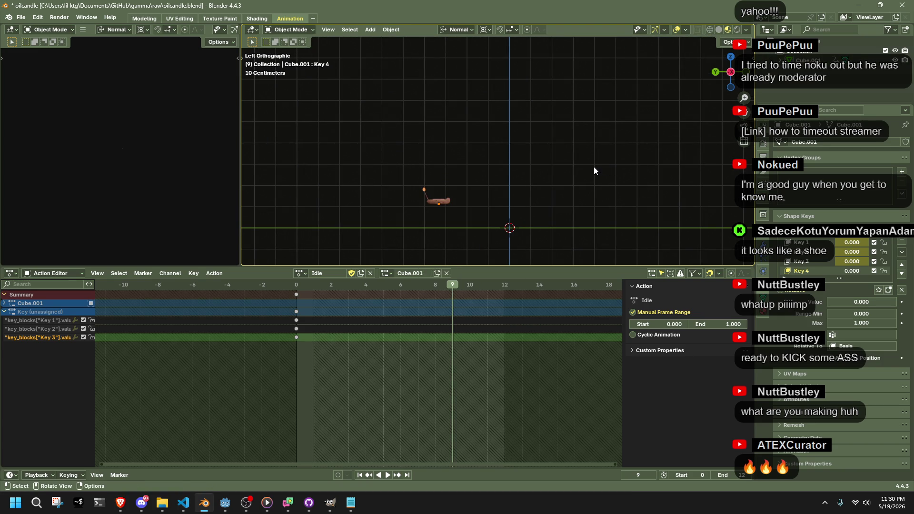
{"action": "key", "text": "r"}
{"action": "key", "text": "Escape"}
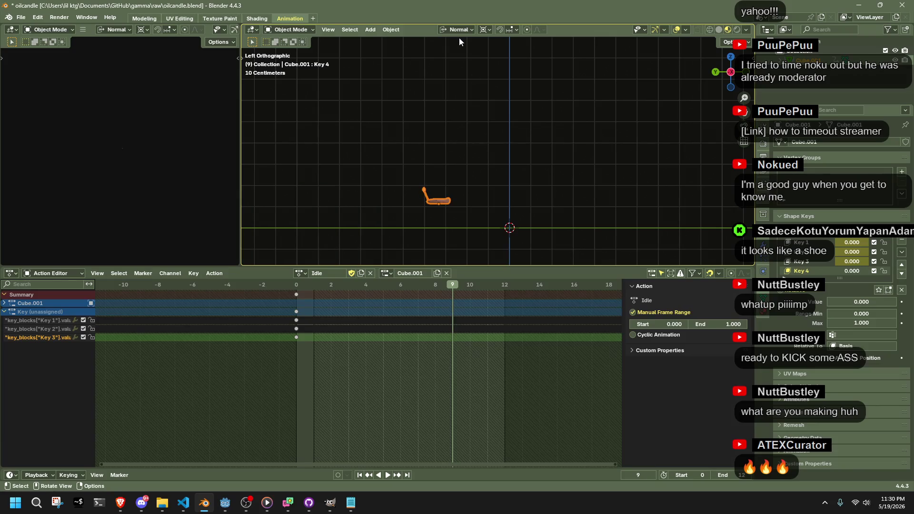
Set Global orientation, snap the candle to the cursor, scale it 3.938×, and save oilcandle.blend.
{"action": "left_click", "coordinate": [483, 30]}
{"action": "left_click", "coordinate": [450, 35]}
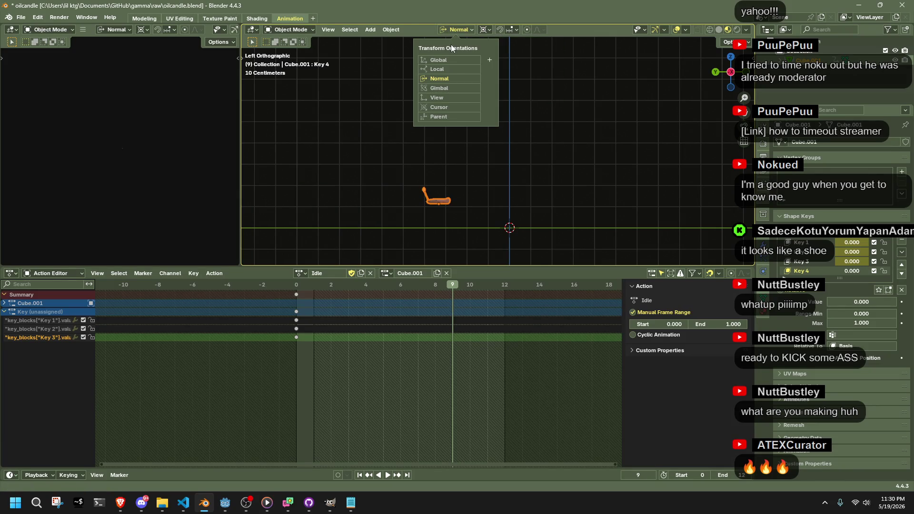
{"action": "left_click", "coordinate": [456, 61]}
{"action": "key", "text": "shift+s"}
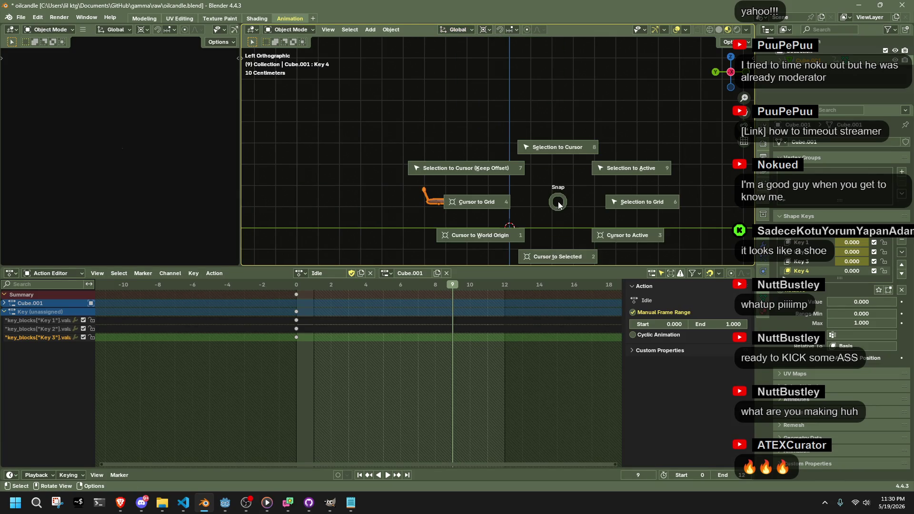
{"action": "key", "text": "KP_7"}
{"action": "key", "text": "s"}
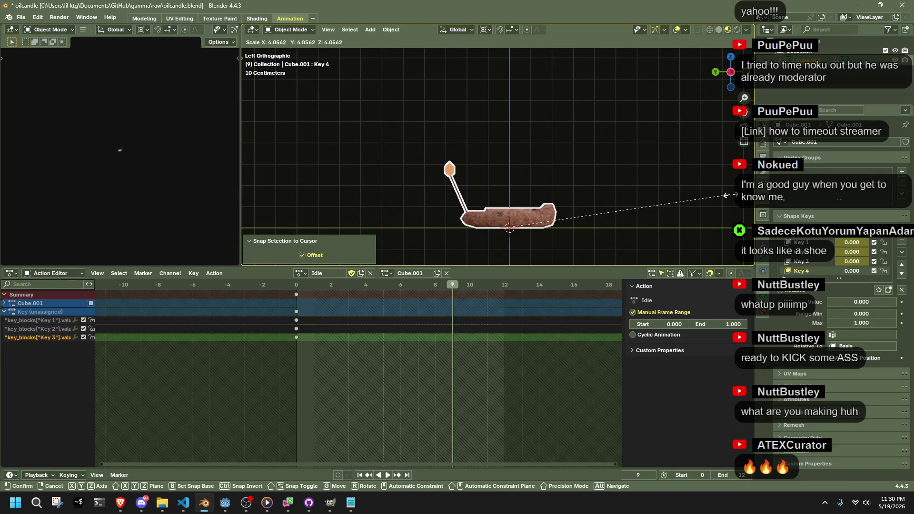
{"action": "left_click", "coordinate": [723, 191]}
{"action": "mouse_move", "coordinate": [723, 191]}
{"action": "middle_mouse_down"}
{"action": "mouse_move", "coordinate": [557, 226]}
{"action": "mouse_move", "coordinate": [637, 218]}
{"action": "mouse_move", "coordinate": [601, 205]}
{"action": "mouse_move", "coordinate": [561, 244]}
{"action": "mouse_move", "coordinate": [522, 146]}
{"action": "middle_mouse_up"}
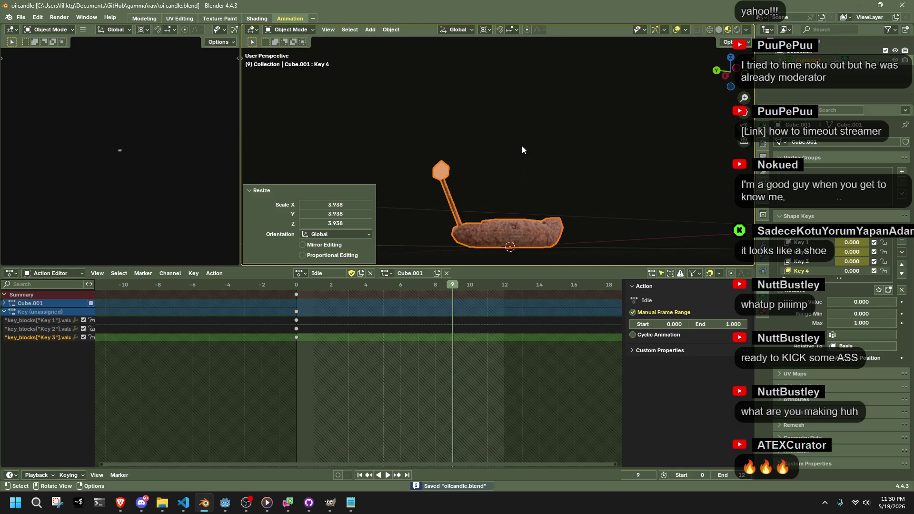
{"action": "key", "text": "ctrl+s"}
{"action": "left_click", "coordinate": [295, 289]}
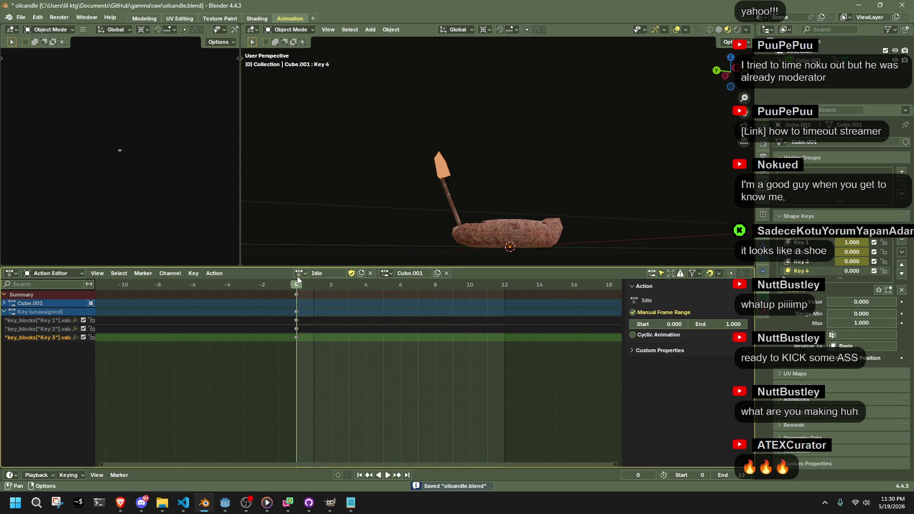
Switch the candle to the Fire action and scrub its flame animation twice.
{"action": "left_click", "coordinate": [300, 273]}
{"action": "left_click", "coordinate": [305, 288]}
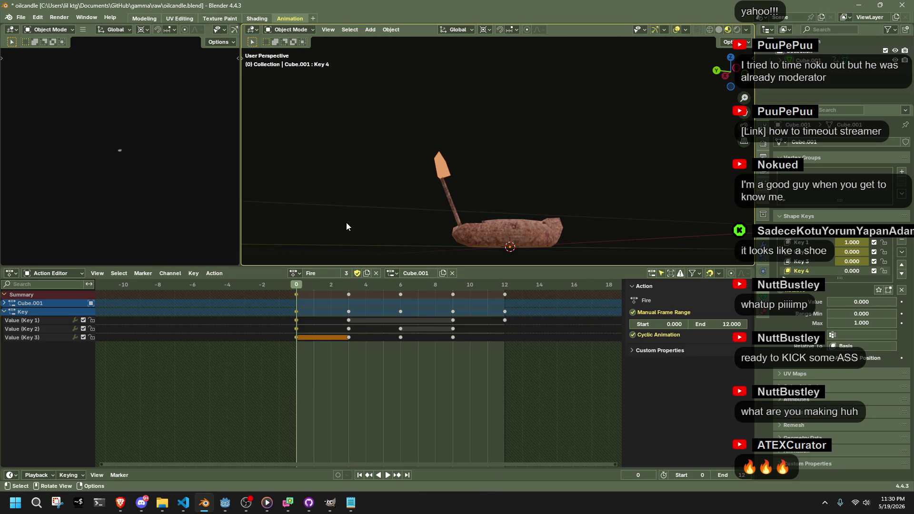
{"action": "mouse_move", "coordinate": [301, 294]}
{"action": "left_mouse_down"}
{"action": "mouse_move", "coordinate": [316, 287]}
{"action": "mouse_move", "coordinate": [504, 304]}
{"action": "left_mouse_up"}
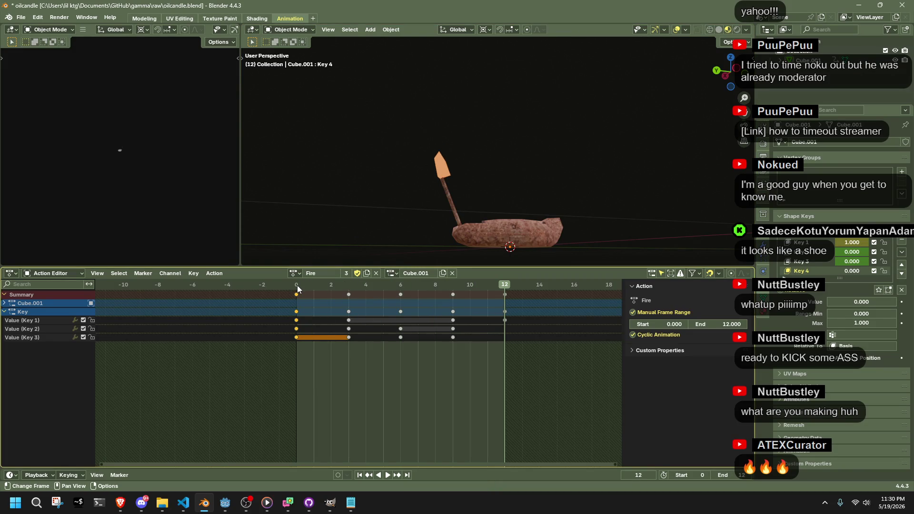
{"action": "left_click_drag", "start_coordinate": [297, 284], "coordinate": [505, 300]}
Return to Idle, select the frame-0 keys, and drag Key 1's value to 0.000.
{"action": "left_click", "coordinate": [294, 277]}
{"action": "left_click", "coordinate": [307, 294]}
{"action": "left_click_drag", "start_coordinate": [296, 287], "coordinate": [295, 287]}
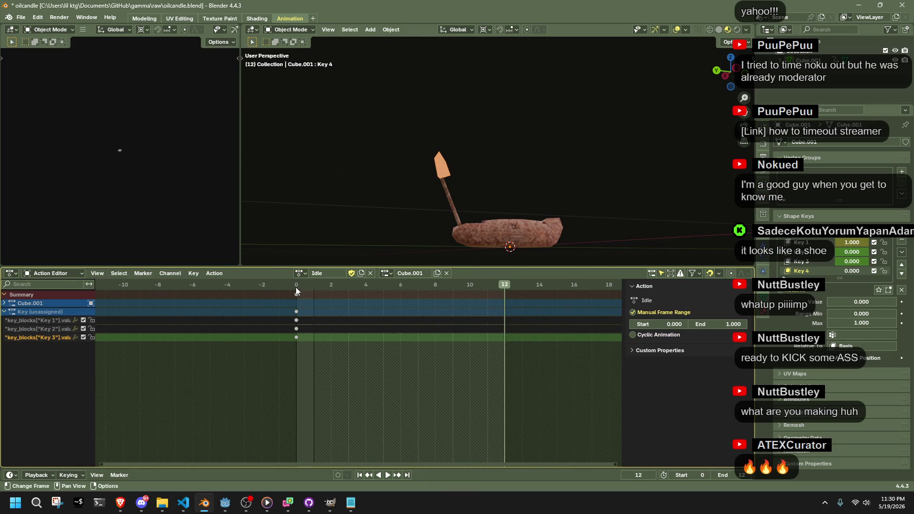
{"action": "left_click", "coordinate": [296, 294]}
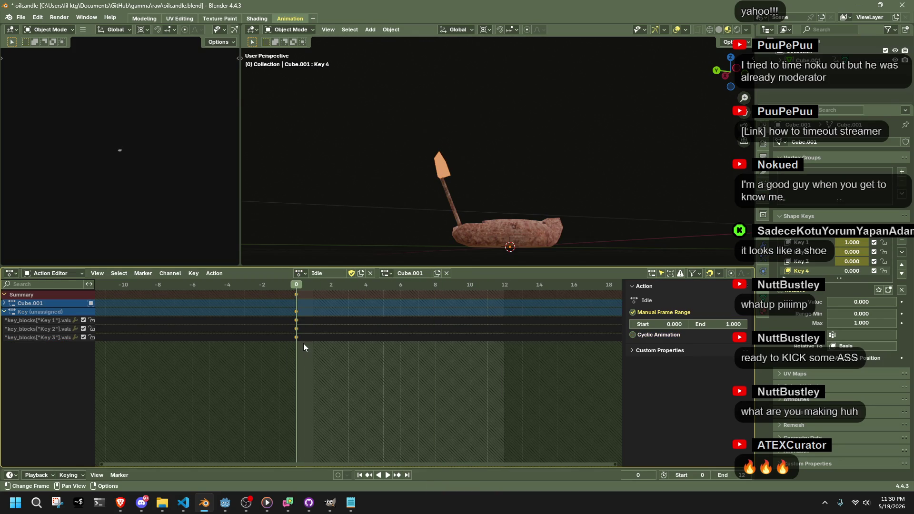
{"action": "left_click", "coordinate": [296, 332]}
{"action": "mouse_move", "coordinate": [295, 287]}
{"action": "left_mouse_down"}
{"action": "mouse_move", "coordinate": [498, 296]}
{"action": "mouse_move", "coordinate": [293, 310]}
{"action": "left_mouse_up"}
{"action": "left_click_drag", "start_coordinate": [857, 243], "coordinate": [818, 242]}
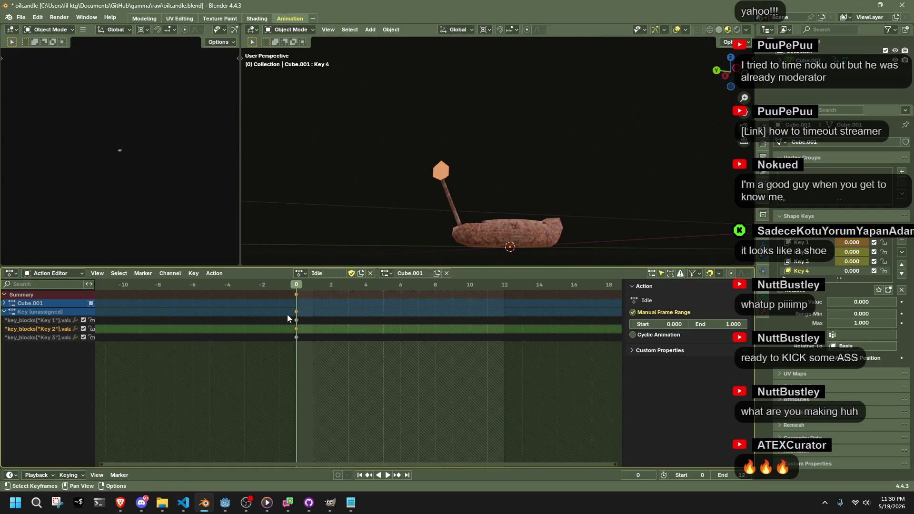
Keyframe the shape-key channels at frame 0, then raise Key 4 to 1 and keyframe it.
{"action": "right_click", "coordinate": [295, 297]}
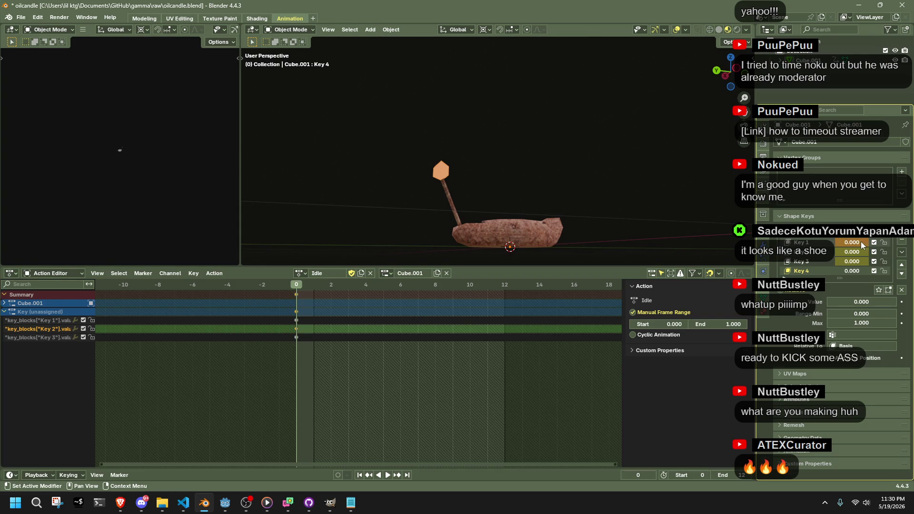
{"action": "key", "text": "i"}
{"action": "left_click", "coordinate": [448, 316]}
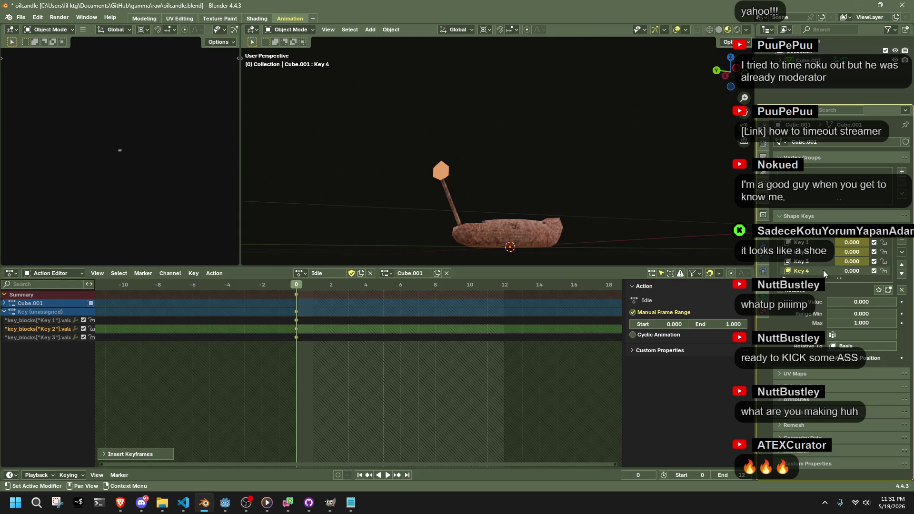
{"action": "left_click_drag", "start_coordinate": [845, 271], "coordinate": [871, 271]}
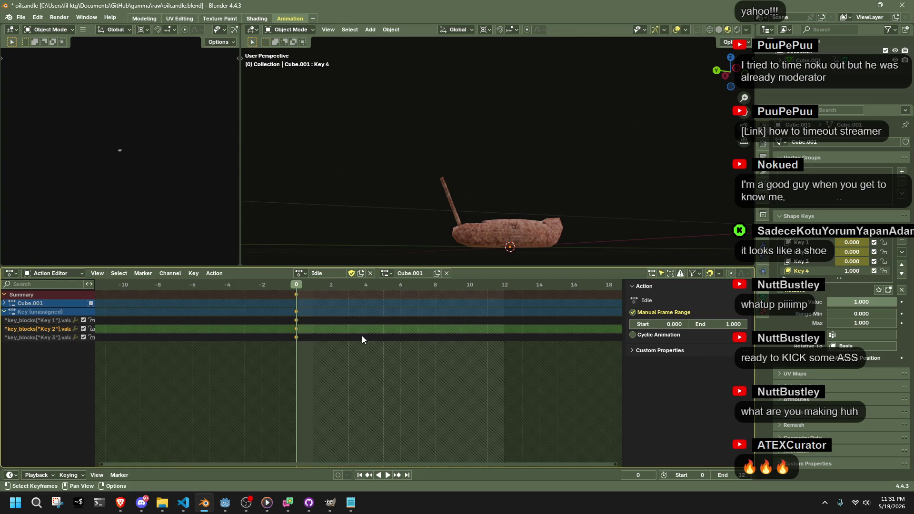
{"action": "key", "text": "i"}
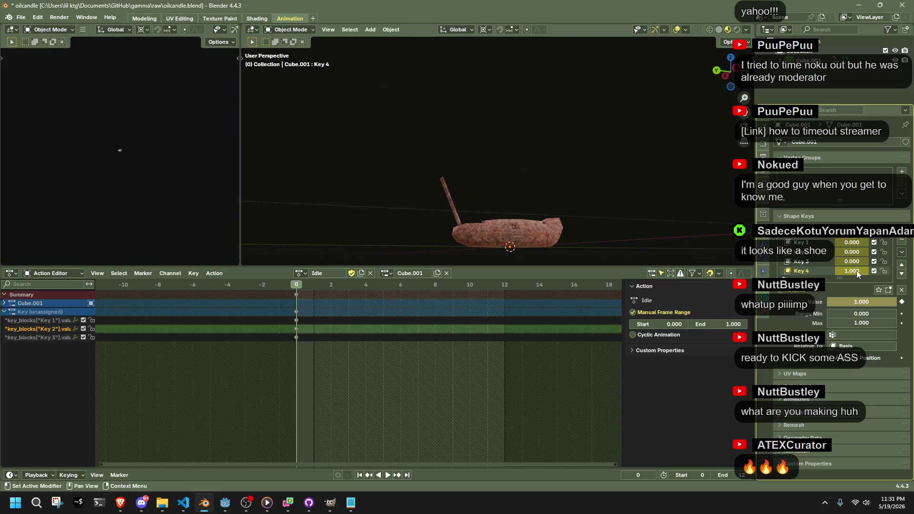
Set Key 2 to 0 and keyframe it, then play the Idle action.
{"action": "mouse_move", "coordinate": [314, 286]}
{"action": "left_mouse_down"}
{"action": "mouse_move", "coordinate": [507, 301]}
{"action": "mouse_move", "coordinate": [316, 321]}
{"action": "left_mouse_up"}
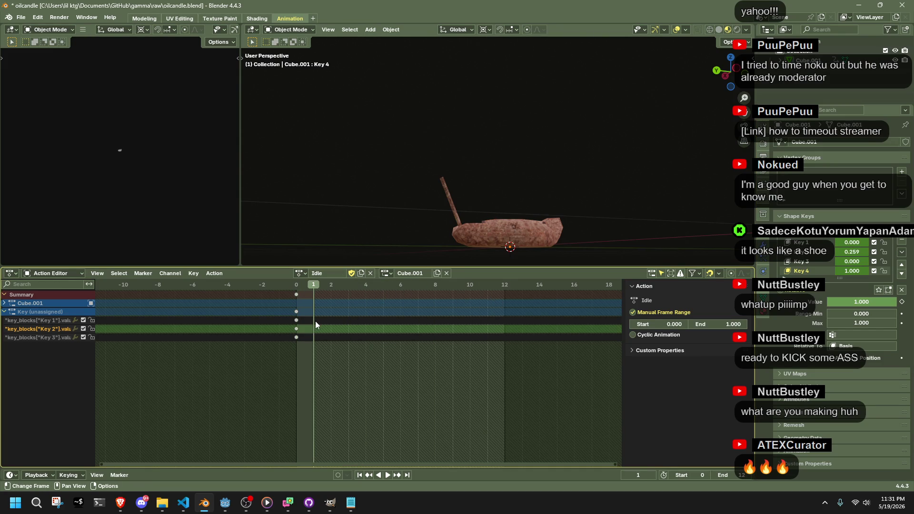
{"action": "left_click_drag", "start_coordinate": [853, 255], "coordinate": [835, 251]}
{"action": "key", "text": "i"}
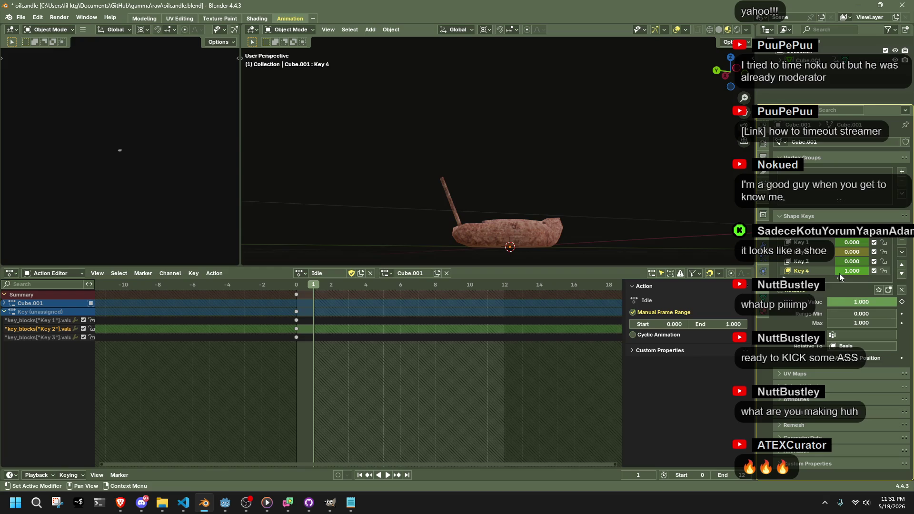
{"action": "left_click", "coordinate": [296, 293]}
{"action": "key", "text": "space"}
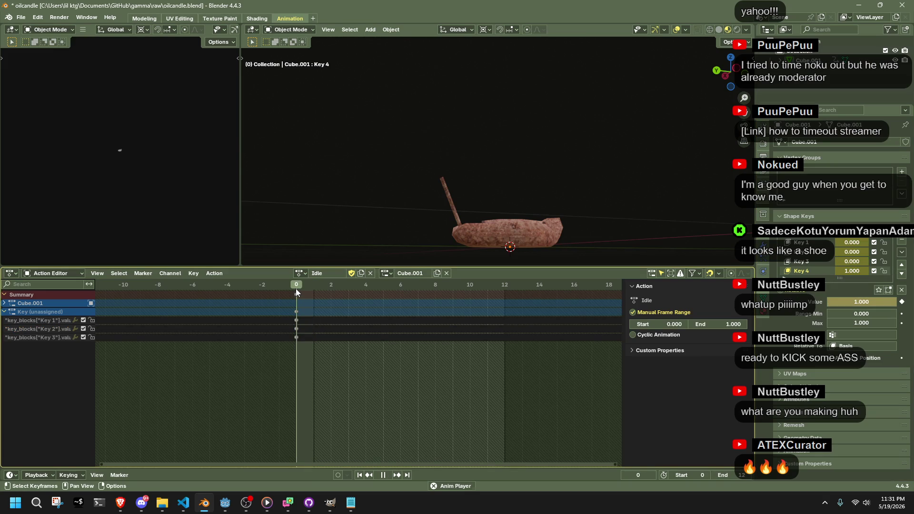
{"action": "key", "text": "space"}
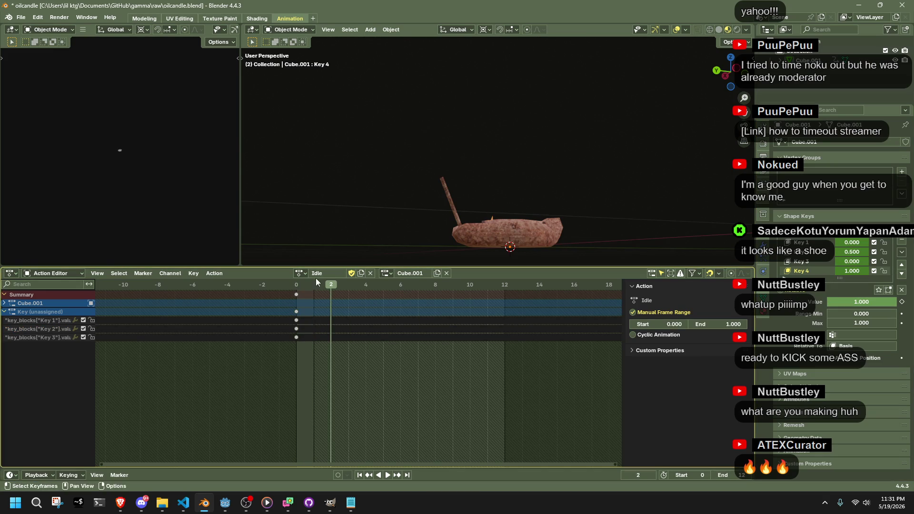
Preview the Fire action, undo back to Idle at frame 0, and check the web browser.
{"action": "left_click", "coordinate": [300, 273]}
{"action": "left_click", "coordinate": [304, 289]}
{"action": "left_click_drag", "start_coordinate": [296, 287], "coordinate": [384, 286]}
{"action": "key", "text": "ctrl+z"}
{"action": "key", "text": "ctrl+z"}
{"action": "key", "text": "ctrl+z"}
{"action": "key", "text": "Left"}
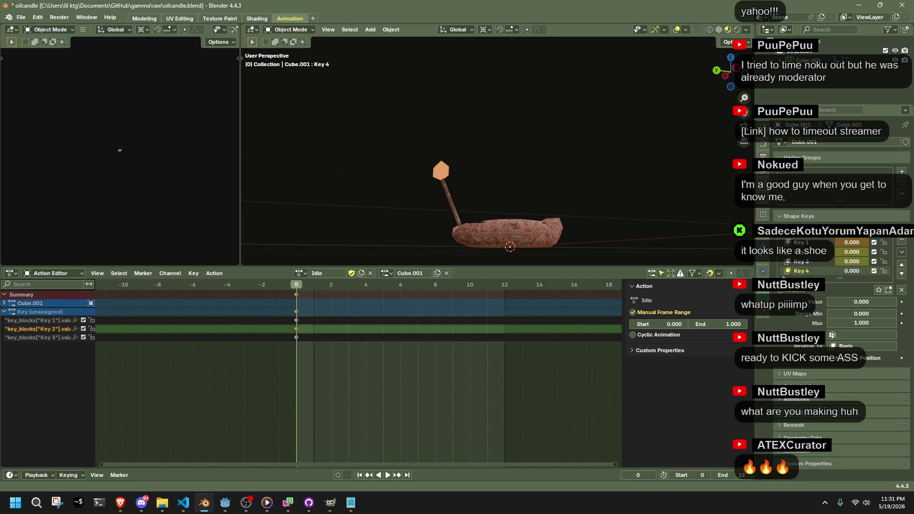
{"action": "key", "text": "alt+Tab"}
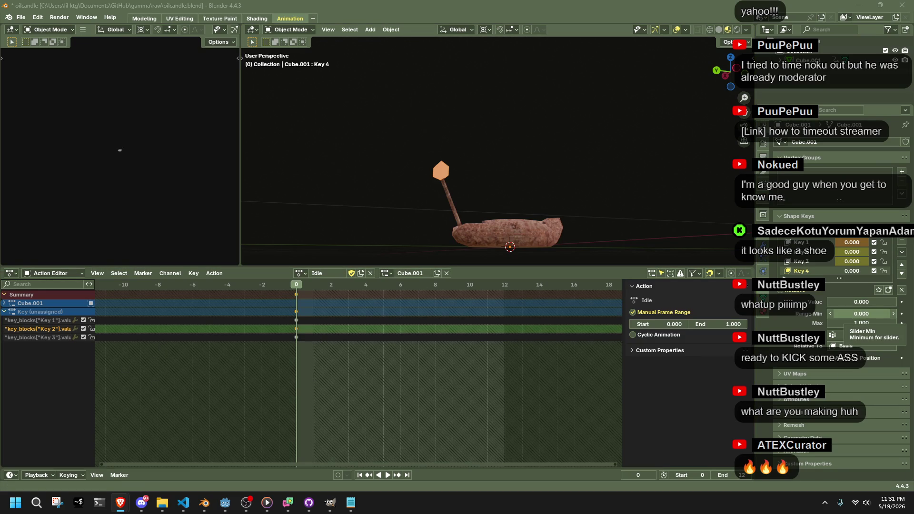
{"action": "left_click", "coordinate": [301, 273]}
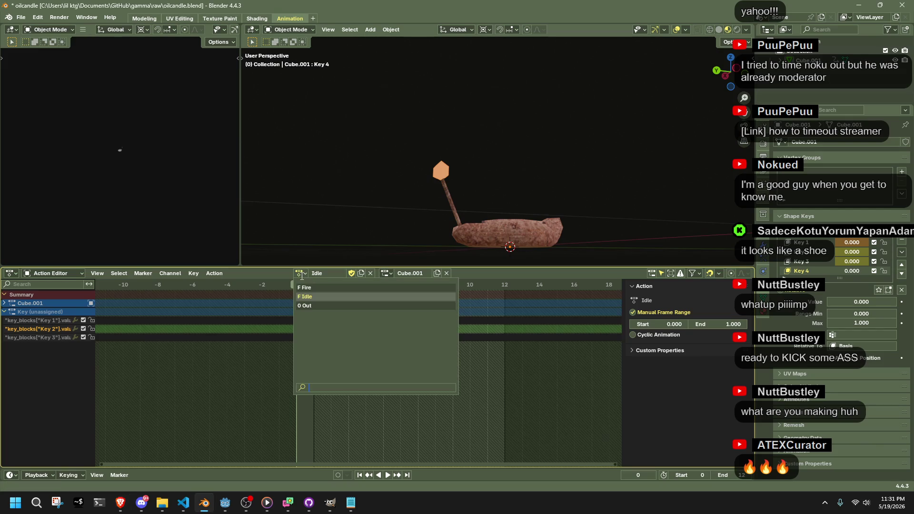
Replace the Idle action on the candle's shape keys with the Fire action.
{"action": "left_click", "coordinate": [318, 300]}
{"action": "left_click", "coordinate": [371, 273]}
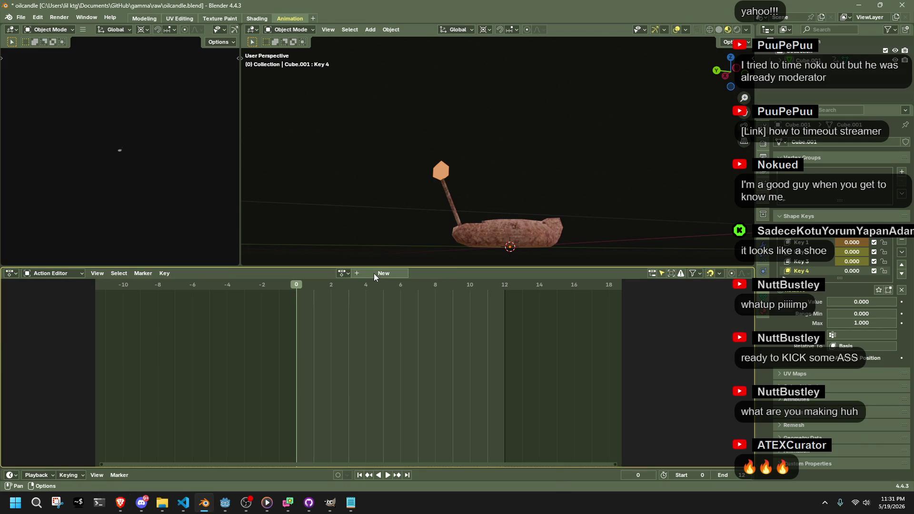
{"action": "left_click", "coordinate": [343, 274]}
{"action": "left_click", "coordinate": [345, 287]}
{"action": "middle_click_drag", "start_coordinate": [394, 206], "coordinate": [386, 228]}
Save the file and purge its unused data-blocks via File > Clean Up.
{"action": "key", "text": "ctrl+s"}
{"action": "left_click", "coordinate": [21, 17]}
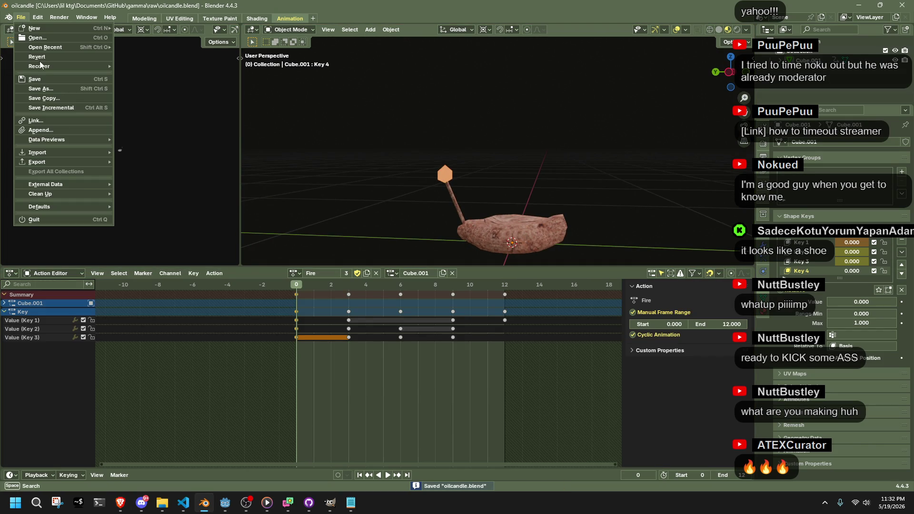
{"action": "mouse_move", "coordinate": [101, 194]}
{"action": "left_click", "coordinate": [132, 194]}
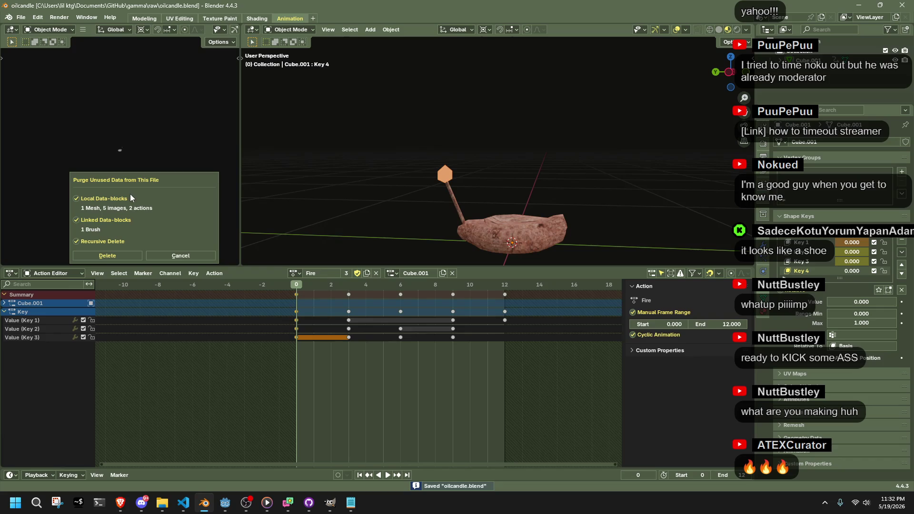
{"action": "left_click", "coordinate": [133, 258]}
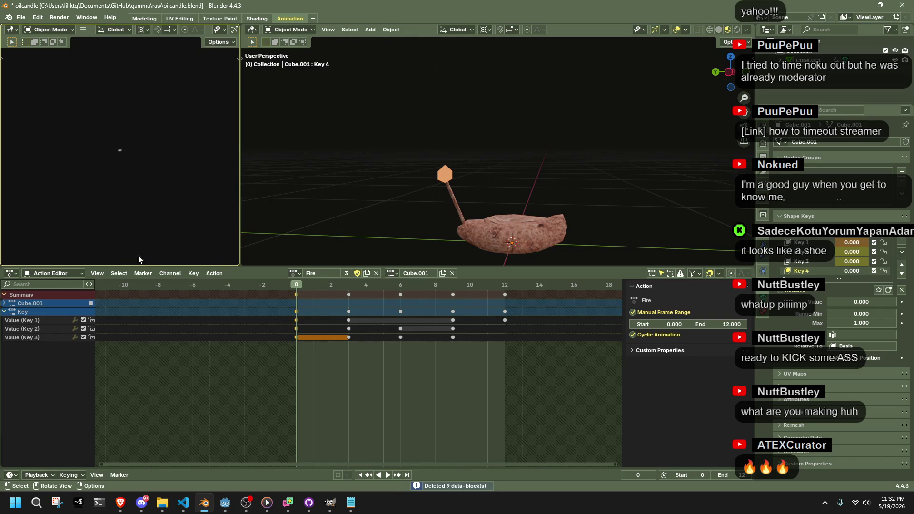
Make a single-user Fire.001 copy and check which Fire actions exist.
{"action": "left_click", "coordinate": [295, 274]}
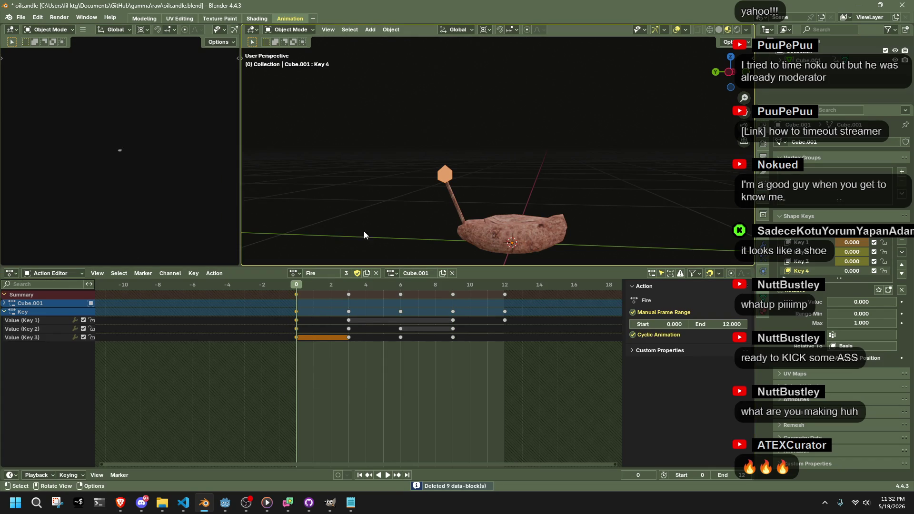
{"action": "left_click", "coordinate": [346, 273]}
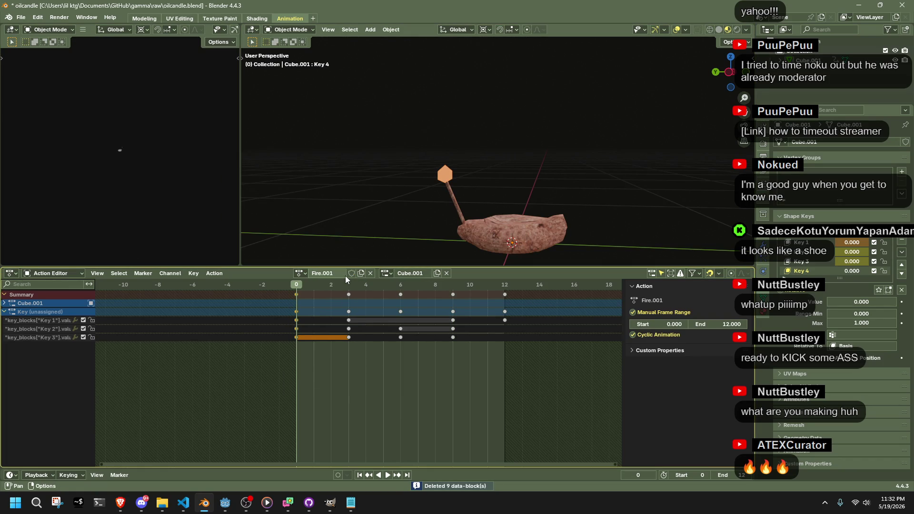
{"action": "left_click", "coordinate": [300, 274]}
{"action": "left_click", "coordinate": [303, 276]}
{"action": "left_click", "coordinate": [303, 276]}
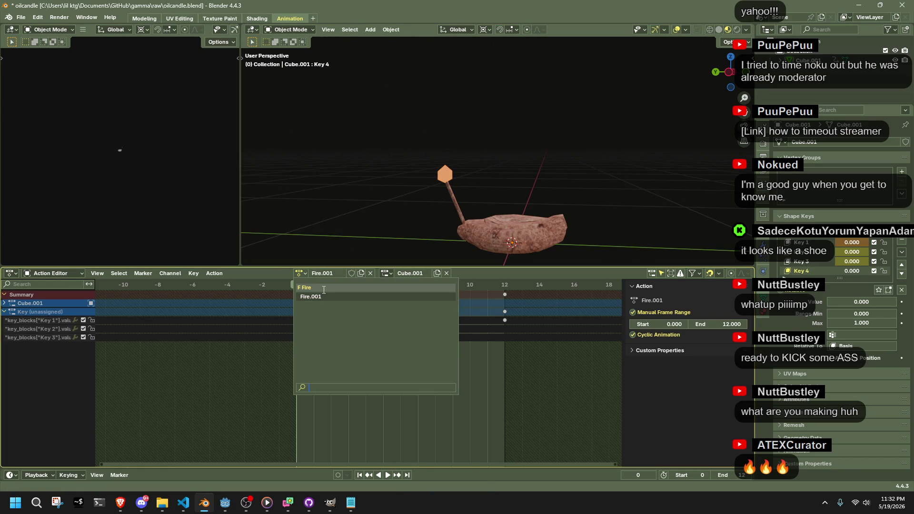
{"action": "left_click", "coordinate": [301, 274]}
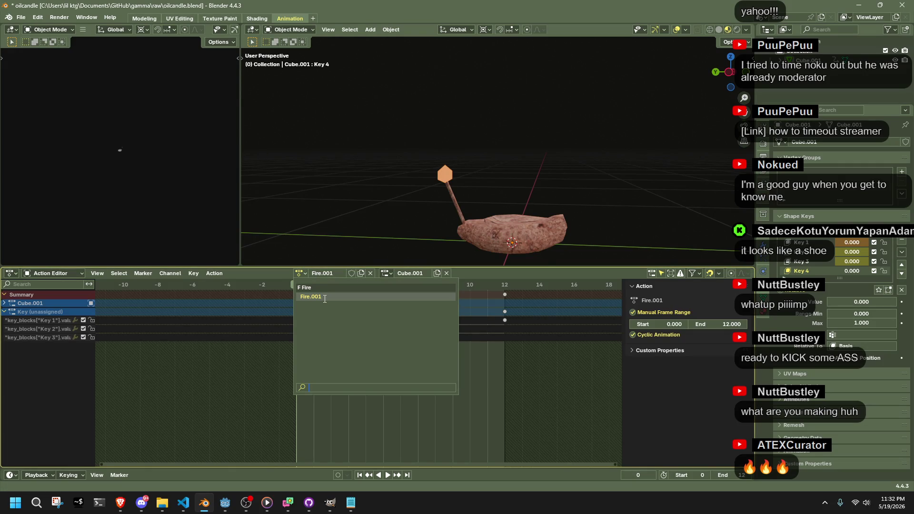
{"action": "left_click", "coordinate": [324, 297]}
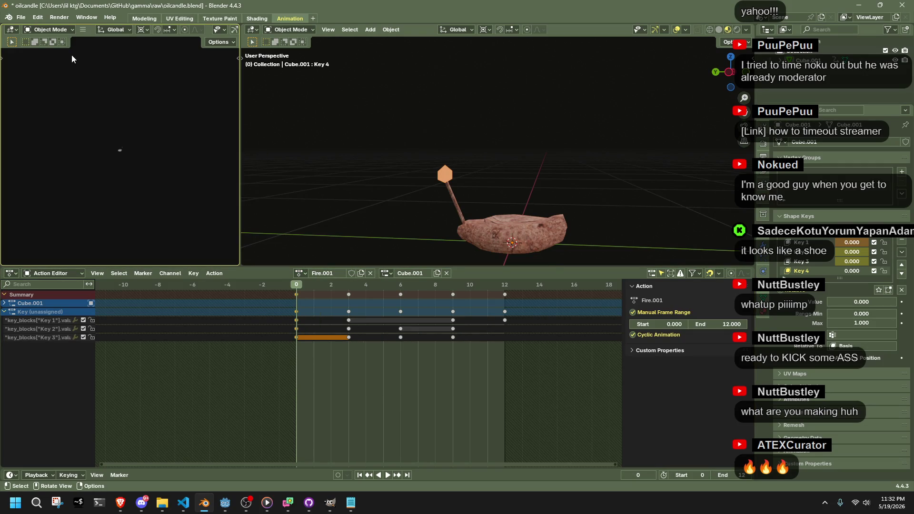
Unlink Fire.001 and reassign the original Fire action to the shape keys.
{"action": "left_click", "coordinate": [300, 273]}
{"action": "left_click", "coordinate": [311, 297]}
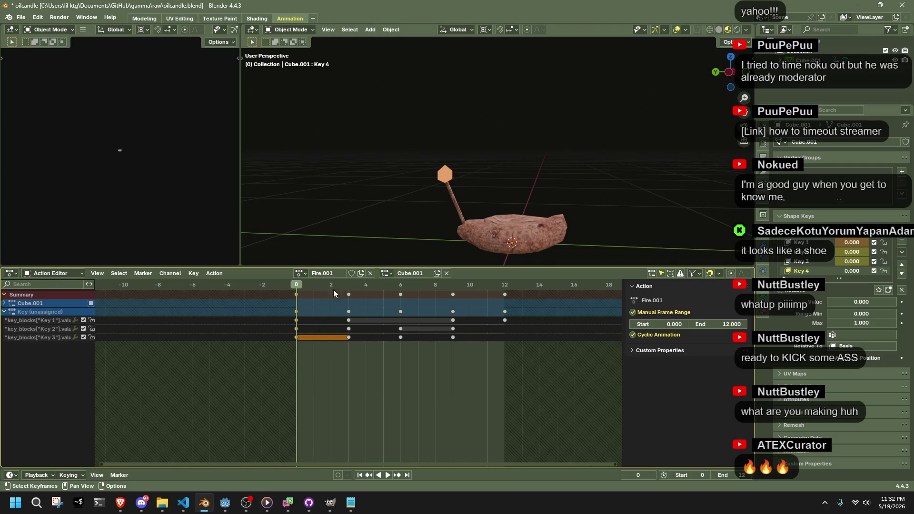
{"action": "left_click", "coordinate": [370, 273]}
{"action": "left_click", "coordinate": [343, 273]}
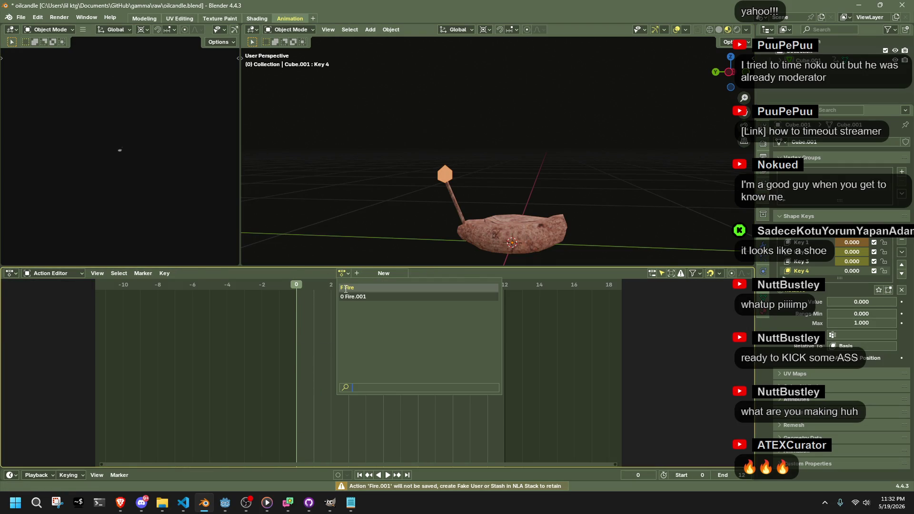
{"action": "left_click", "coordinate": [347, 287]}
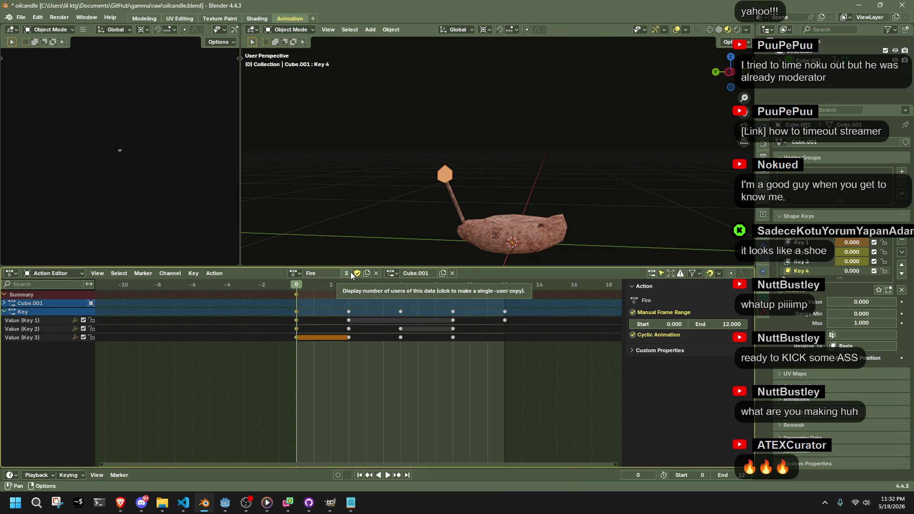
{"action": "right_click", "coordinate": [351, 273]}
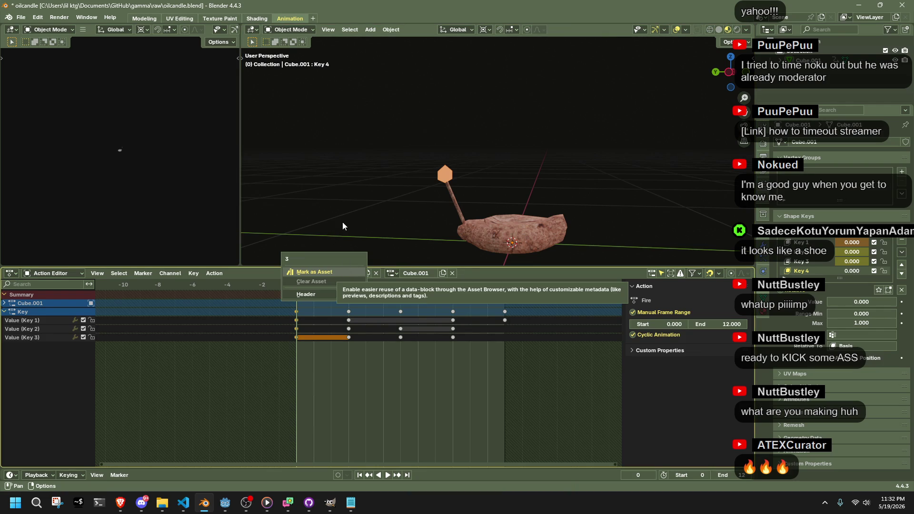
{"action": "mouse_move", "coordinate": [332, 296]}
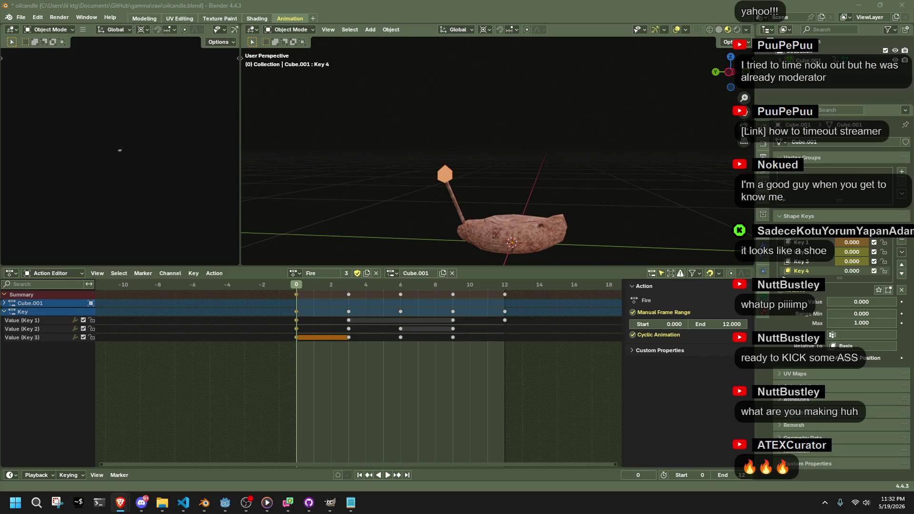
Select the candle Cube.001, delete it and undo, then deselect it.
{"action": "left_click", "coordinate": [793, 81]}
{"action": "scroll", "coordinate": [792, 82], "scroll_direction": "down", "scroll_amount": 3}
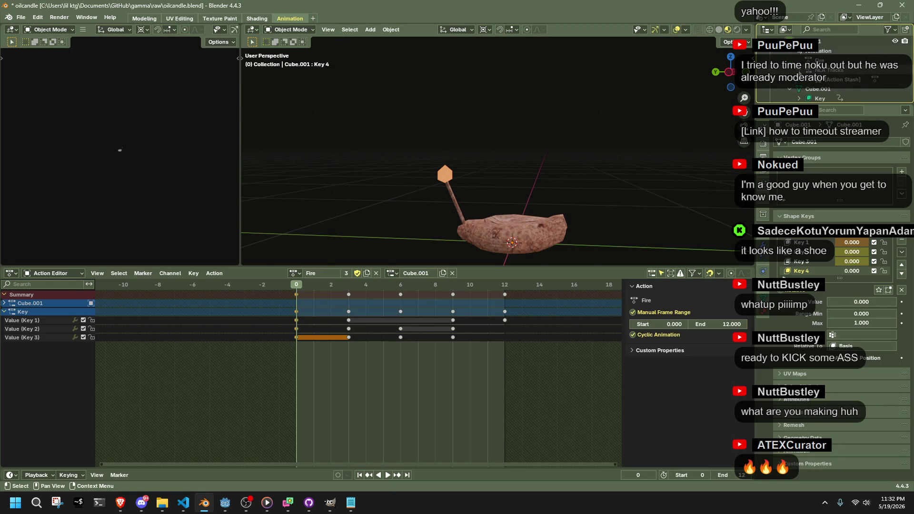
{"action": "scroll", "coordinate": [813, 83], "scroll_direction": "up", "scroll_amount": 1}
{"action": "left_click", "coordinate": [827, 94]}
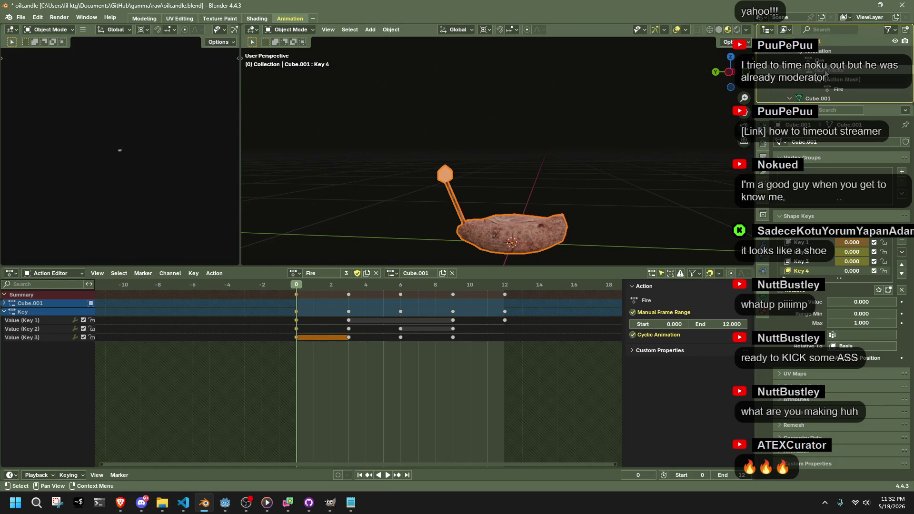
{"action": "key", "text": "Delete"}
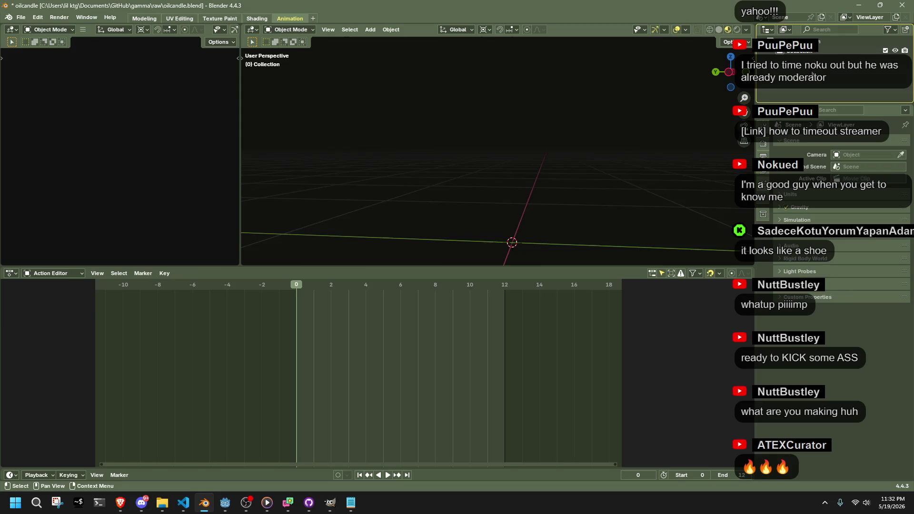
{"action": "key", "text": "ctrl+z"}
{"action": "scroll", "coordinate": [804, 71], "scroll_direction": "down", "scroll_amount": 1}
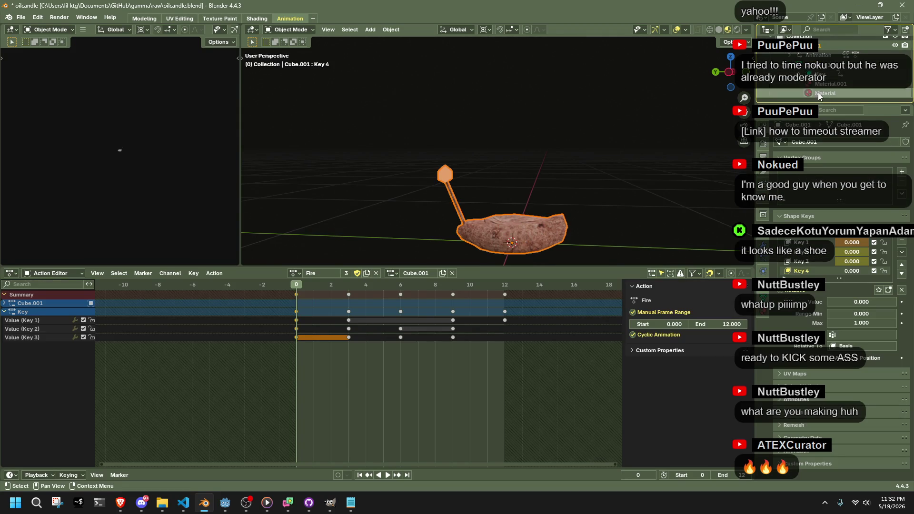
{"action": "scroll", "coordinate": [817, 89], "scroll_direction": "up", "scroll_amount": 2}
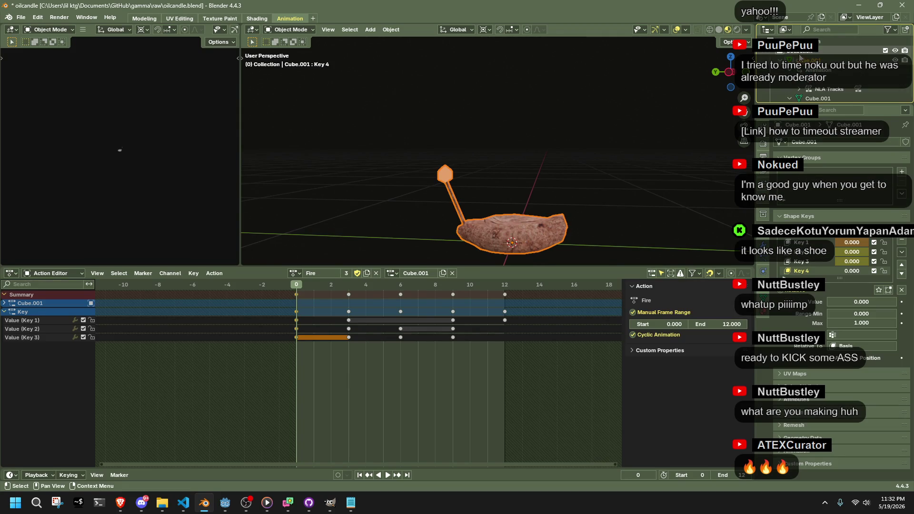
{"action": "scroll", "coordinate": [817, 89], "scroll_direction": "down", "scroll_amount": 2}
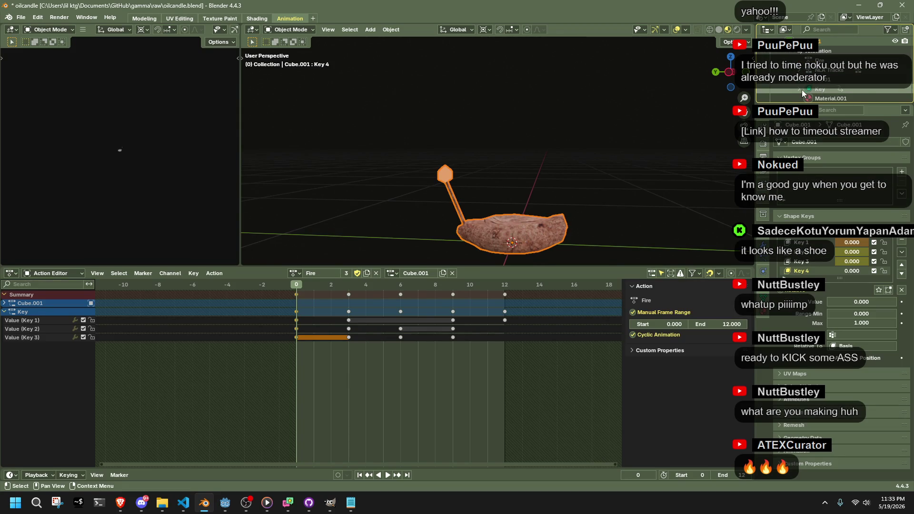
{"action": "scroll", "coordinate": [808, 91], "scroll_direction": "down", "scroll_amount": 2}
{"action": "scroll", "coordinate": [811, 91], "scroll_direction": "down", "scroll_amount": 2}
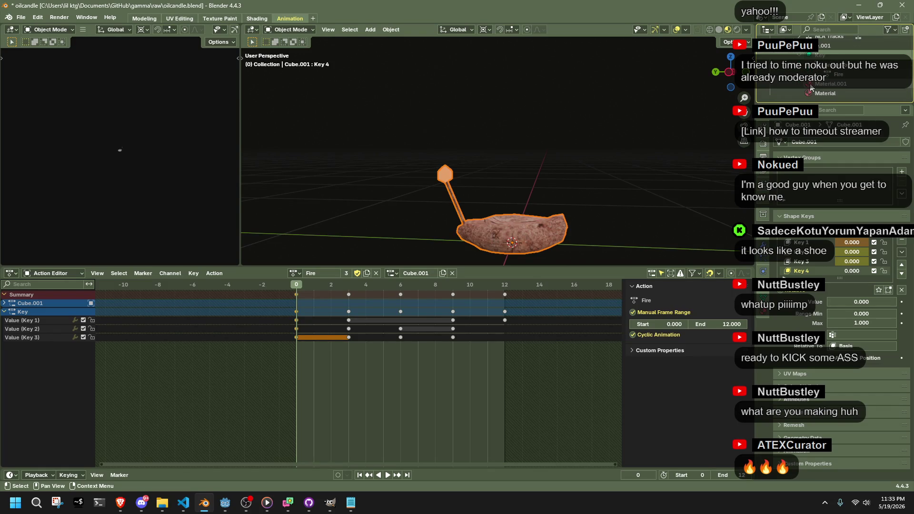
{"action": "left_click", "coordinate": [631, 204]}
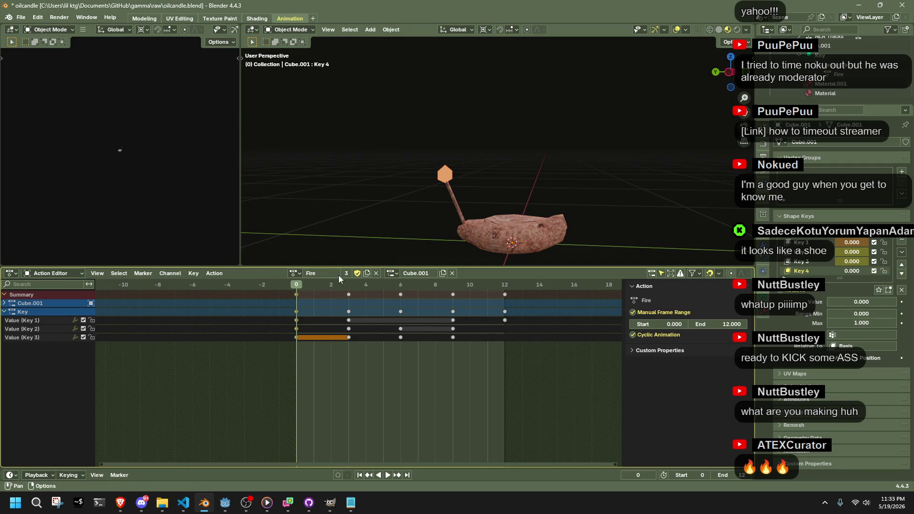
Switch from Fire.001 back to the original Fire action and purge unused data.
{"action": "left_click", "coordinate": [298, 277]}
{"action": "left_click", "coordinate": [319, 295]}
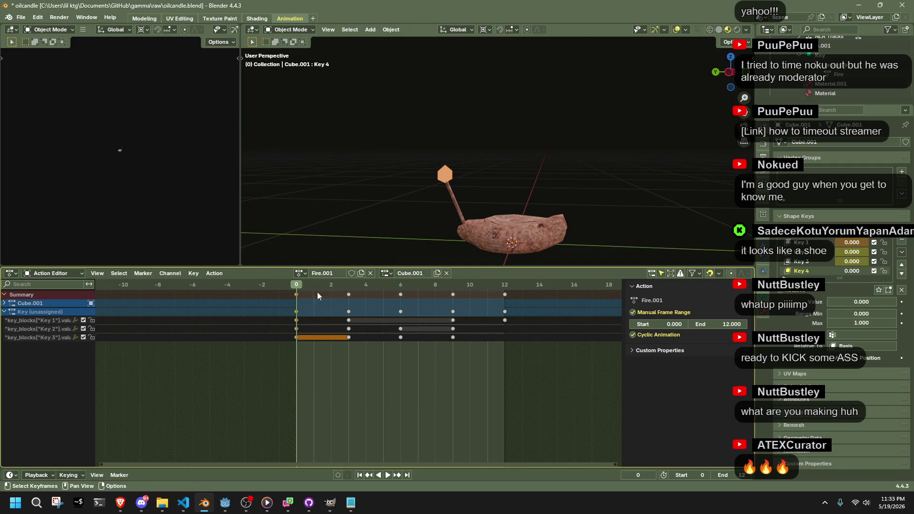
{"action": "left_click", "coordinate": [299, 273]}
{"action": "left_click", "coordinate": [314, 291]}
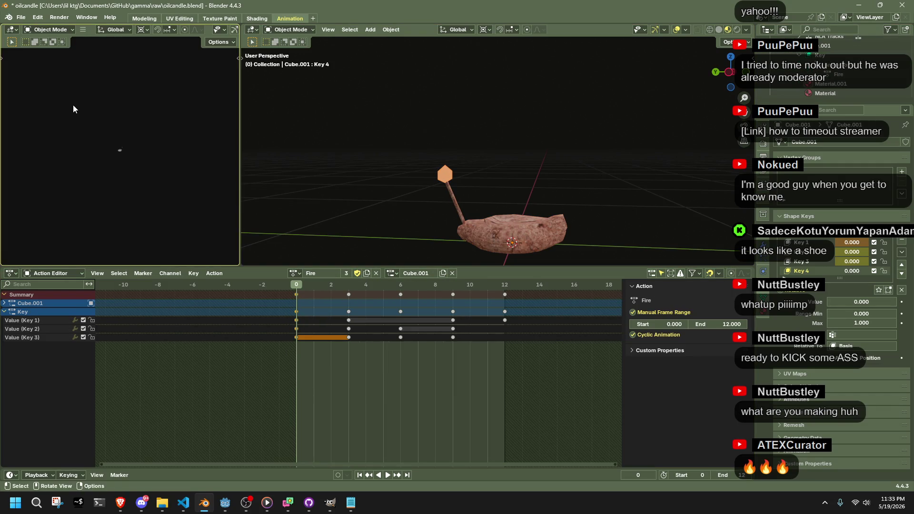
{"action": "left_click", "coordinate": [20, 18]}
{"action": "mouse_move", "coordinate": [74, 196]}
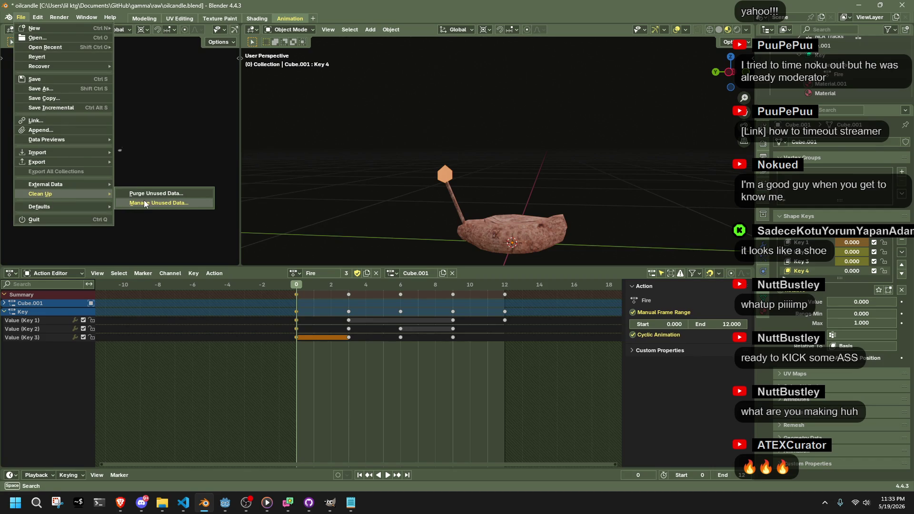
{"action": "left_click", "coordinate": [141, 195]}
{"action": "left_click", "coordinate": [142, 255]}
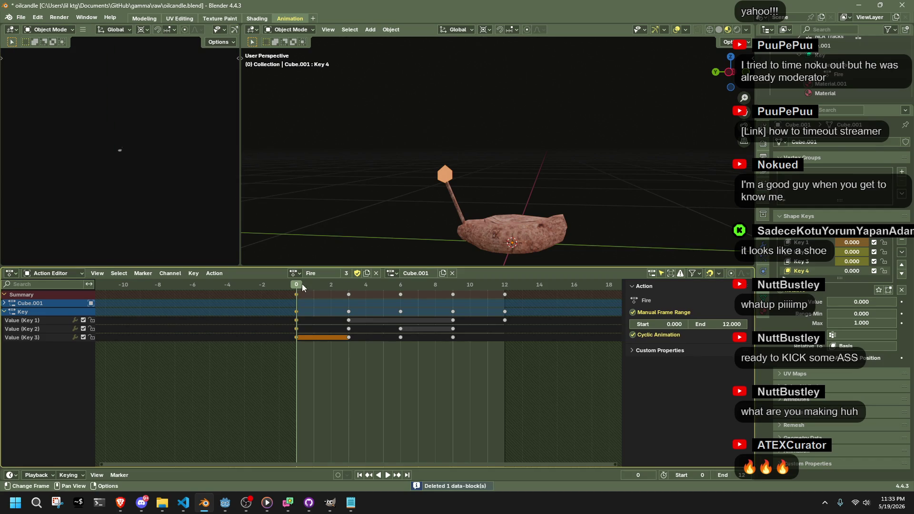
Undo the purge, reassign the original Fire action and save the file.
{"action": "key", "text": "ctrl+z"}
{"action": "key", "text": "ctrl+z"}
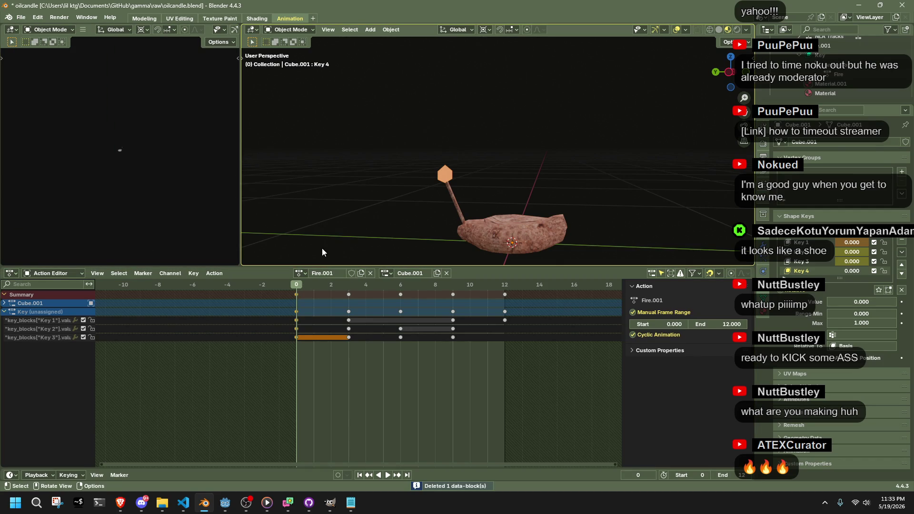
{"action": "left_click", "coordinate": [305, 273]}
{"action": "left_click", "coordinate": [316, 286]}
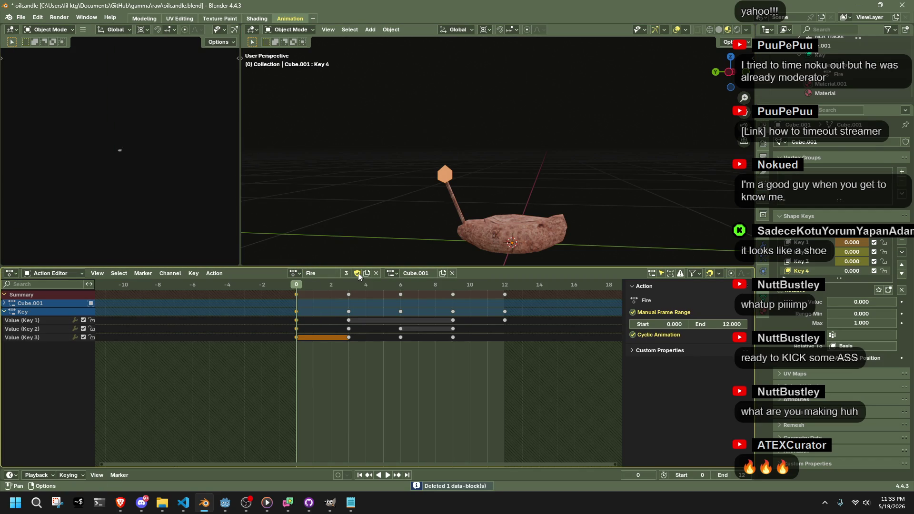
{"action": "left_click", "coordinate": [291, 274]}
{"action": "key", "text": "ctrl+s"}
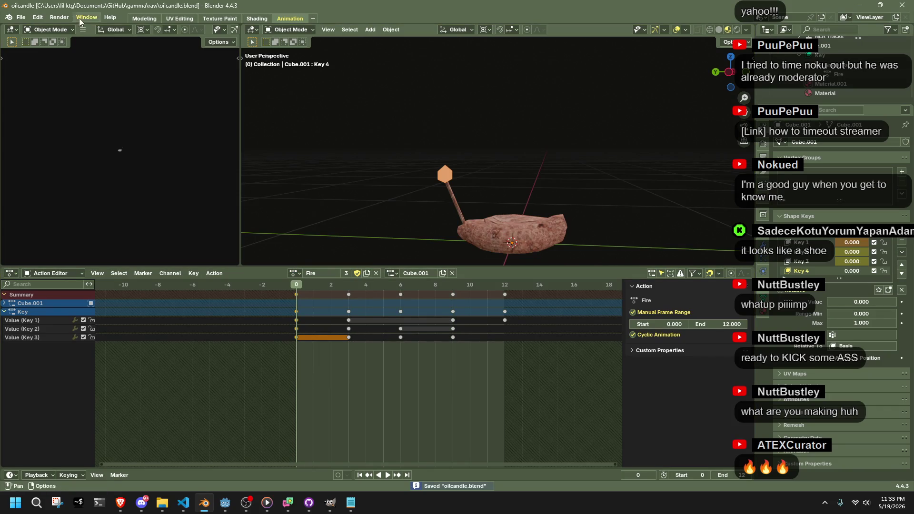
Purge unused data again and unlink Fire, leaving a blank new action.
{"action": "left_click", "coordinate": [17, 18]}
{"action": "mouse_move", "coordinate": [80, 193]}
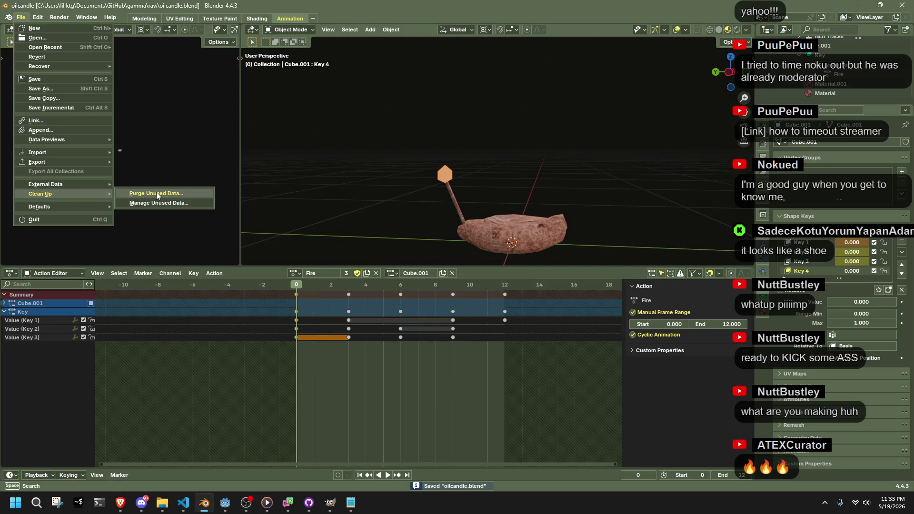
{"action": "left_click", "coordinate": [138, 192]}
{"action": "left_click", "coordinate": [139, 256]}
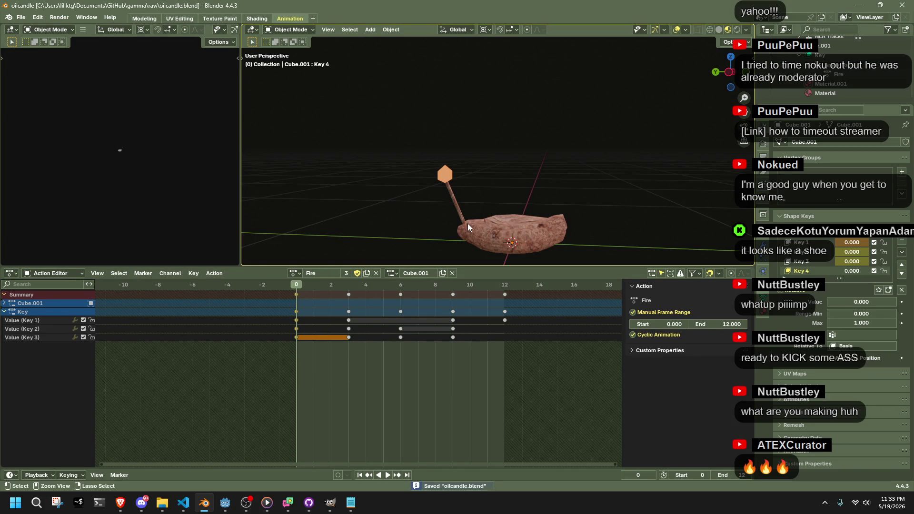
{"action": "left_click", "coordinate": [376, 274]}
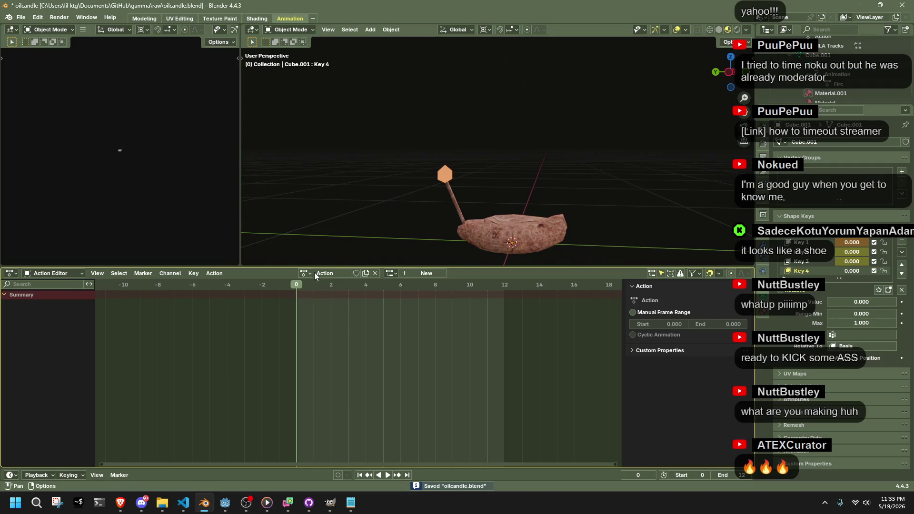
Rename the blank action to 'Idle', then switch to Fire and back to Idle.
{"action": "left_click", "coordinate": [343, 271]}
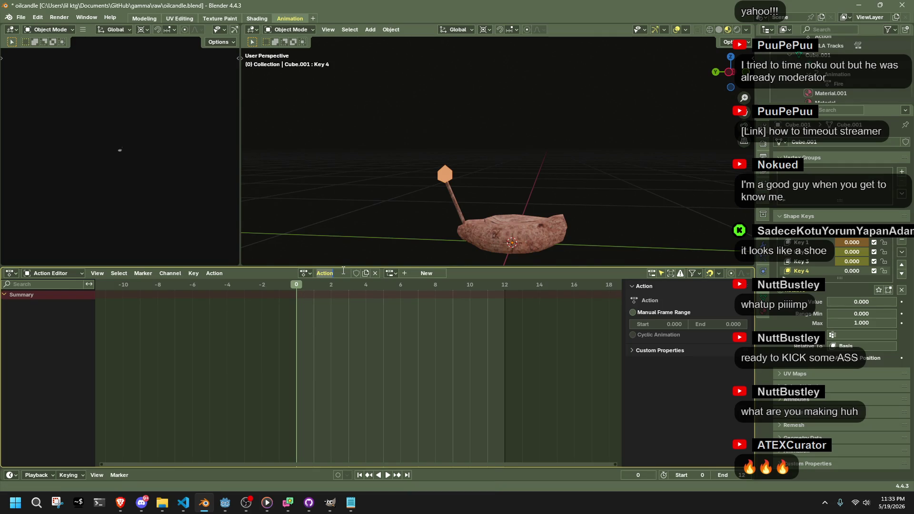
{"action": "type", "text": "Idle"}
{"action": "key", "text": "Return"}
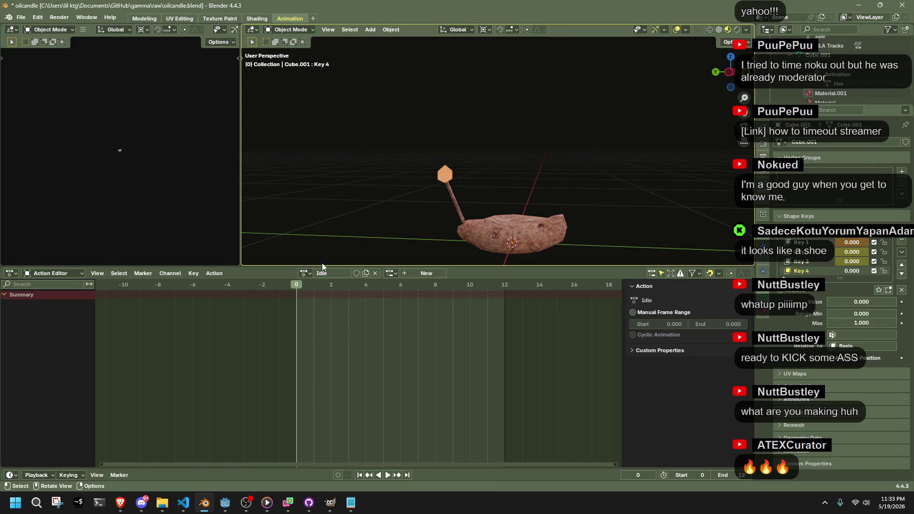
{"action": "left_click", "coordinate": [305, 273]}
{"action": "left_click", "coordinate": [310, 287]}
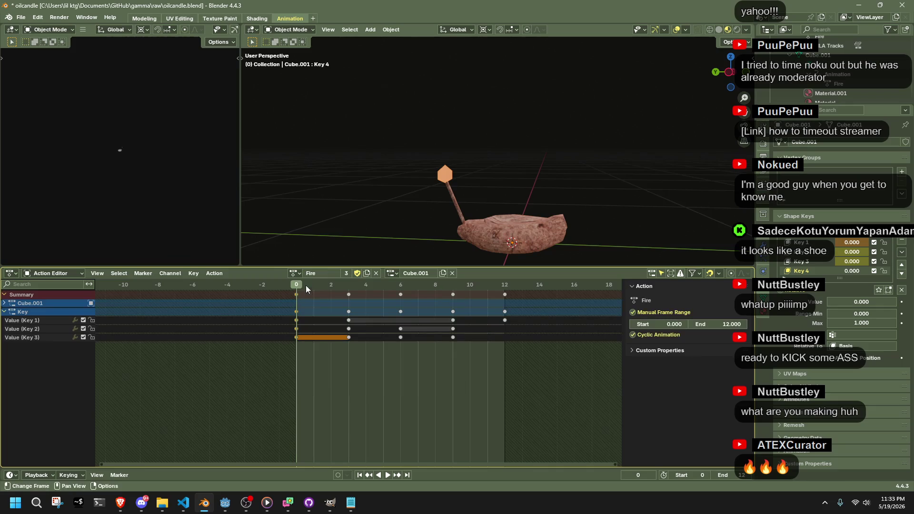
{"action": "left_click", "coordinate": [294, 274]}
{"action": "left_click", "coordinate": [310, 296]}
Select the candle and set shape key Key 4's value to 0.000.
{"action": "left_click", "coordinate": [444, 174]}
{"action": "key", "text": "Tab"}
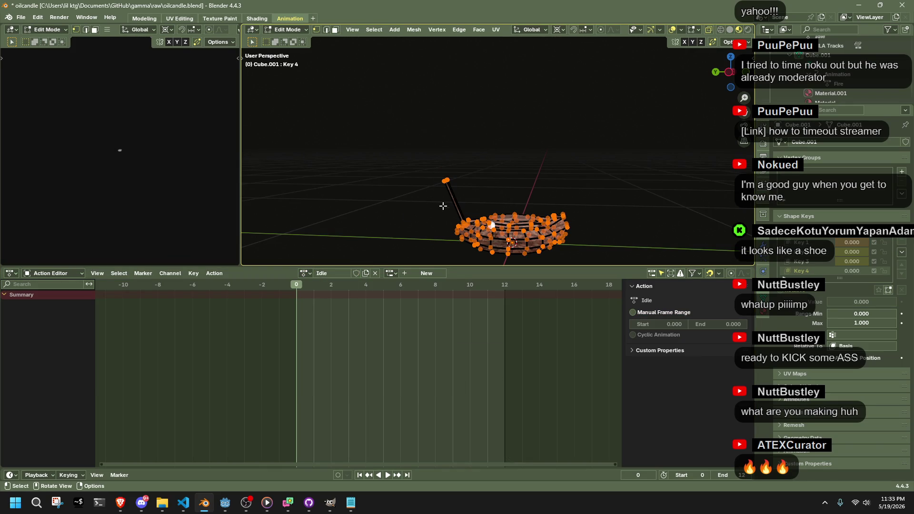
{"action": "key", "text": "Tab"}
{"action": "left_click", "coordinate": [417, 207]}
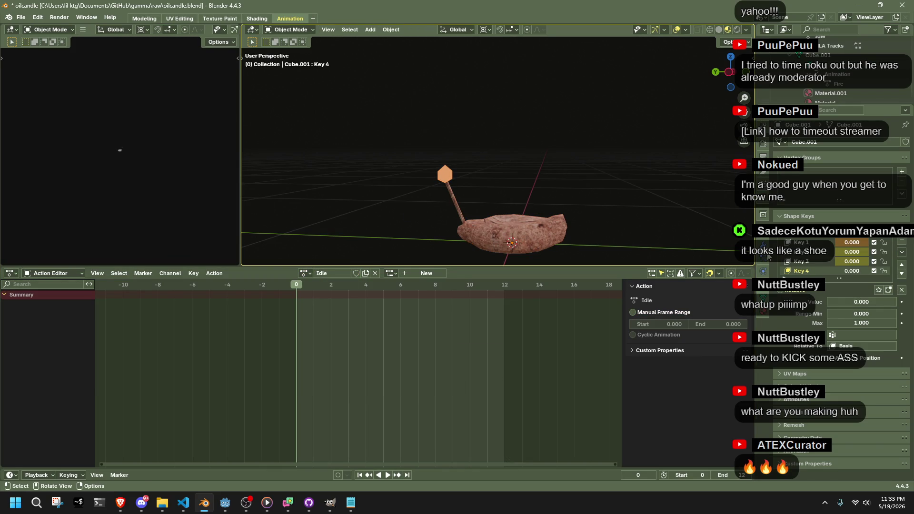
{"action": "left_click", "coordinate": [846, 270]}
{"action": "key", "text": "Return"}
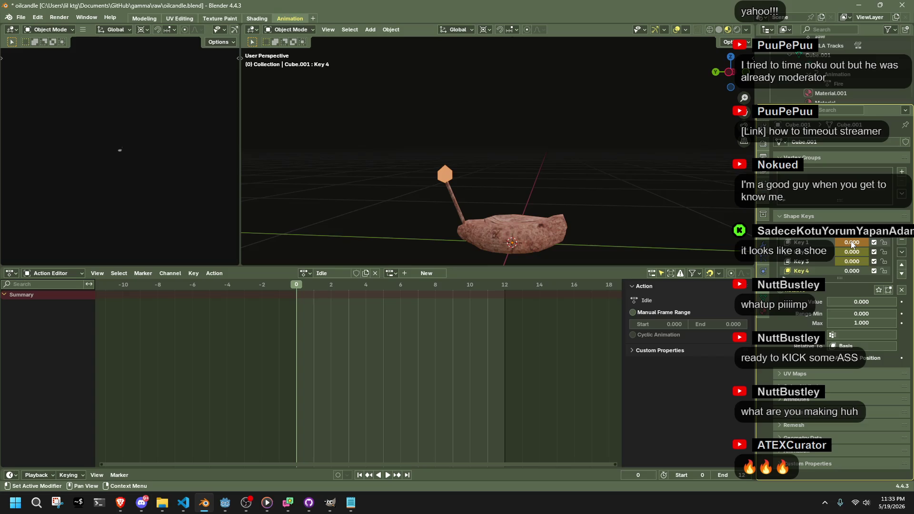
Keyframe Key 4, raise it to 1.000 and key all channels.
{"action": "key", "text": "i"}
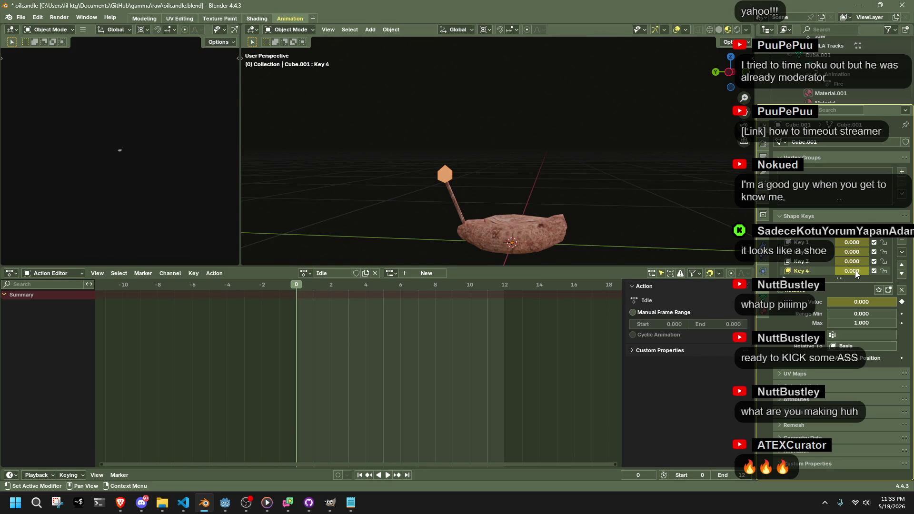
{"action": "left_click_drag", "start_coordinate": [846, 270], "coordinate": [871, 270]}
{"action": "key", "text": "i"}
{"action": "key", "text": "i"}
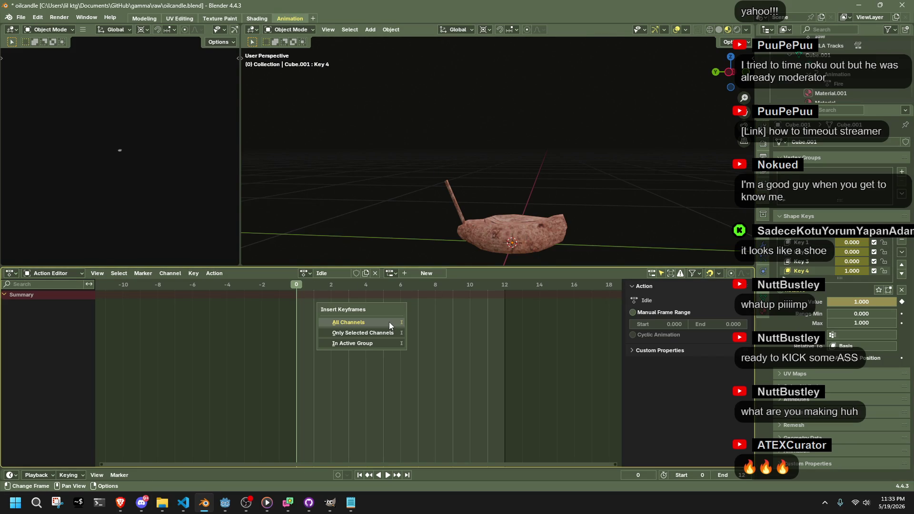
{"action": "left_click", "coordinate": [389, 321]}
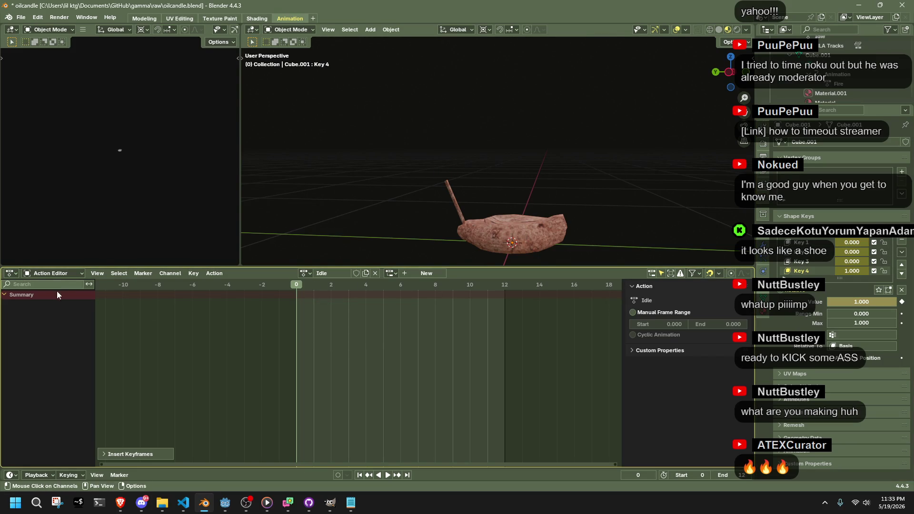
Unlink Idle, switch back to Fire, save, and purge the unused action.
{"action": "left_click", "coordinate": [375, 273]}
{"action": "left_click", "coordinate": [343, 273]}
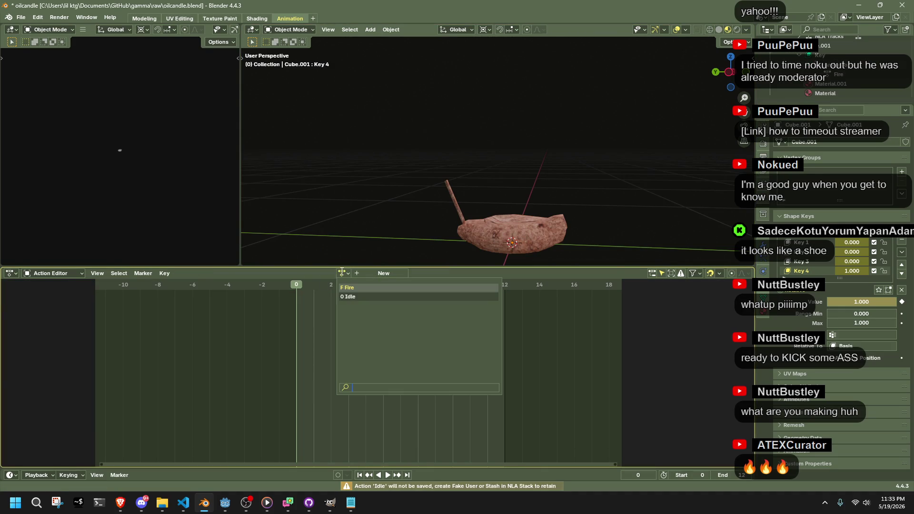
{"action": "left_click", "coordinate": [347, 287]}
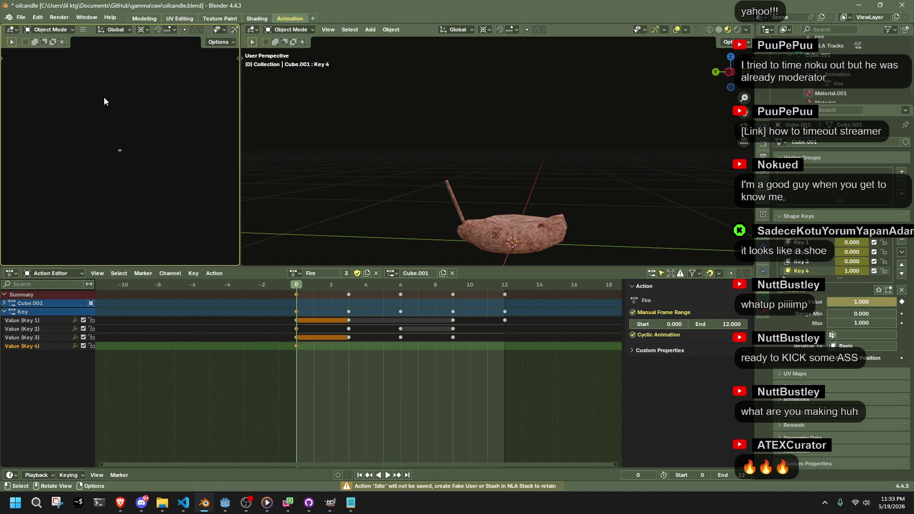
{"action": "key", "text": "ctrl+s"}
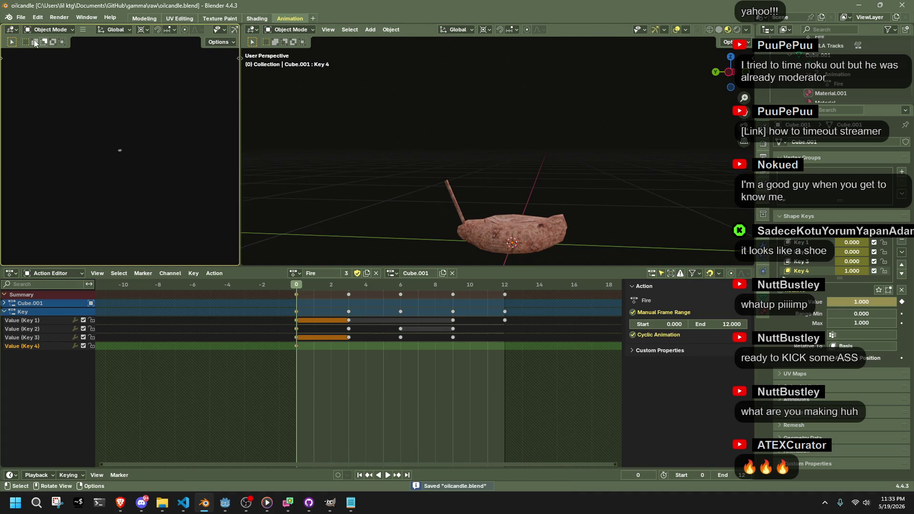
{"action": "left_click", "coordinate": [21, 17]}
{"action": "mouse_move", "coordinate": [41, 162]}
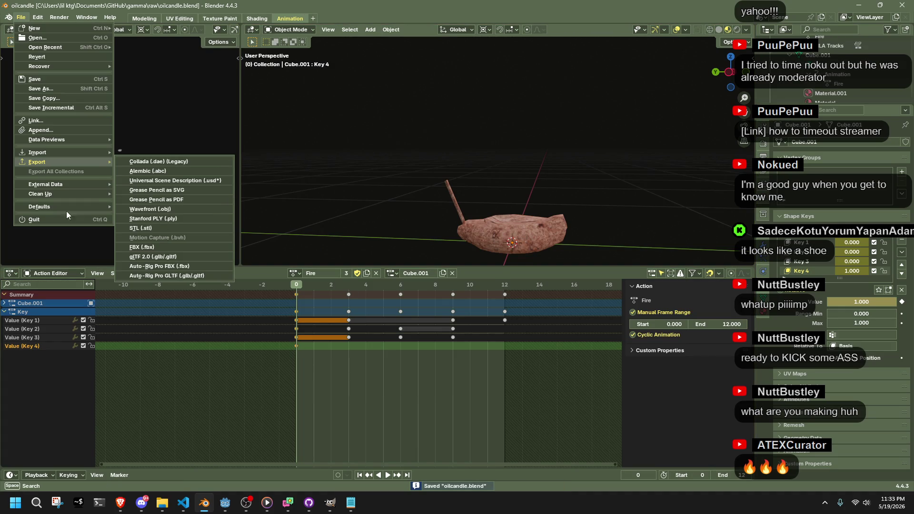
{"action": "mouse_move", "coordinate": [35, 194]}
{"action": "left_click", "coordinate": [137, 191]}
{"action": "left_click", "coordinate": [114, 250]}
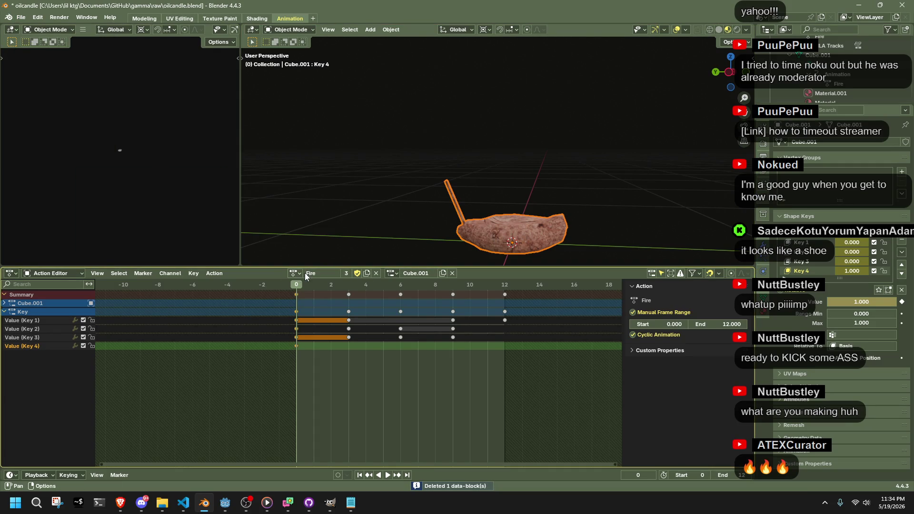
Unlink Fire, name the new blank action 'Idle' and save the file.
{"action": "left_click", "coordinate": [376, 273]}
{"action": "left_click", "coordinate": [342, 273]}
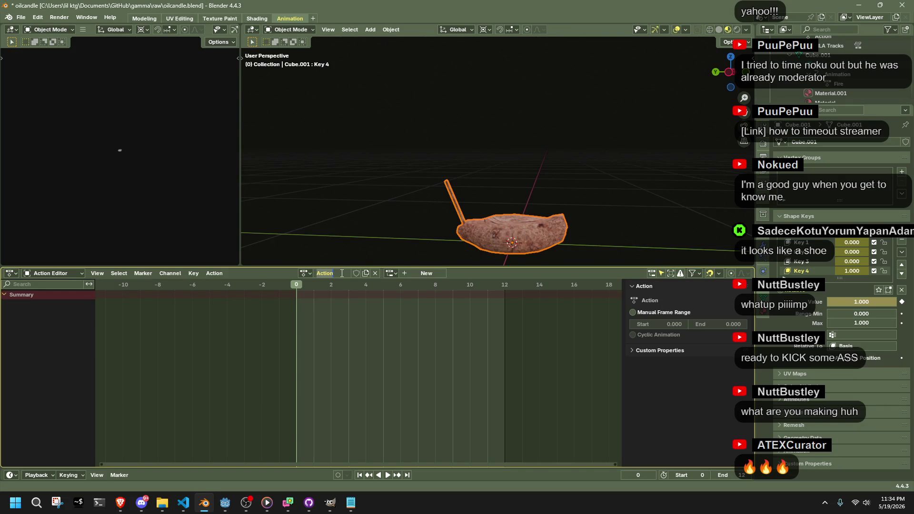
{"action": "type", "text": "Idle"}
{"action": "key", "text": "Return"}
{"action": "key", "text": "ctrl+s"}
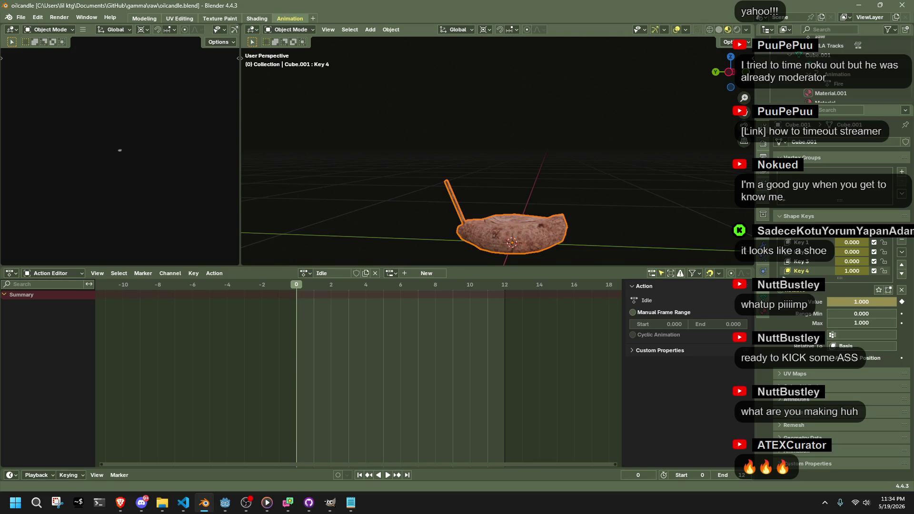
{"action": "key", "text": "alt+Tab"}
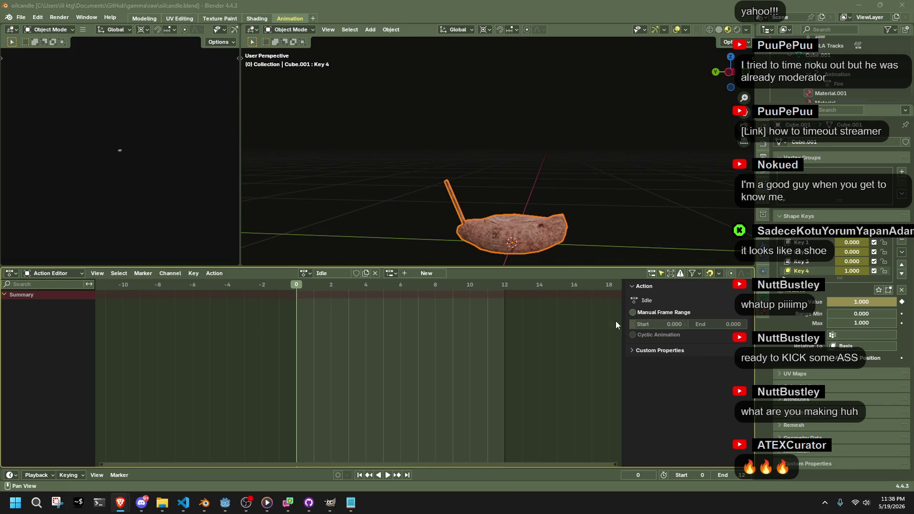
{"action": "left_click", "coordinate": [586, 219]}
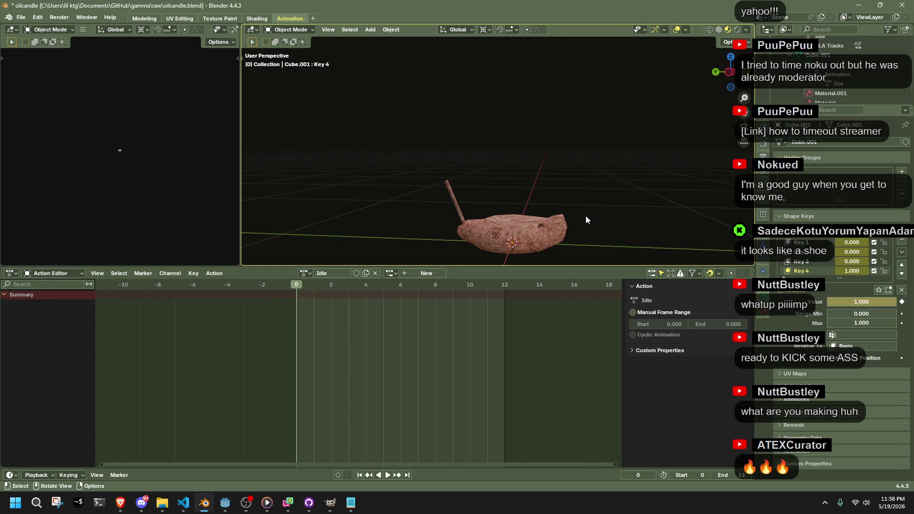
Assign the Fire action to the candle's shape keys in the Action Editor.
{"action": "scroll", "coordinate": [585, 218], "scroll_direction": "up", "scroll_amount": 2}
{"action": "middle_click_drag", "start_coordinate": [564, 212], "coordinate": [386, 202]}
{"action": "left_click", "coordinate": [305, 273]}
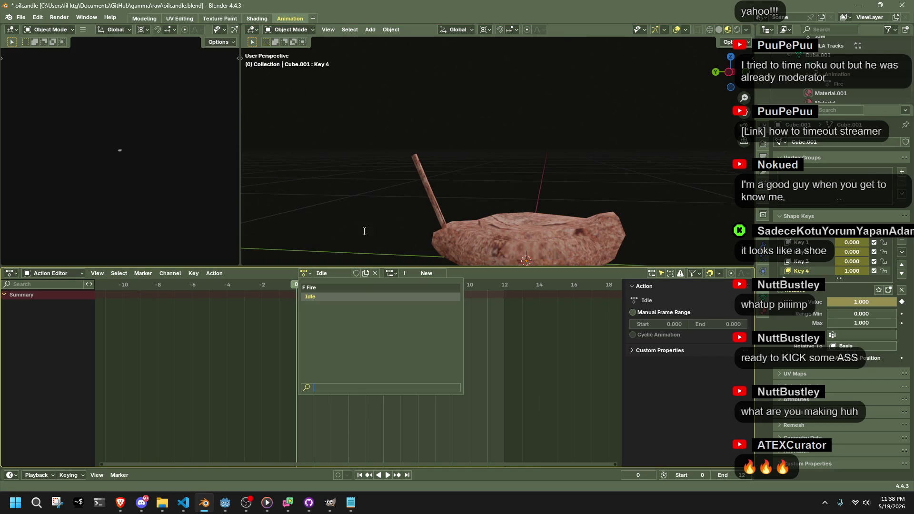
{"action": "left_click", "coordinate": [348, 287]}
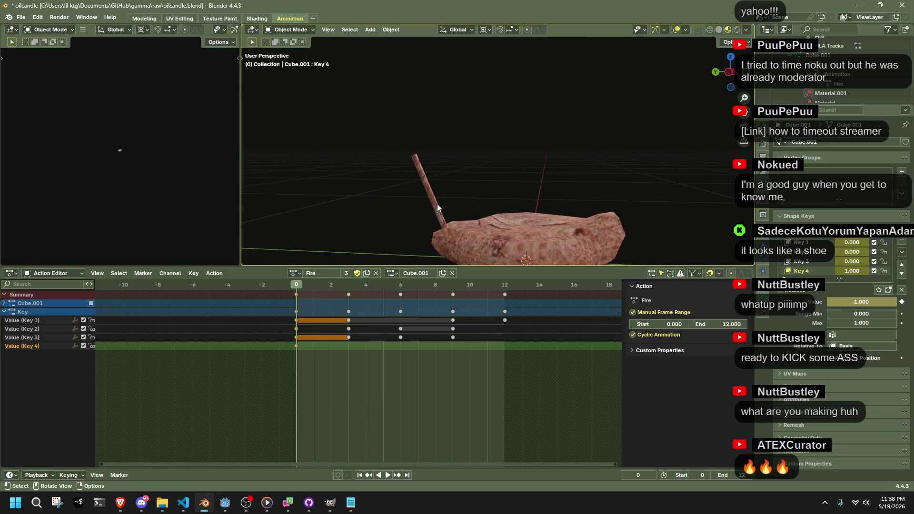
Enter Edit Mode on the candle and orbit to a side view of the flame.
{"action": "key", "text": "Tab"}
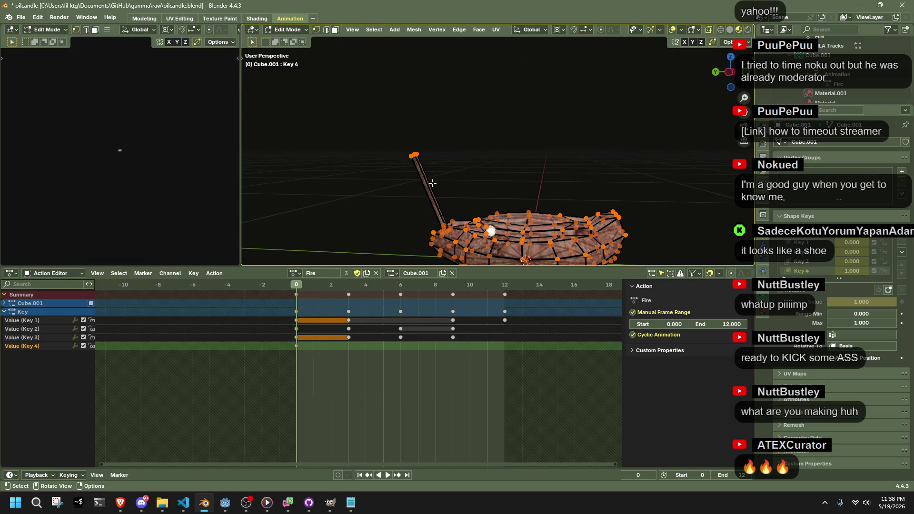
{"action": "scroll", "coordinate": [497, 241], "scroll_direction": "up", "scroll_amount": 1}
{"action": "middle_click_drag", "start_coordinate": [497, 242], "coordinate": [489, 251]}
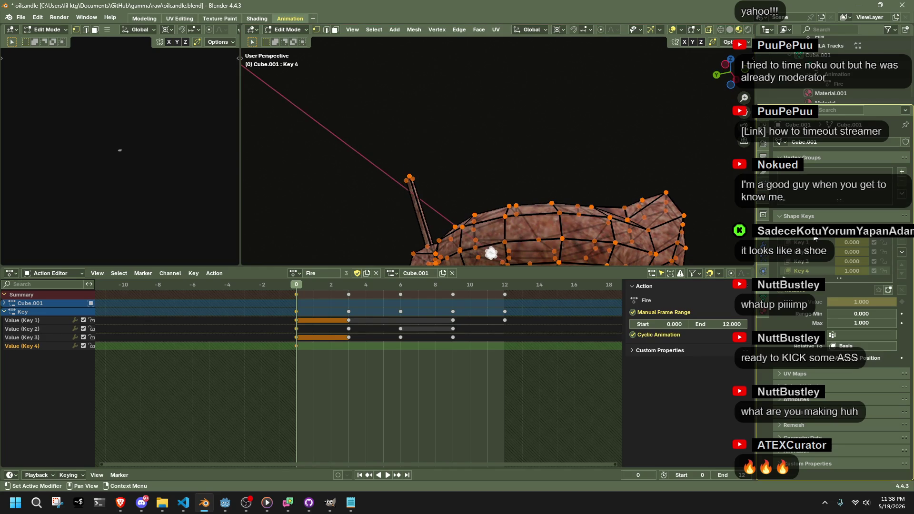
{"action": "mouse_move", "coordinate": [690, 208]}
{"action": "middle_mouse_down"}
{"action": "mouse_move", "coordinate": [465, 161]}
{"action": "mouse_move", "coordinate": [522, 186]}
{"action": "mouse_move", "coordinate": [462, 161]}
{"action": "middle_mouse_up"}
{"action": "key", "text": "ctrl"}
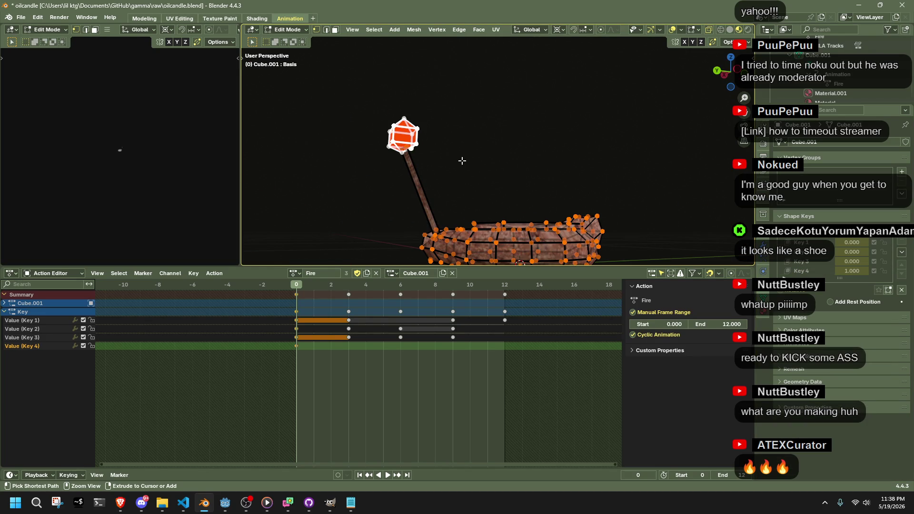
{"action": "right_click", "coordinate": [462, 161]}
{"action": "key", "text": "Escape"}
{"action": "key", "text": "alt+Tab"}
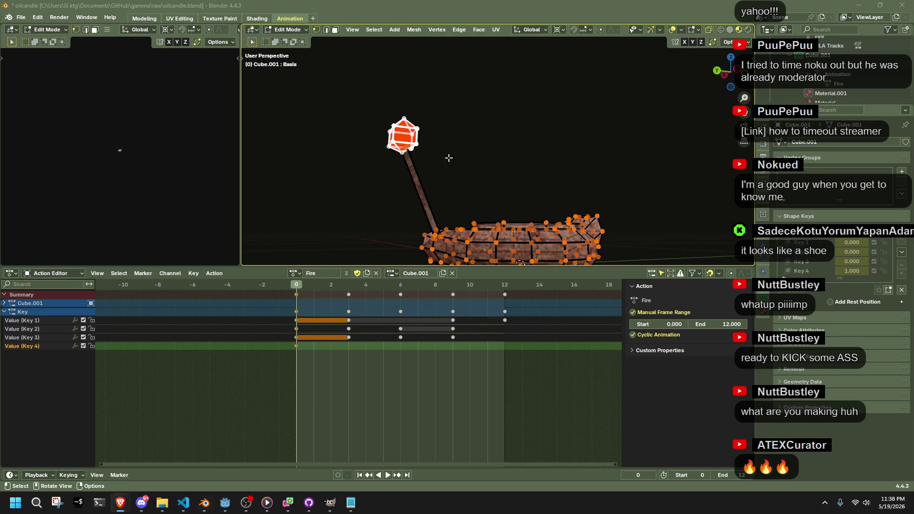
Select the linked flame vertices and separate them into their own object.
{"action": "key", "text": "l"}
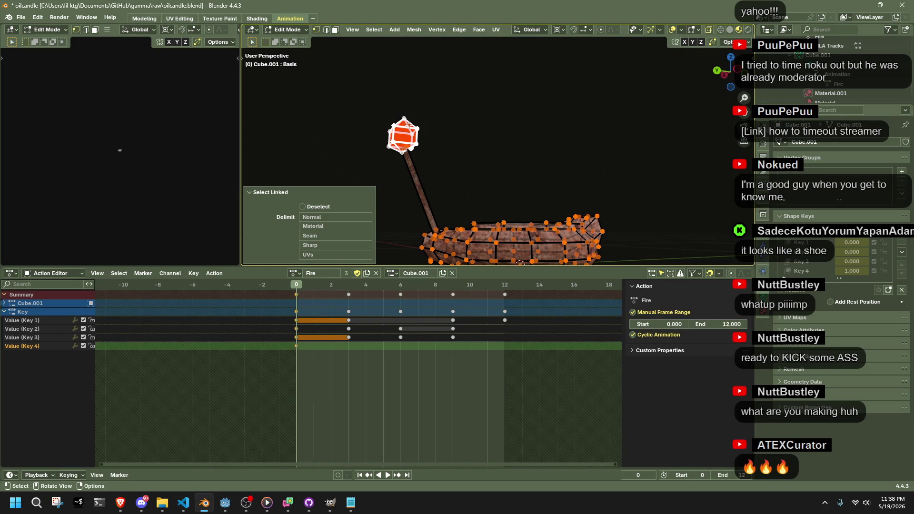
{"action": "key", "text": "p"}
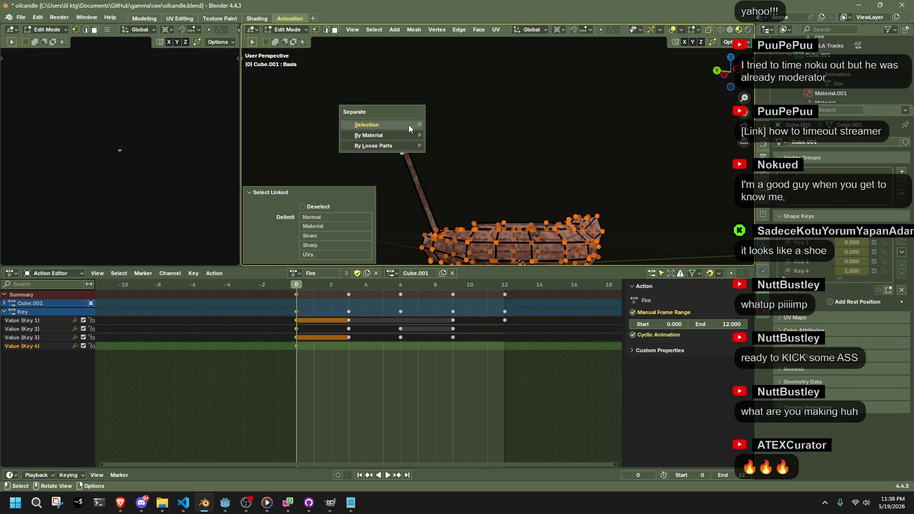
{"action": "left_click", "coordinate": [409, 125]}
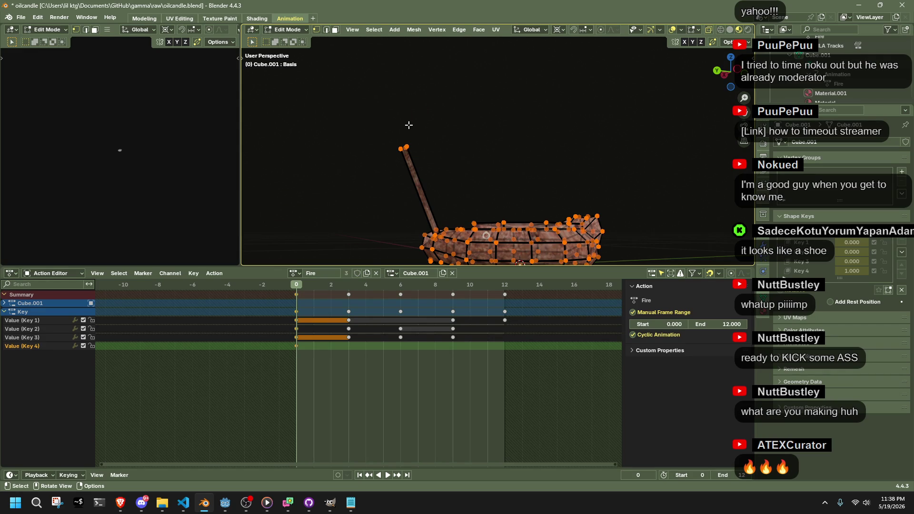
{"action": "middle_click_drag", "start_coordinate": [478, 174], "coordinate": [465, 203]}
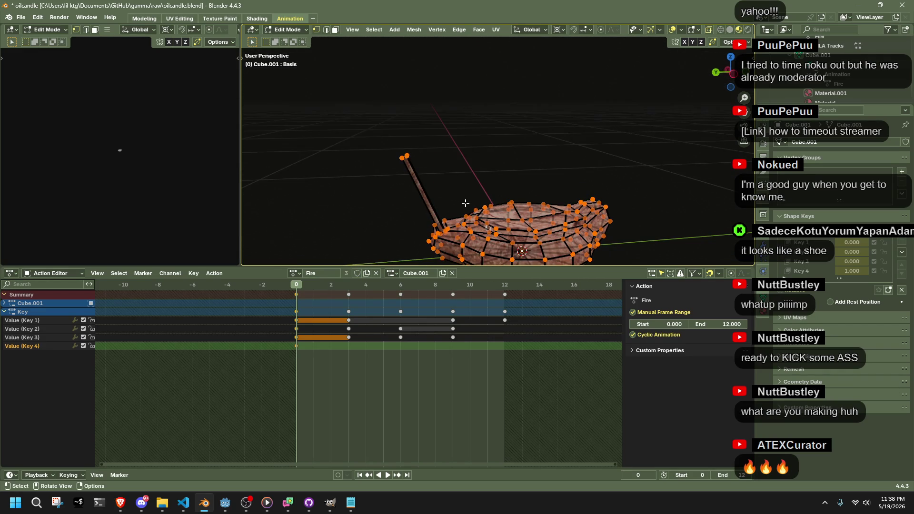
Return to Object Mode and duplicate the object in place with Shift+D.
{"action": "key", "text": "Tab"}
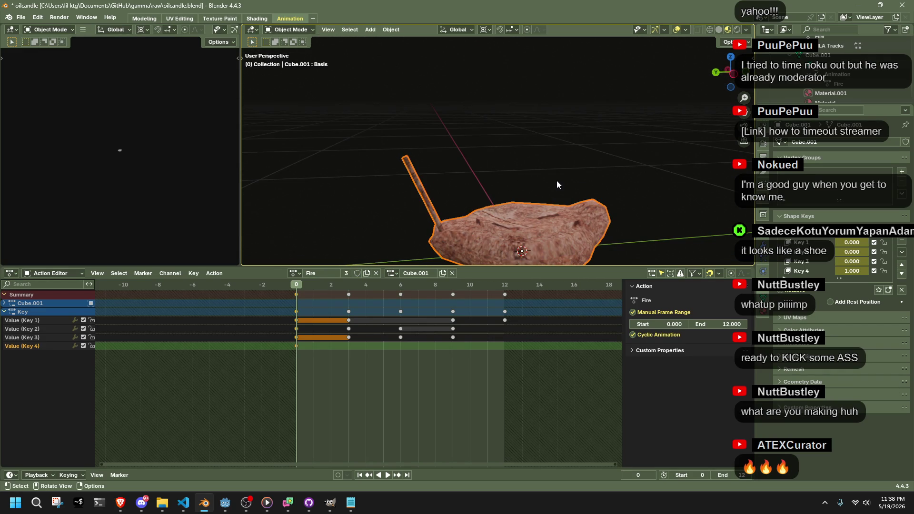
{"action": "scroll", "coordinate": [832, 71], "scroll_direction": "up", "scroll_amount": 2}
{"action": "left_click", "coordinate": [780, 62]}
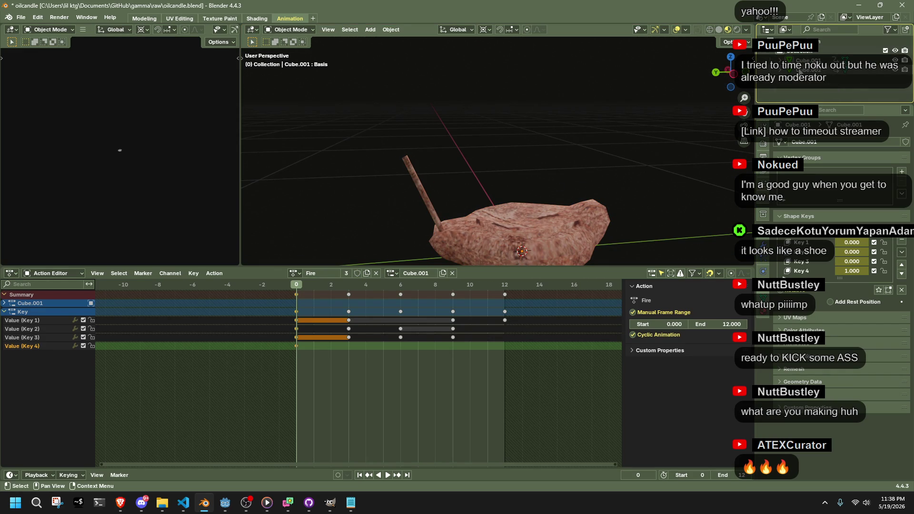
{"action": "key", "text": "shift+d"}
{"action": "right_click", "coordinate": [627, 78]}
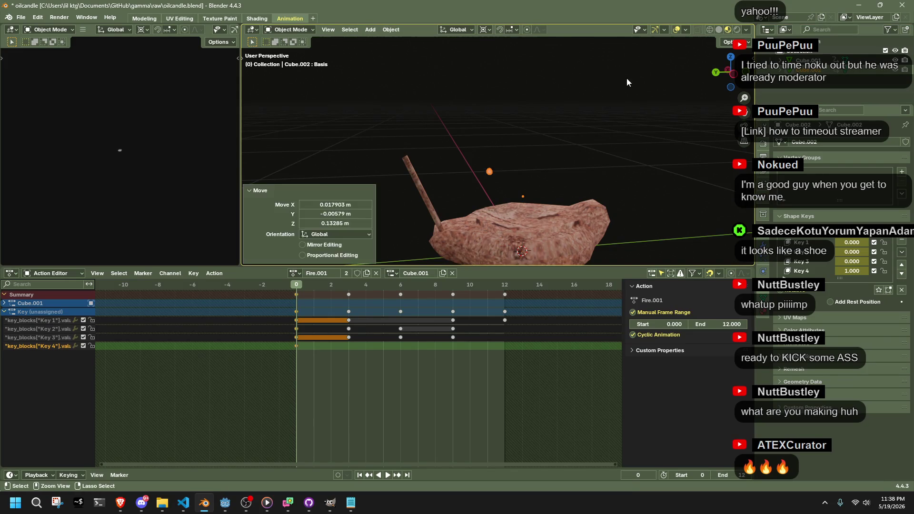
Switch to Left view and set the object's origin to its geometry.
{"action": "left_click", "coordinate": [734, 79]}
{"action": "left_click", "coordinate": [387, 30]}
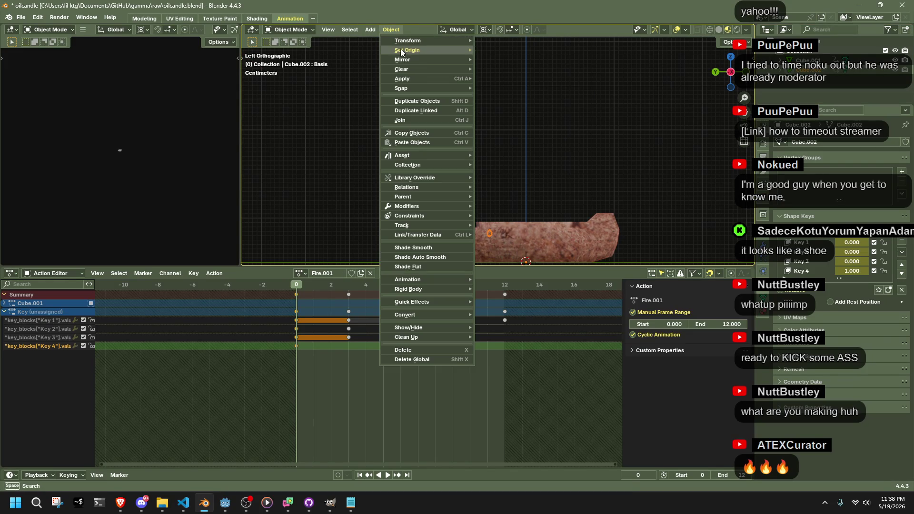
{"action": "mouse_move", "coordinate": [407, 50]}
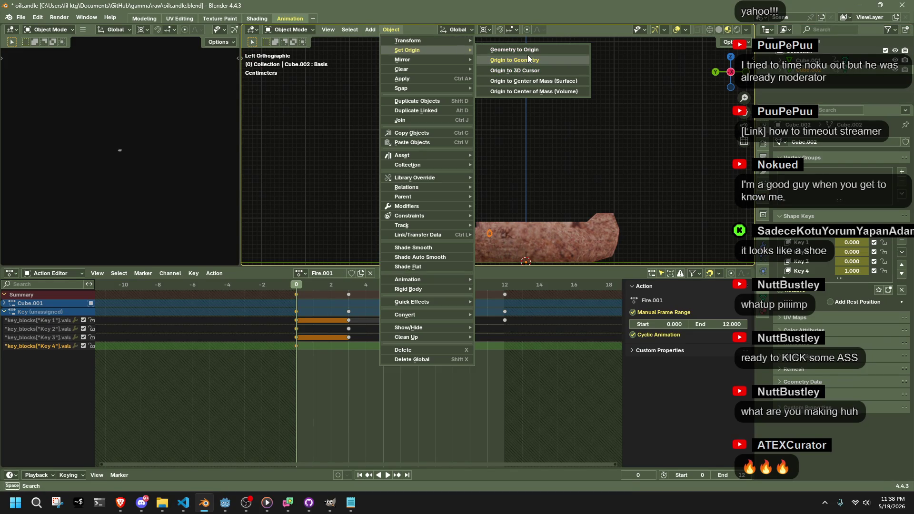
{"action": "left_click", "coordinate": [531, 60]}
{"action": "key", "text": "g"}
{"action": "left_click", "coordinate": [509, 102]}
Select all the flame mesh's vertices in Edit Mode, then reselect the flame object.
{"action": "scroll", "coordinate": [509, 102], "scroll_direction": "down", "scroll_amount": 10}
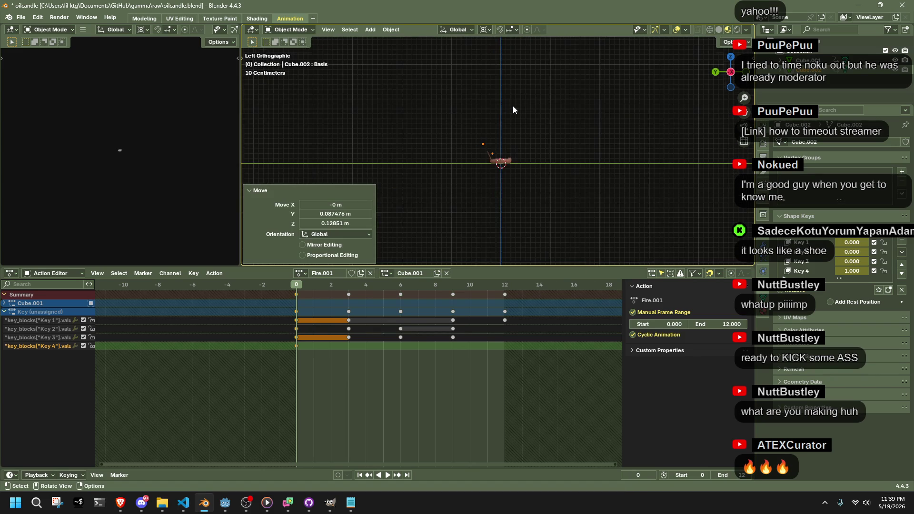
{"action": "scroll", "coordinate": [512, 106], "scroll_direction": "up", "scroll_amount": 5}
{"action": "key", "text": "Tab"}
{"action": "scroll", "coordinate": [433, 185], "scroll_direction": "up", "scroll_amount": 3}
{"action": "left_click_drag", "start_coordinate": [451, 146], "coordinate": [359, 74]}
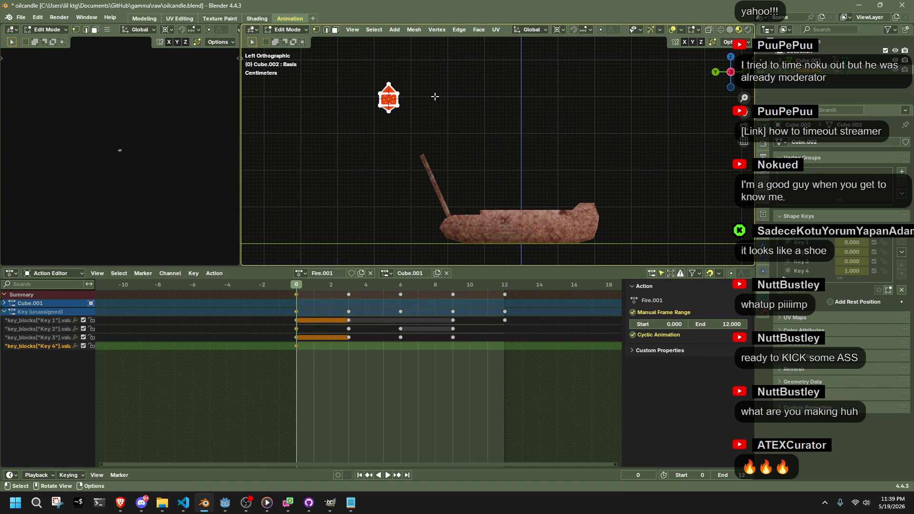
{"action": "key", "text": "Tab"}
{"action": "left_click", "coordinate": [456, 174]}
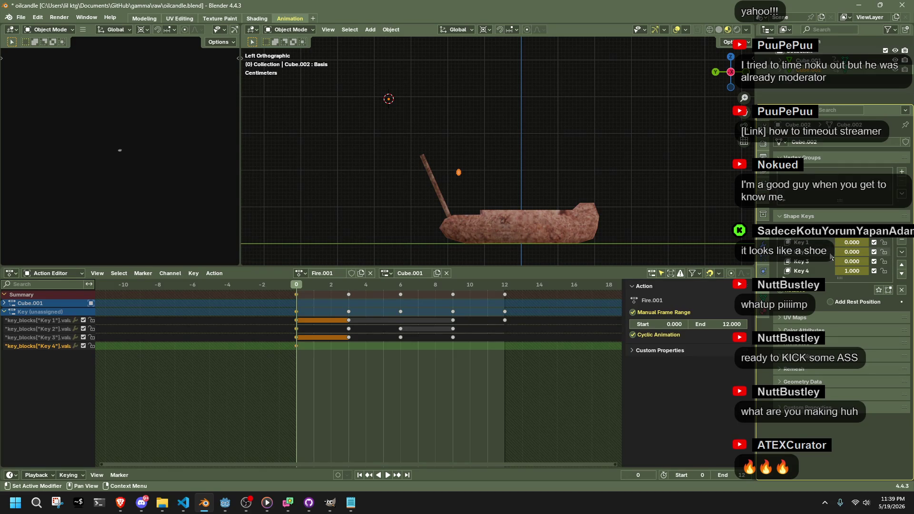
Set Key 4 to 0, move the flame onto the wick tip, and select Key 4's frame-0 keyframe.
{"action": "left_click_drag", "start_coordinate": [851, 271], "coordinate": [821, 271]}
{"action": "left_click_drag", "start_coordinate": [387, 106], "coordinate": [418, 150]}
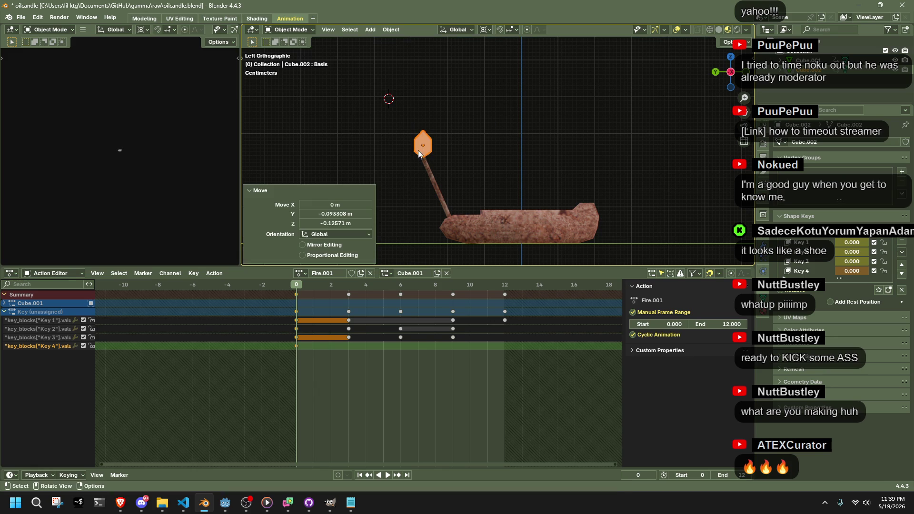
{"action": "key", "text": "space"}
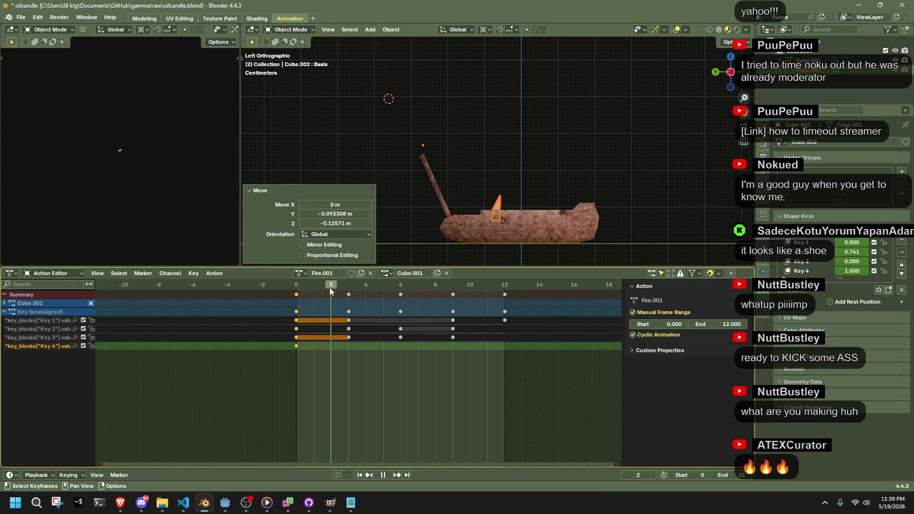
{"action": "key", "text": "Escape"}
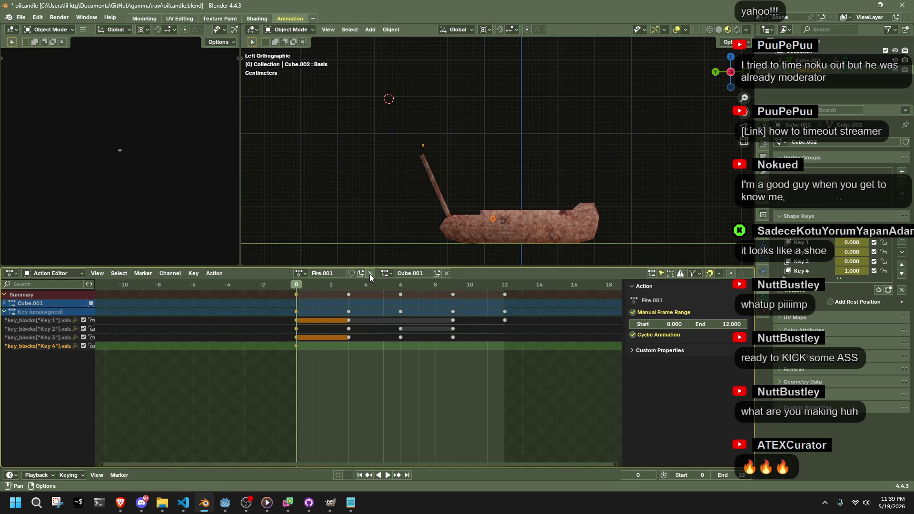
{"action": "left_click", "coordinate": [807, 272]}
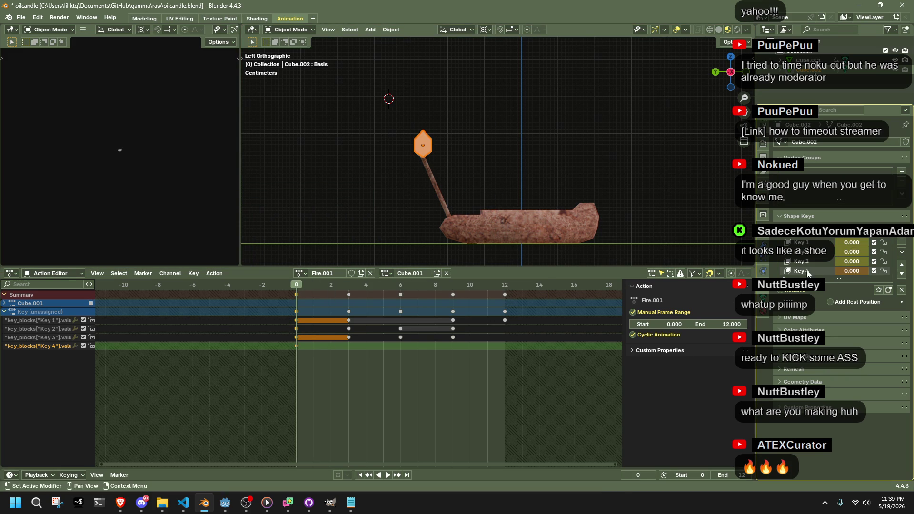
{"action": "left_click", "coordinate": [297, 347]}
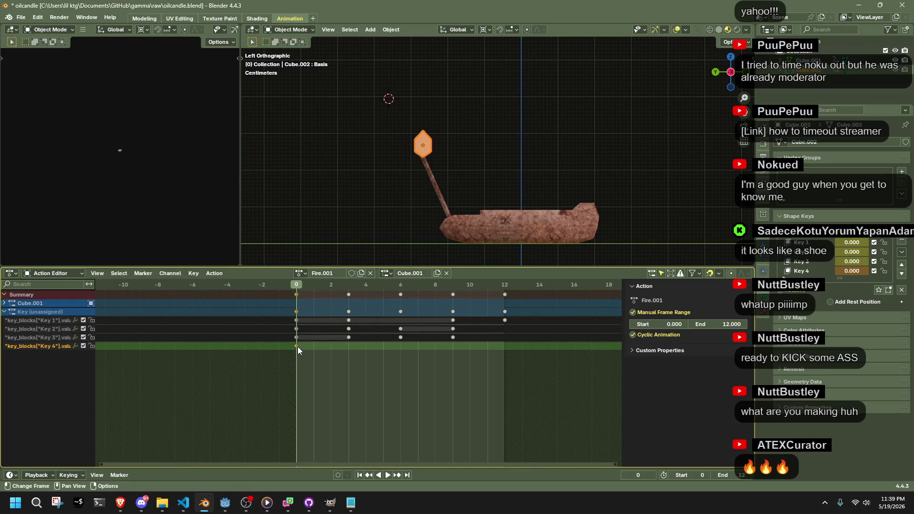
Delete the Key 4 channel from Fire.001 and play back the flame animation to check it.
{"action": "key", "text": "Delete"}
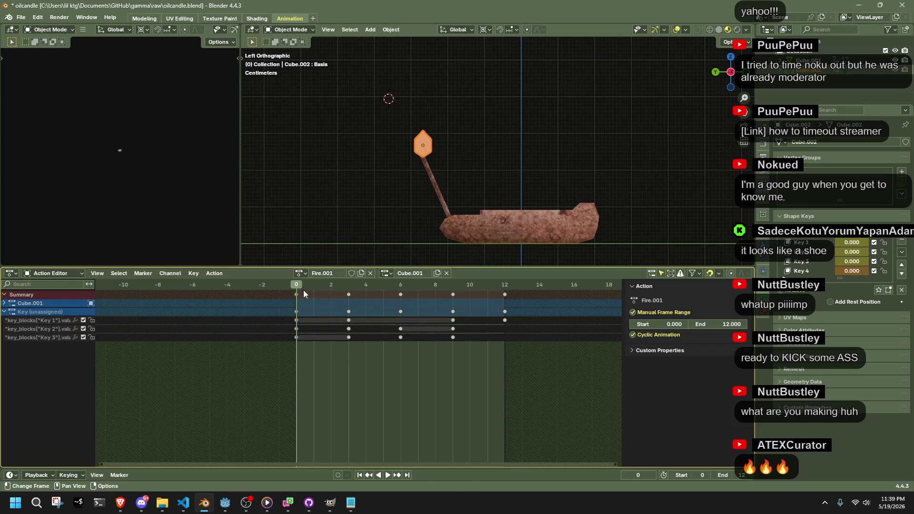
{"action": "key", "text": "space"}
{"action": "key", "text": "space"}
{"action": "key", "text": "space"}
{"action": "key", "text": "Escape"}
Switch to the Fire action, delete its Key 4 (Value) channel and select the remaining keyframes.
{"action": "left_click", "coordinate": [296, 282]}
{"action": "left_click", "coordinate": [301, 273]}
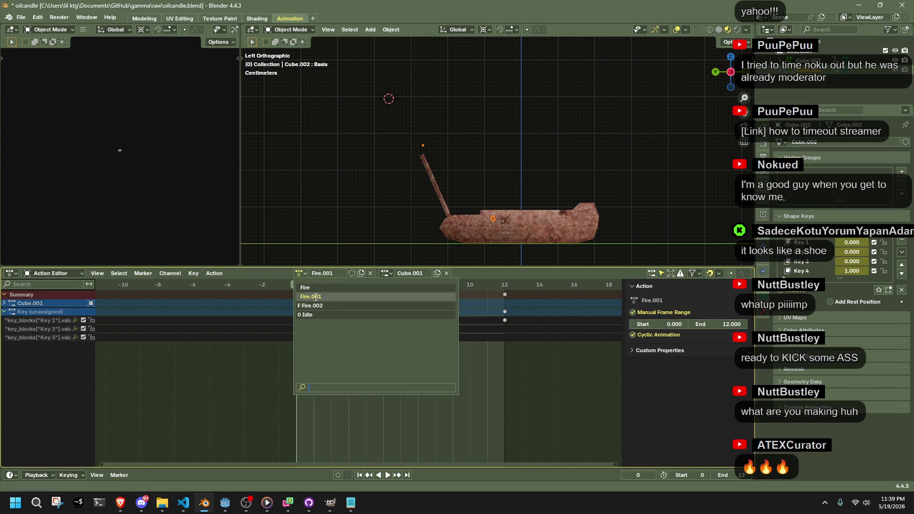
{"action": "left_click", "coordinate": [305, 288]}
{"action": "left_click", "coordinate": [295, 274]}
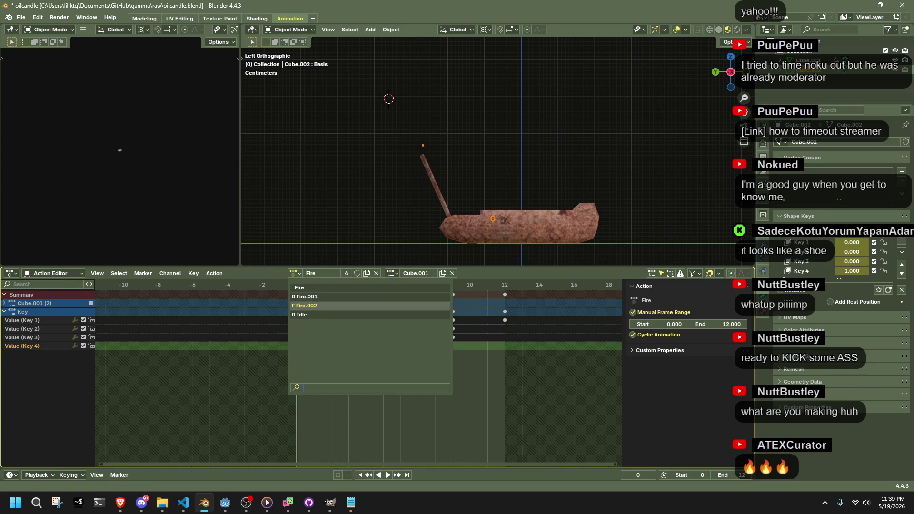
{"action": "key", "text": "Escape"}
{"action": "mouse_move", "coordinate": [541, 356]}
{"action": "left_mouse_down"}
{"action": "mouse_move", "coordinate": [285, 290]}
{"action": "mouse_move", "coordinate": [301, 301]}
{"action": "mouse_move", "coordinate": [313, 347]}
{"action": "left_mouse_up"}
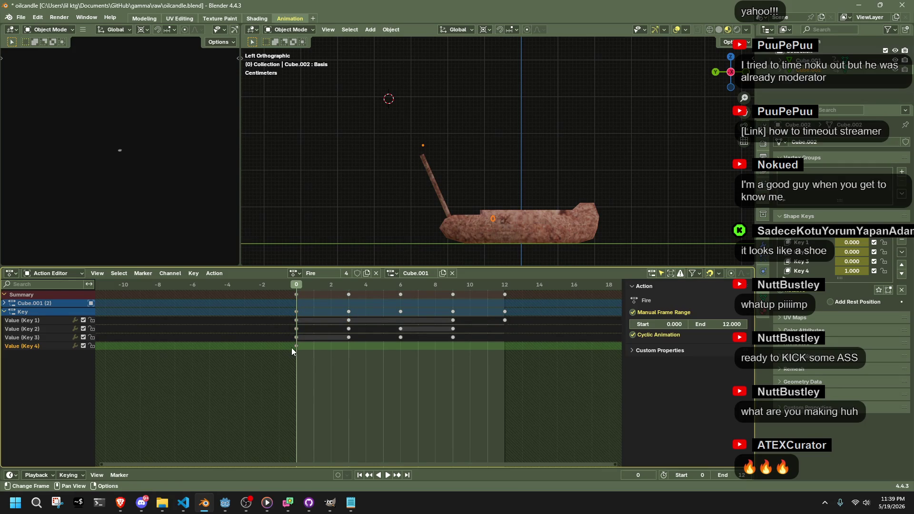
{"action": "key", "text": "Delete"}
{"action": "left_click_drag", "start_coordinate": [557, 352], "coordinate": [248, 290]}
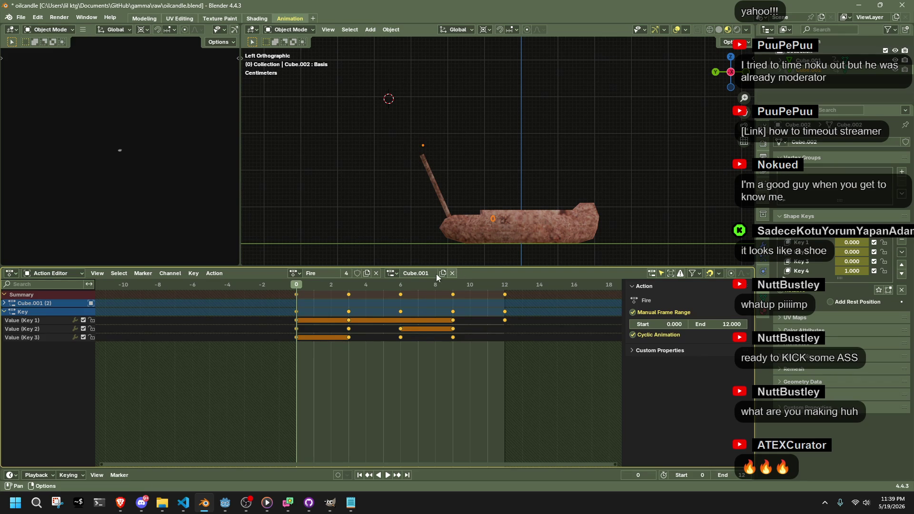
Unlink Fire, try pasting the keyframes into a new empty action, then undo it.
{"action": "left_click", "coordinate": [376, 273]}
{"action": "left_click", "coordinate": [343, 272]}
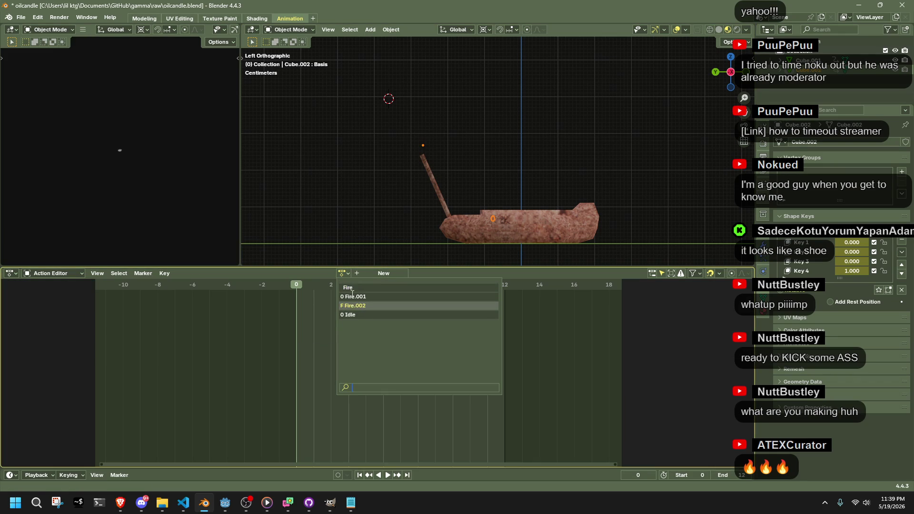
{"action": "key", "text": "Escape"}
{"action": "left_click", "coordinate": [382, 273]}
{"action": "key", "text": "ctrl+v"}
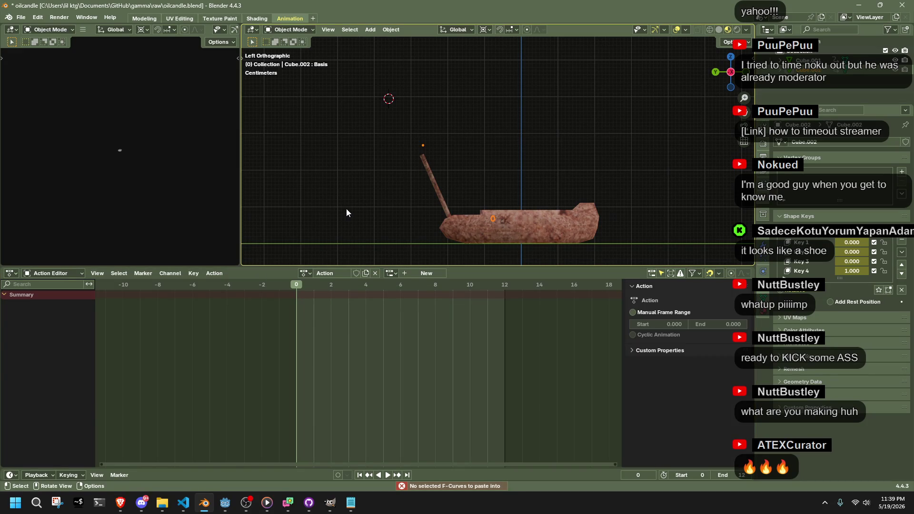
{"action": "key", "text": "ctrl+z"}
Assign Fire.001 to Cube.002, play it back and give it a fake user.
{"action": "left_click", "coordinate": [343, 273]}
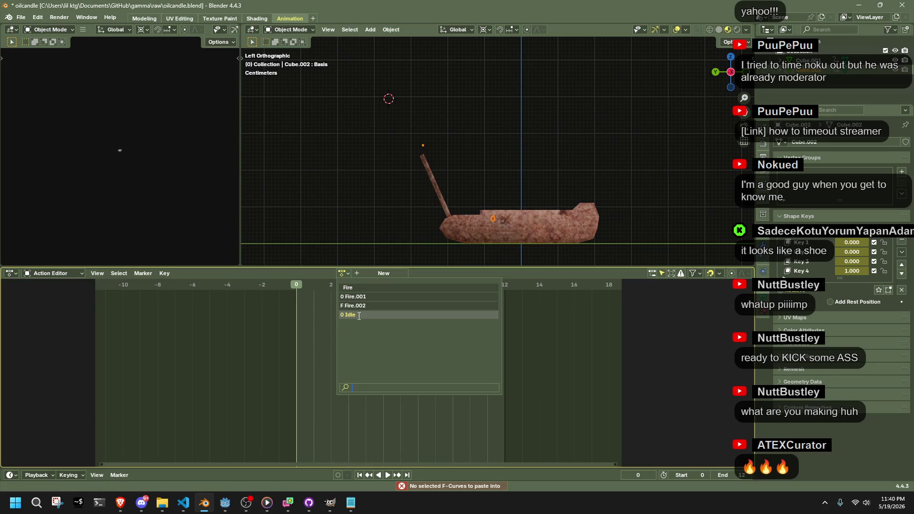
{"action": "left_click", "coordinate": [354, 296]}
{"action": "key", "text": "space"}
{"action": "key", "text": "space"}
{"action": "left_click", "coordinate": [351, 273]}
Cycle through the Fire and Fire.002 actions, ending with Fire.001 reassigned to Cube.002.
{"action": "left_click", "coordinate": [300, 273]}
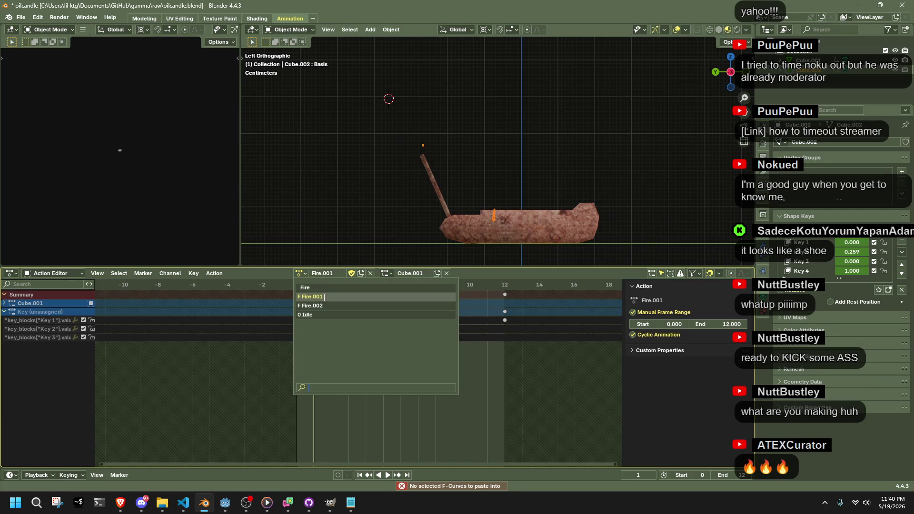
{"action": "left_click", "coordinate": [324, 288]}
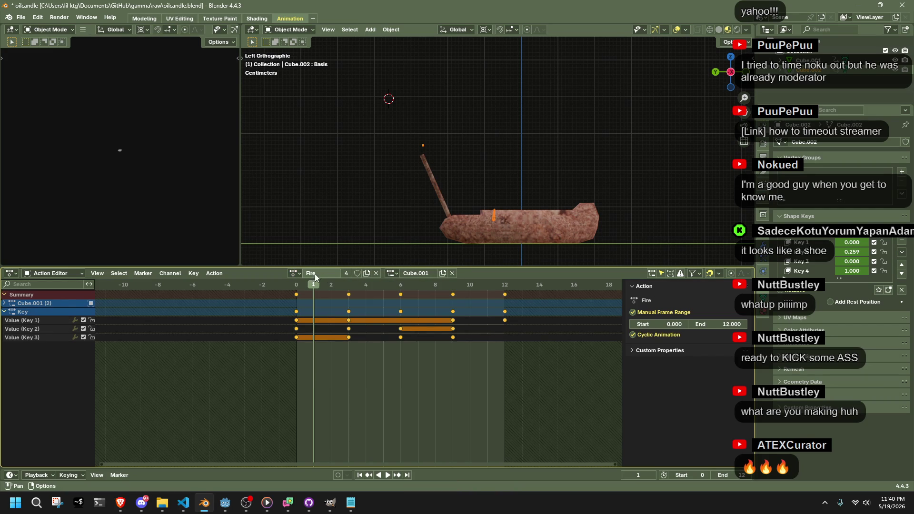
{"action": "left_click", "coordinate": [374, 273]}
{"action": "left_click", "coordinate": [342, 273]}
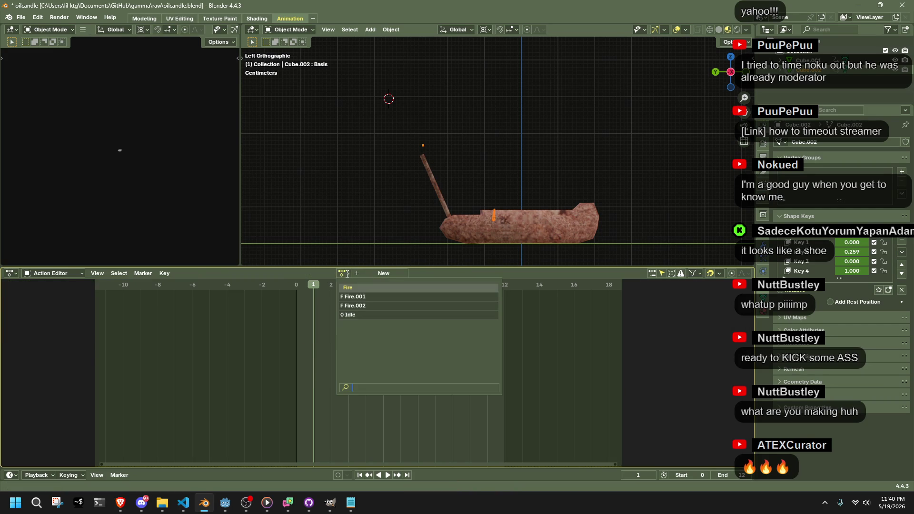
{"action": "left_click", "coordinate": [357, 306]}
{"action": "left_click", "coordinate": [375, 273]}
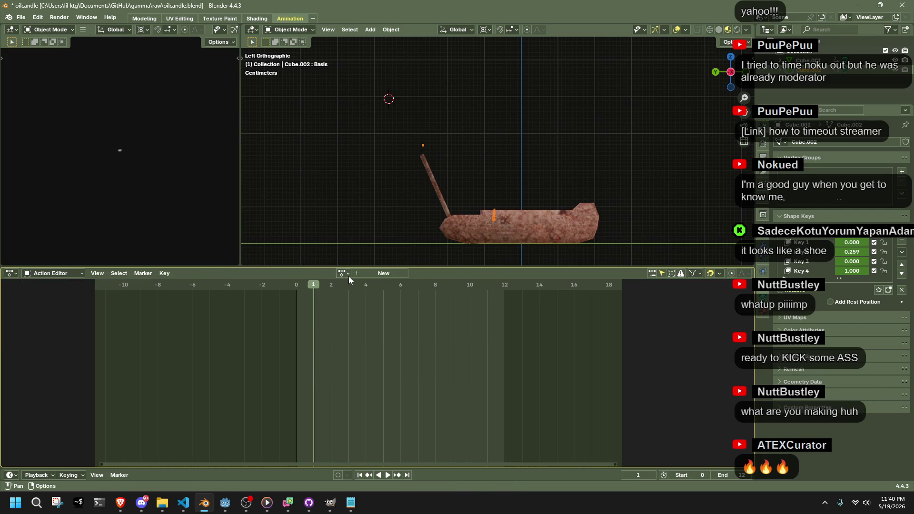
{"action": "left_click", "coordinate": [344, 275]}
{"action": "left_click", "coordinate": [362, 298]}
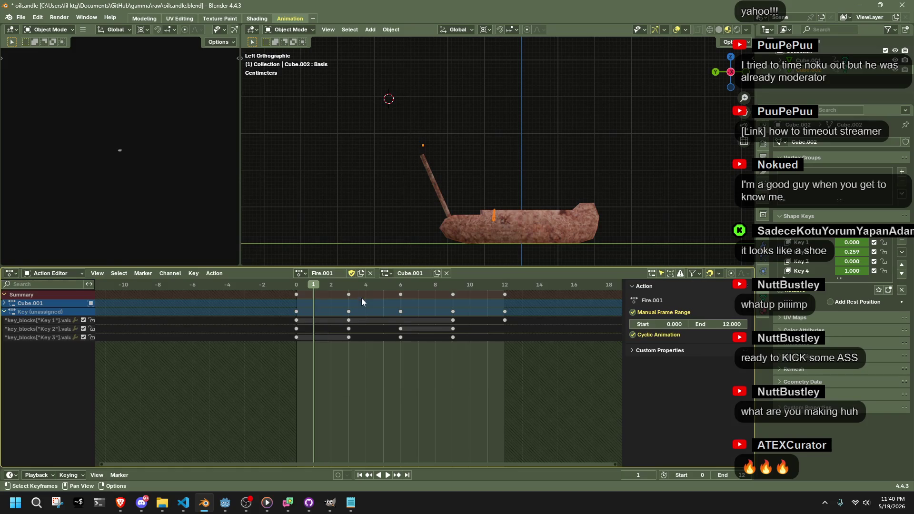
{"action": "left_click", "coordinate": [22, 17]}
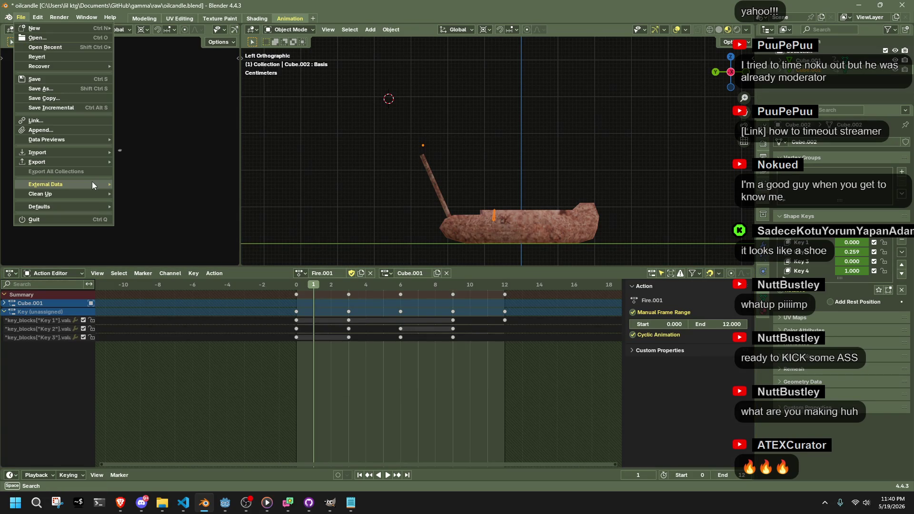
Purge unused data from the file via File > Clean Up.
{"action": "mouse_move", "coordinate": [95, 193]}
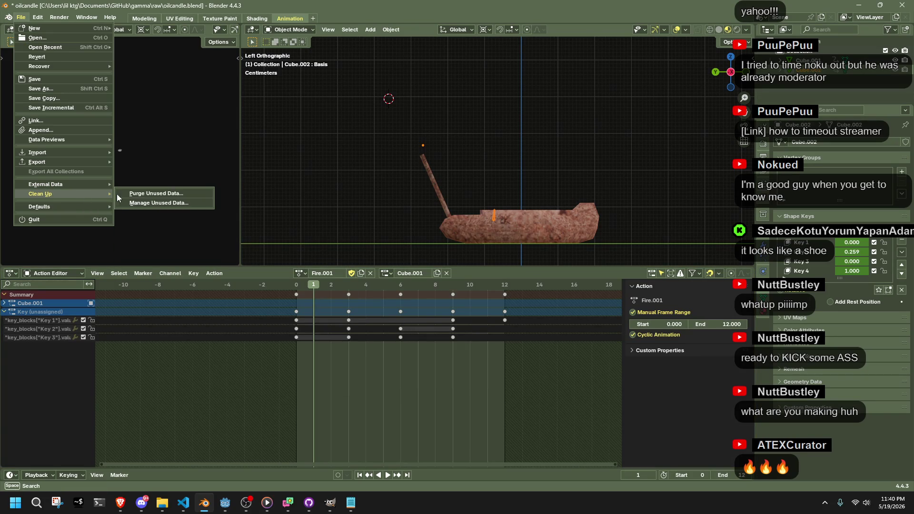
{"action": "left_click", "coordinate": [157, 192]}
{"action": "left_click", "coordinate": [174, 254]}
Make Key 3 the active shape key at frame 0, then cycle Fire, Fire.001 and Fire.002 before unassigning.
{"action": "left_click", "coordinate": [787, 261]}
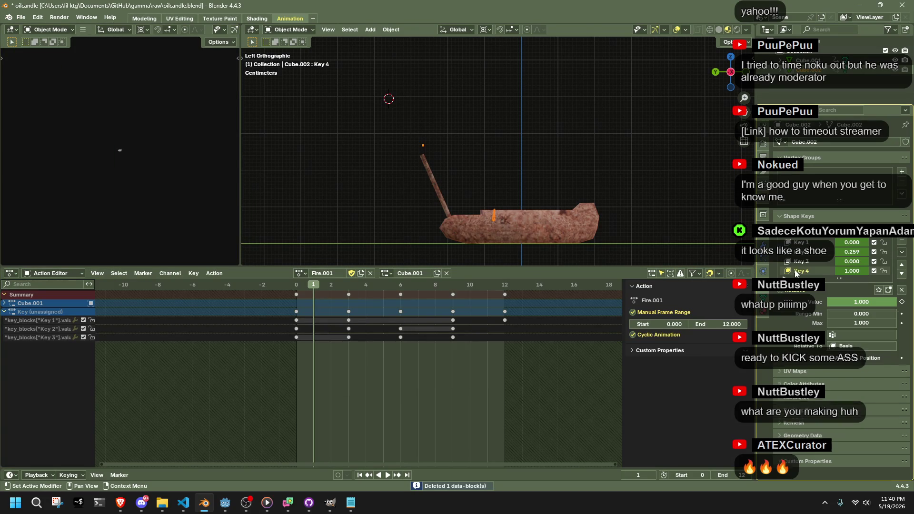
{"action": "left_click", "coordinate": [296, 284]}
{"action": "left_click", "coordinate": [300, 273]}
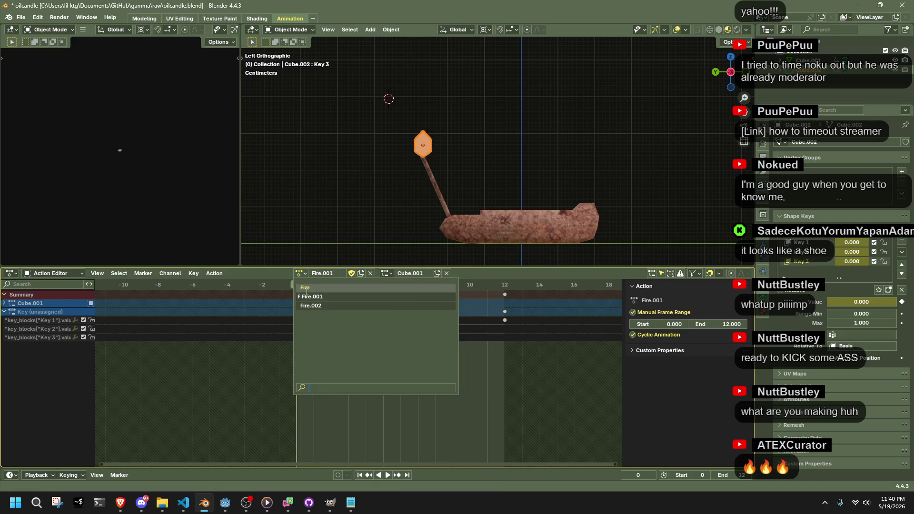
{"action": "left_click", "coordinate": [307, 287]}
{"action": "left_click", "coordinate": [295, 272]}
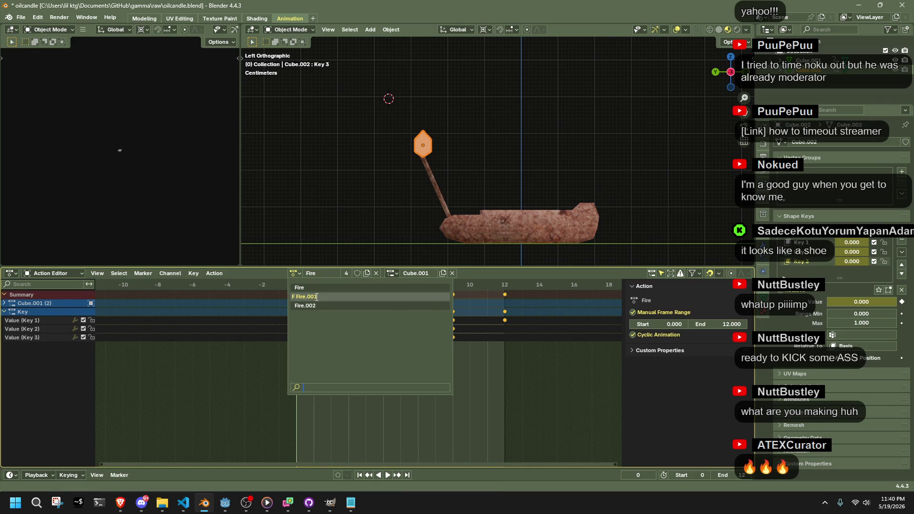
{"action": "left_click", "coordinate": [315, 295]}
{"action": "left_click", "coordinate": [301, 273]}
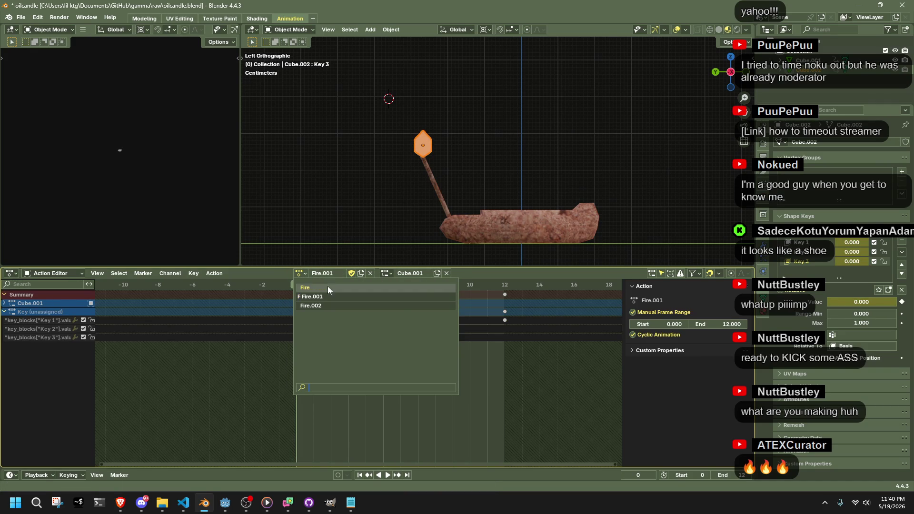
{"action": "left_click", "coordinate": [310, 305]}
{"action": "left_click", "coordinate": [370, 272]}
Save the blend file and purge unused data again.
{"action": "key", "text": "ctrl+s"}
{"action": "left_click", "coordinate": [21, 17]}
{"action": "mouse_move", "coordinate": [90, 193]}
{"action": "left_click", "coordinate": [155, 206]}
{"action": "left_click", "coordinate": [137, 258]}
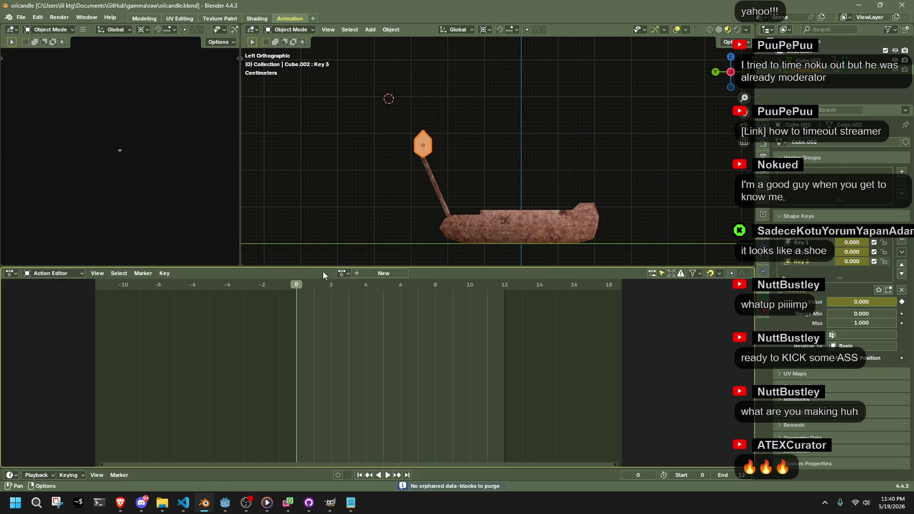
Assign the Fire action to Cube.002 and protect it with a fake user.
{"action": "left_click", "coordinate": [343, 273]}
{"action": "left_click", "coordinate": [349, 293]}
{"action": "left_click", "coordinate": [358, 273]}
Switch between Fire.001 and Fire.002 to compare their keyframes.
{"action": "left_click", "coordinate": [295, 273]}
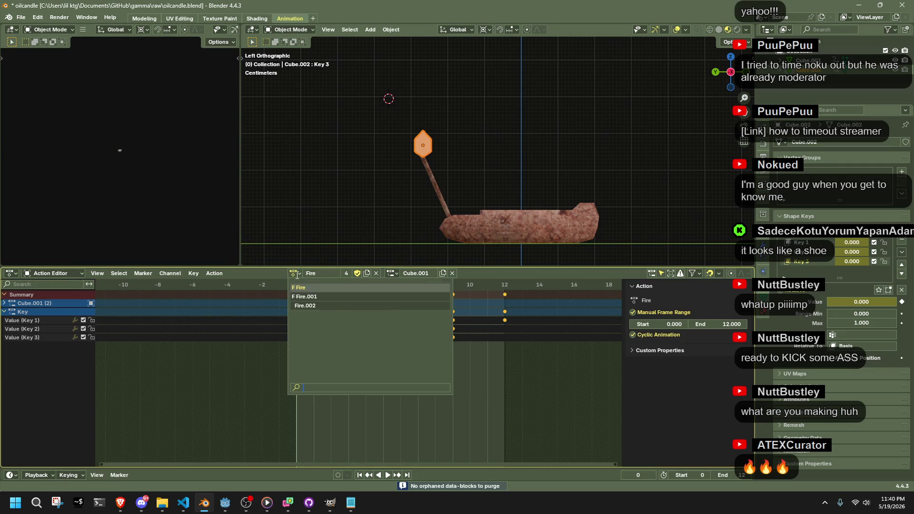
{"action": "left_click", "coordinate": [315, 297]}
{"action": "left_click", "coordinate": [375, 274]}
{"action": "left_click", "coordinate": [342, 273]}
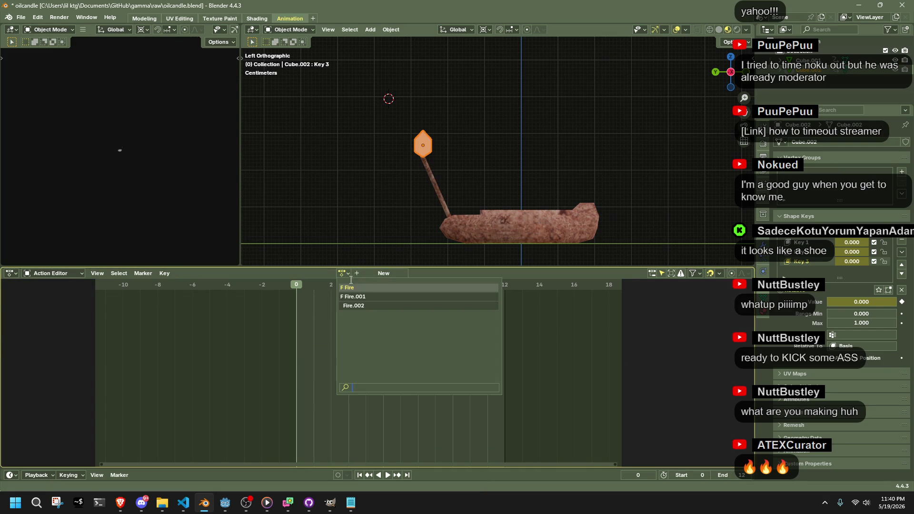
{"action": "left_click", "coordinate": [354, 305]}
{"action": "left_click", "coordinate": [376, 274]}
{"action": "left_click", "coordinate": [344, 273]}
{"action": "left_click", "coordinate": [367, 305]}
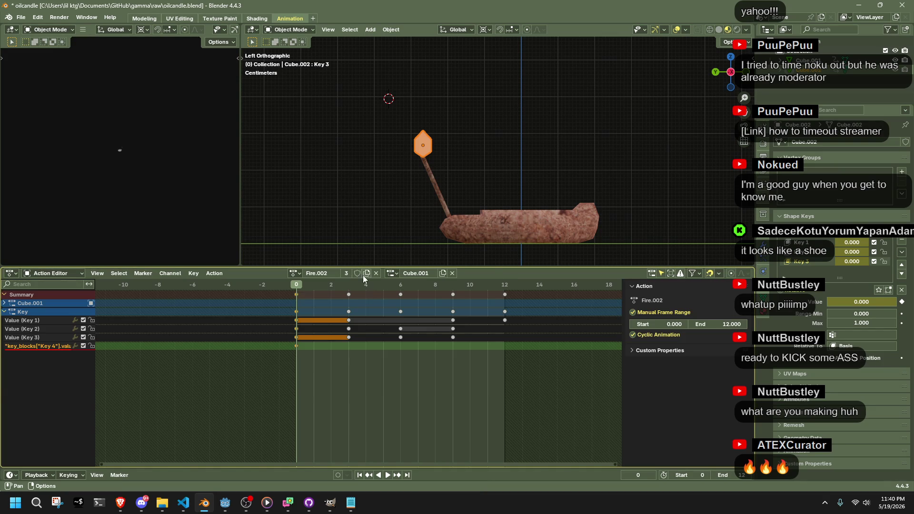
Inspect Fire.001 and Fire.002 channels once more, then relink the original Fire action.
{"action": "left_click", "coordinate": [301, 274]}
{"action": "left_click", "coordinate": [343, 297]}
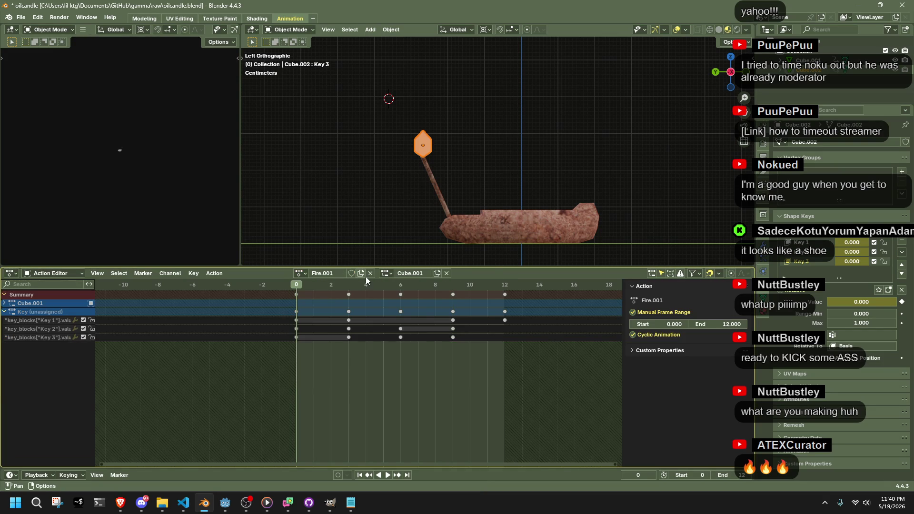
{"action": "left_click", "coordinate": [367, 275]}
{"action": "left_click", "coordinate": [343, 273]}
{"action": "left_click", "coordinate": [362, 297]}
{"action": "left_click", "coordinate": [301, 273]}
{"action": "left_click", "coordinate": [341, 305]}
{"action": "left_click", "coordinate": [374, 273]}
{"action": "left_click", "coordinate": [343, 273]}
{"action": "left_click", "coordinate": [345, 288]}
{"action": "left_click", "coordinate": [296, 273]}
{"action": "left_click", "coordinate": [323, 288]}
{"action": "left_click", "coordinate": [21, 18]}
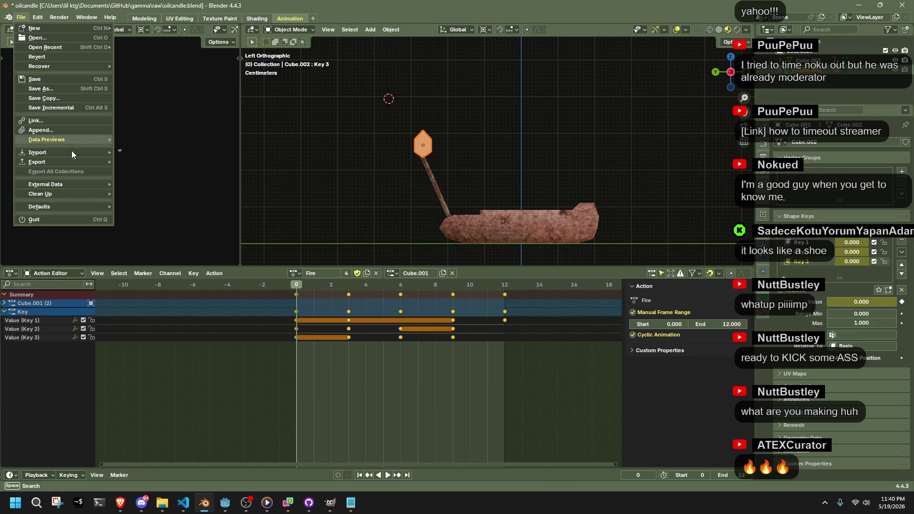
Purge unused data to delete the orphaned Fire.001 action.
{"action": "mouse_move", "coordinate": [87, 193]}
{"action": "left_click", "coordinate": [158, 194]}
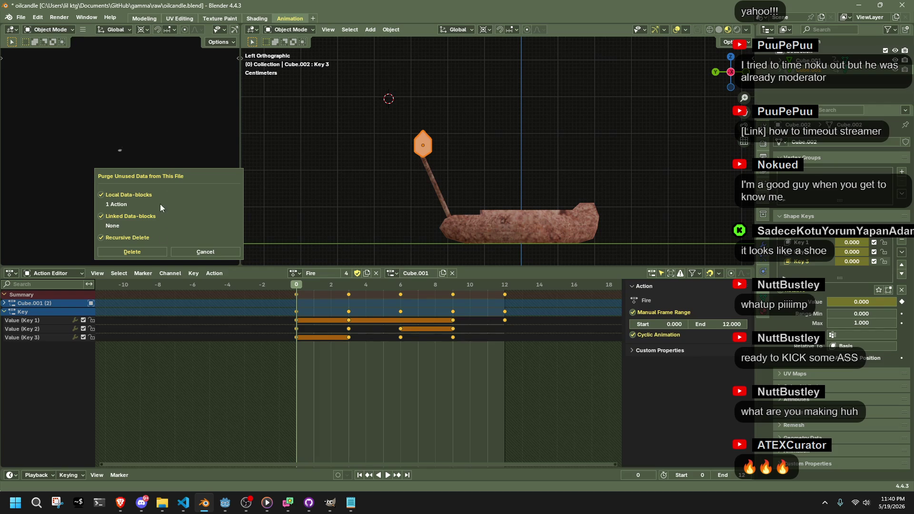
{"action": "left_click", "coordinate": [156, 248]}
Unassign the current action from the object and run Purge Unused Data again.
{"action": "left_click", "coordinate": [297, 275]}
{"action": "left_click", "coordinate": [319, 305]}
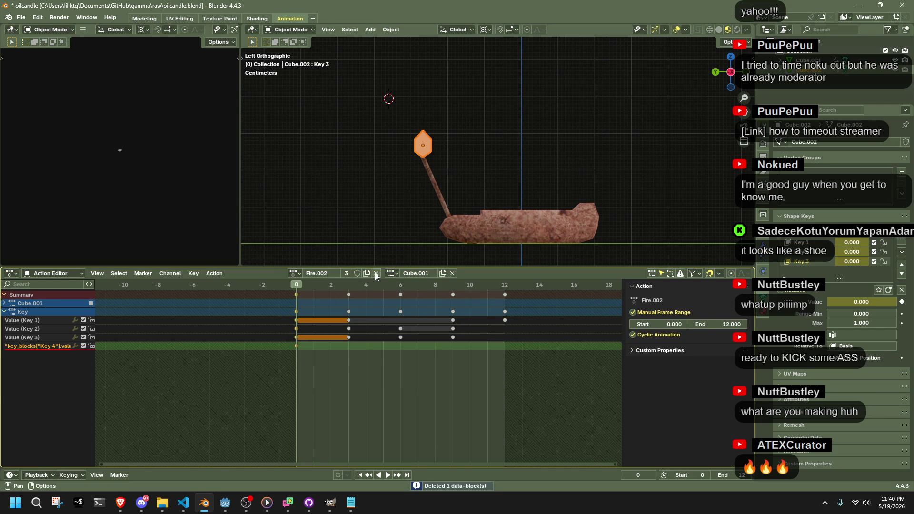
{"action": "left_click", "coordinate": [376, 273]}
{"action": "left_click", "coordinate": [21, 17]}
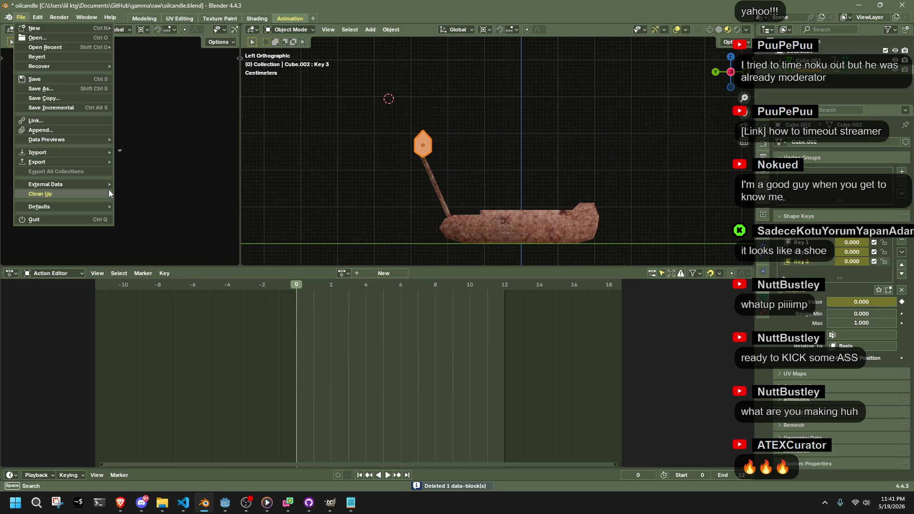
{"action": "left_click", "coordinate": [127, 189]}
{"action": "left_click", "coordinate": [132, 252]}
Assign Fire.002, delete its Key 4 channel, then delete all its remaining keyframes.
{"action": "left_click", "coordinate": [343, 273]}
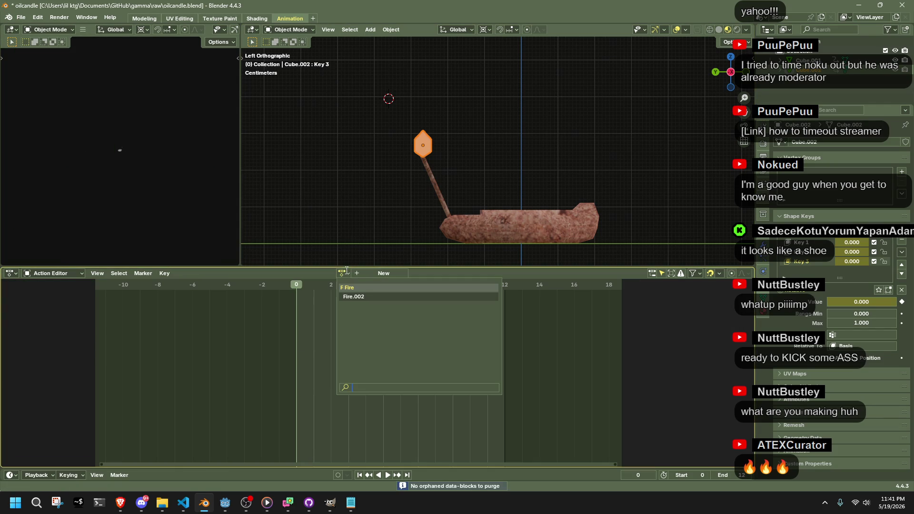
{"action": "left_click", "coordinate": [354, 296]}
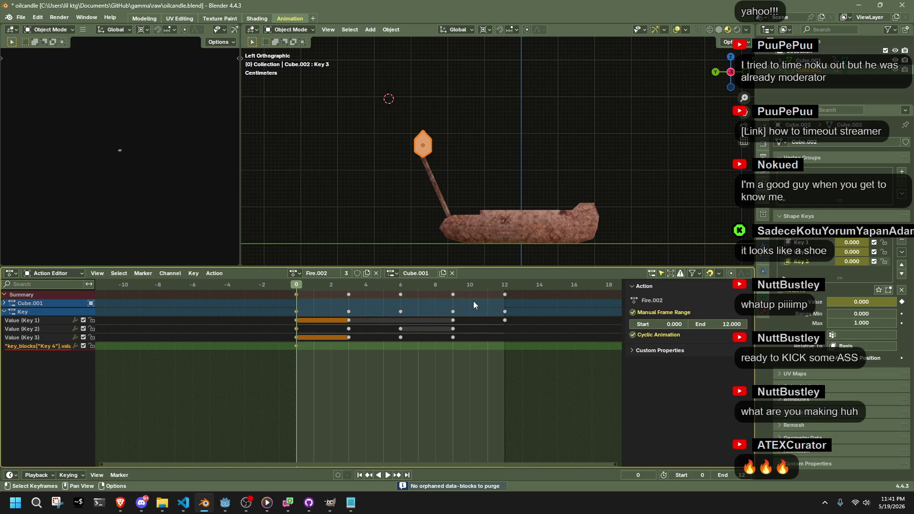
{"action": "left_click", "coordinate": [225, 366]}
{"action": "left_click", "coordinate": [41, 347]}
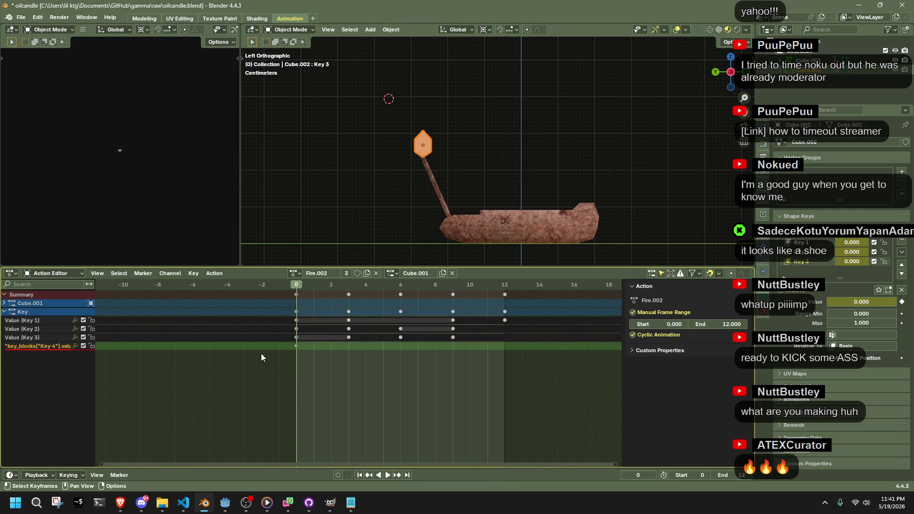
{"action": "key", "text": "Delete"}
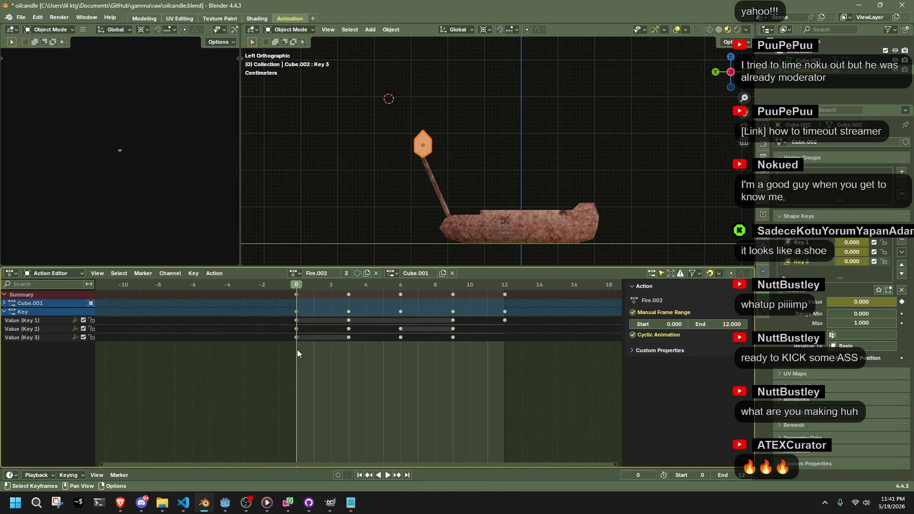
{"action": "mouse_move", "coordinate": [538, 370]}
{"action": "left_mouse_down"}
{"action": "mouse_move", "coordinate": [244, 305]}
{"action": "mouse_move", "coordinate": [255, 295]}
{"action": "left_mouse_up"}
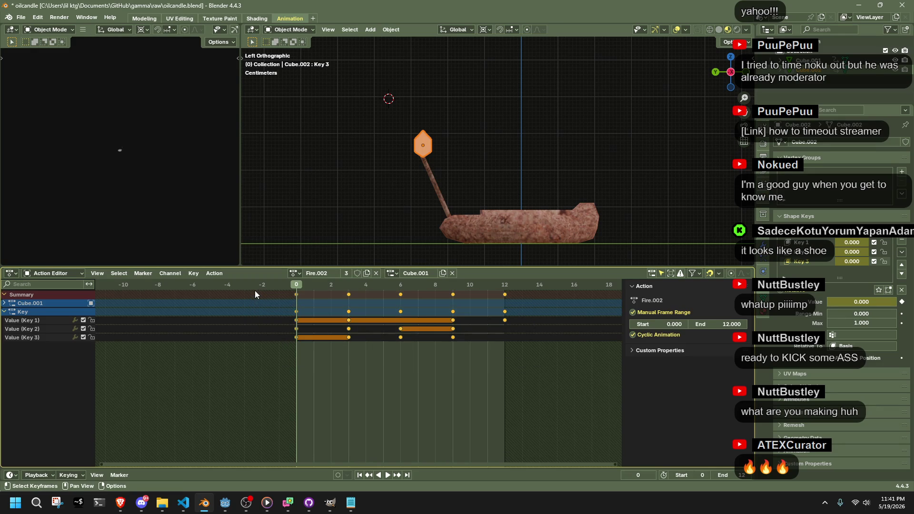
{"action": "key", "text": "Delete"}
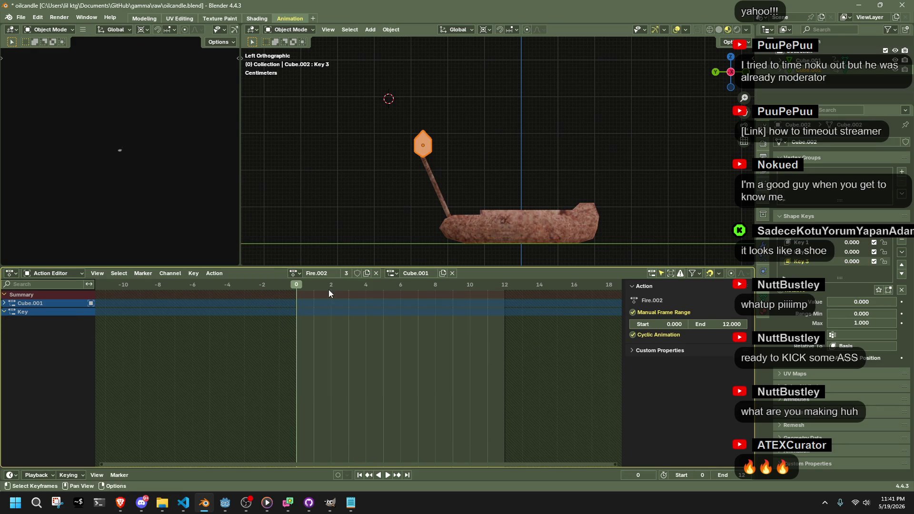
Unlink Fire.002 from the object and purge unused data once more.
{"action": "left_click", "coordinate": [376, 272]}
{"action": "left_click", "coordinate": [21, 17]}
{"action": "mouse_move", "coordinate": [71, 195]}
{"action": "left_click", "coordinate": [142, 195]}
{"action": "left_click", "coordinate": [116, 258]}
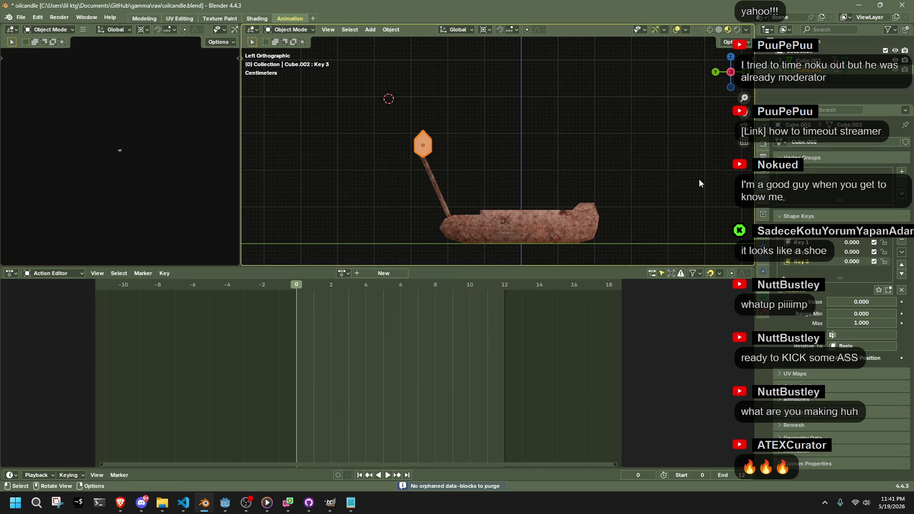
Link Fire.002 to Cube.002, check its context options, then unlink it.
{"action": "key", "text": "alt+Tab"}
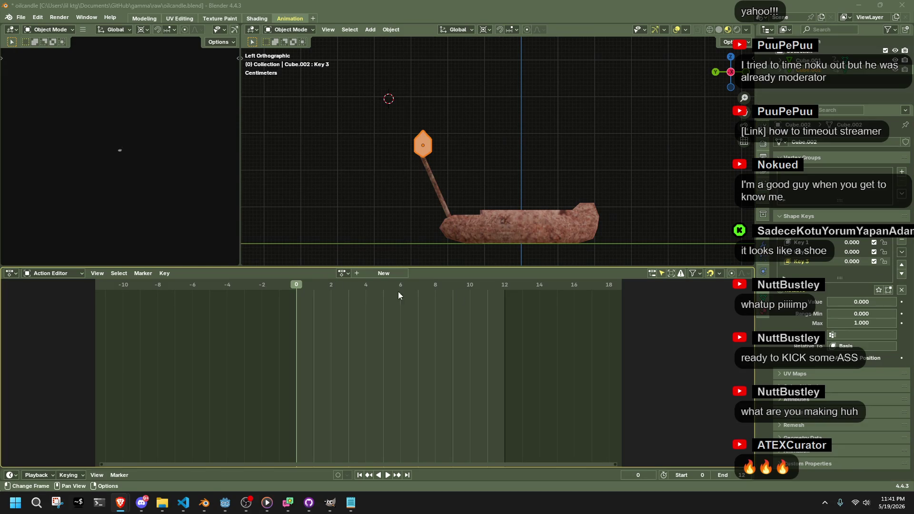
{"action": "left_click", "coordinate": [342, 273]}
{"action": "left_click", "coordinate": [356, 298]}
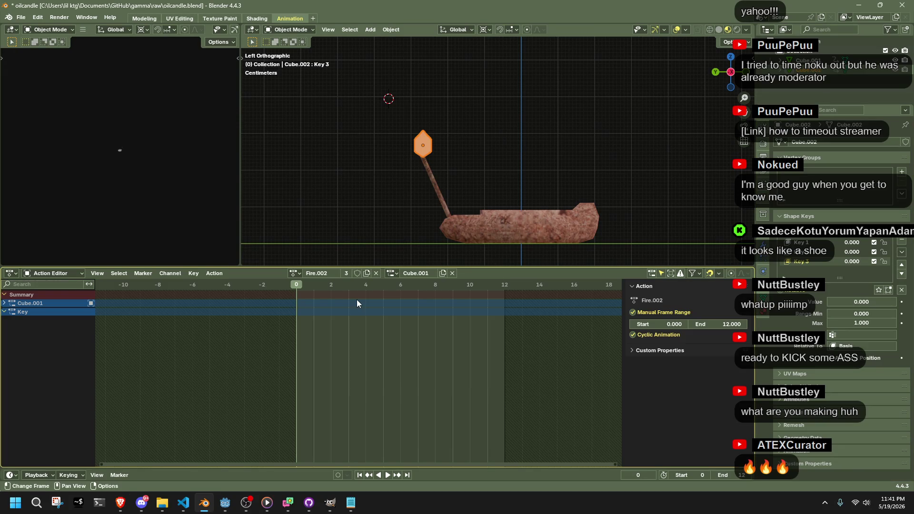
{"action": "right_click", "coordinate": [342, 276]}
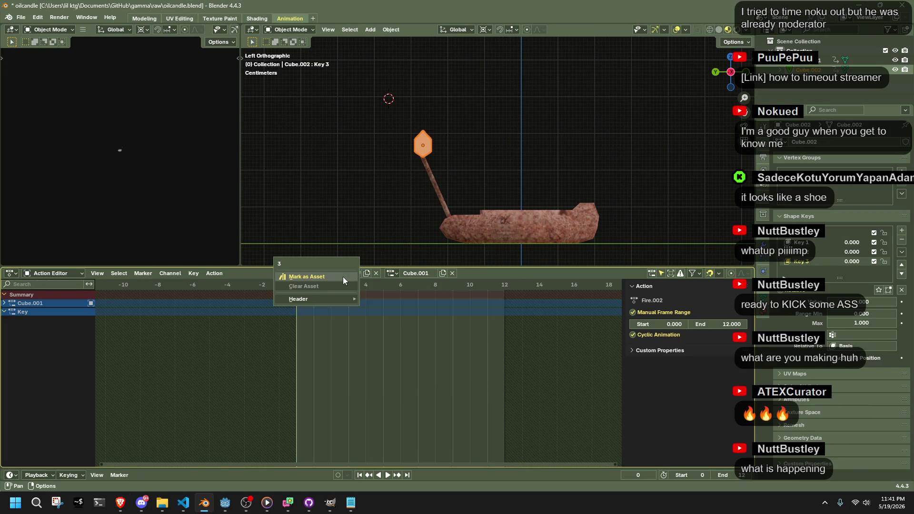
{"action": "left_click", "coordinate": [377, 274]}
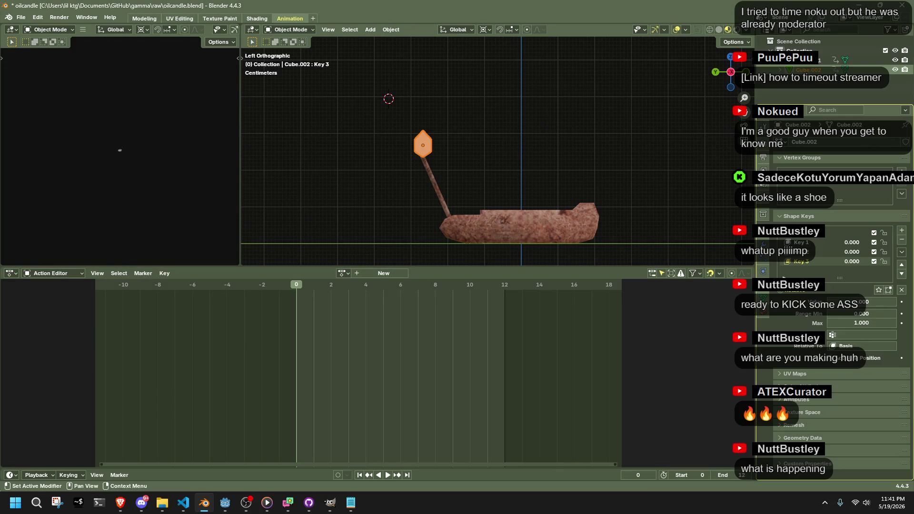
Select the candle body Cube.001, assign Fire.002 to it, then unlink it.
{"action": "left_click", "coordinate": [809, 59]}
{"action": "left_click", "coordinate": [299, 275]}
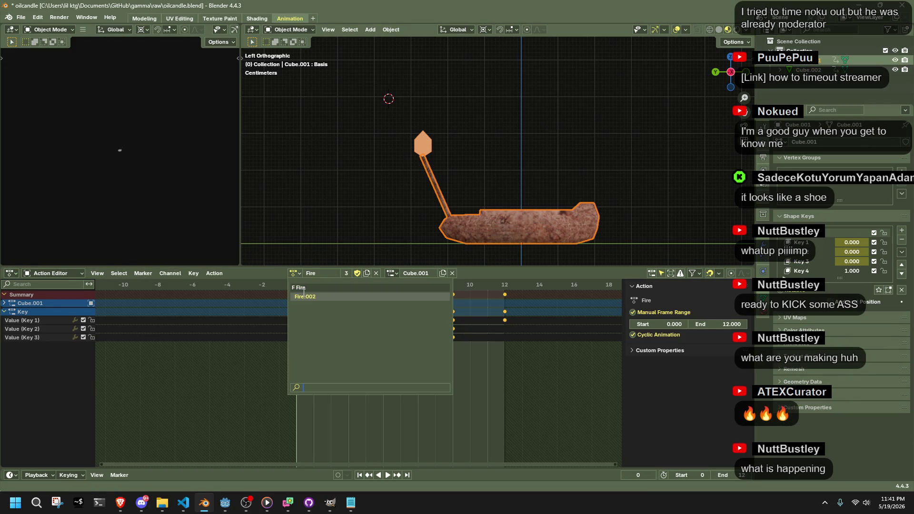
{"action": "left_click", "coordinate": [304, 297]}
{"action": "left_click", "coordinate": [295, 274]}
{"action": "left_click", "coordinate": [304, 296]}
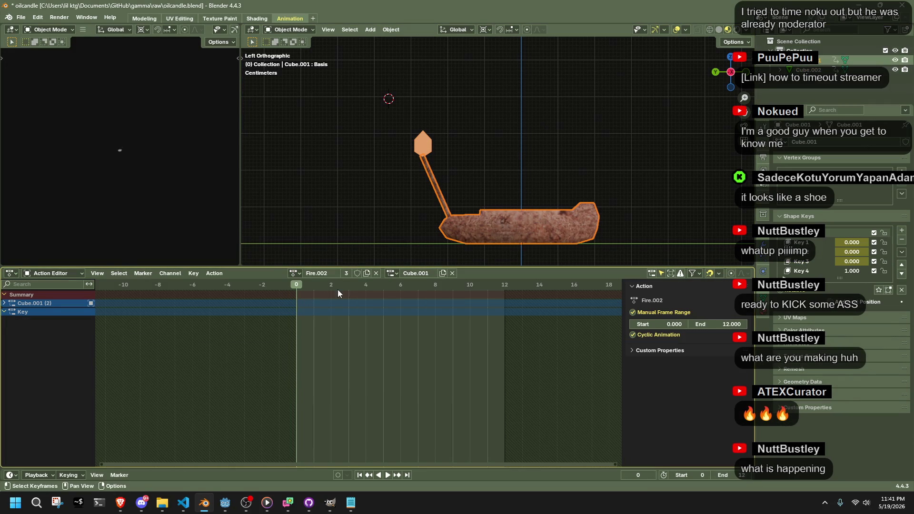
{"action": "left_click", "coordinate": [375, 274]}
Reselect the flame Cube.002 and run File > Clean Up > Purge Unused Data again.
{"action": "left_click", "coordinate": [423, 145]}
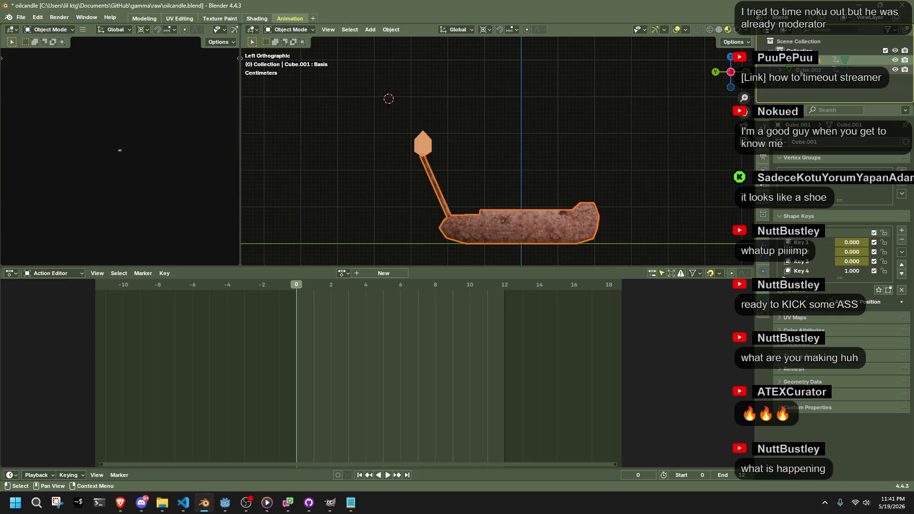
{"action": "left_click", "coordinate": [21, 17]}
{"action": "mouse_move", "coordinate": [40, 194]}
{"action": "left_click", "coordinate": [143, 195]}
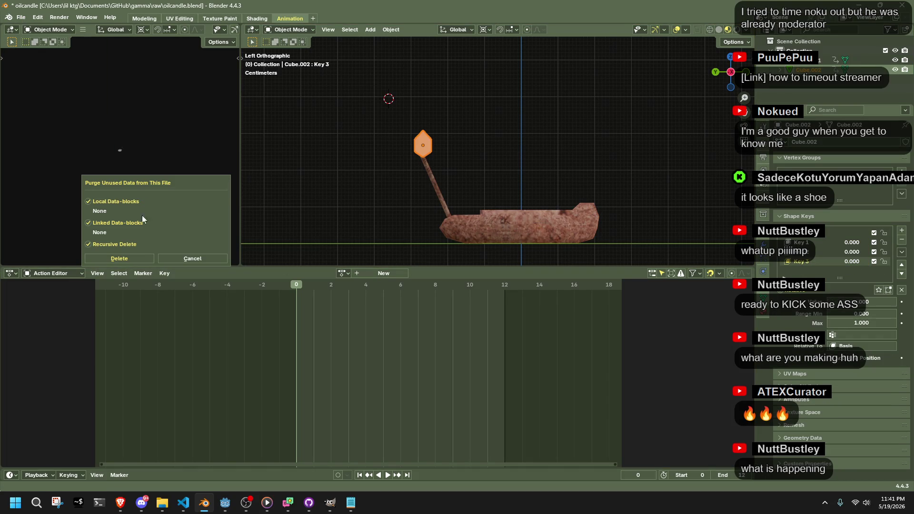
{"action": "left_click", "coordinate": [197, 259]}
{"action": "left_click", "coordinate": [340, 274]}
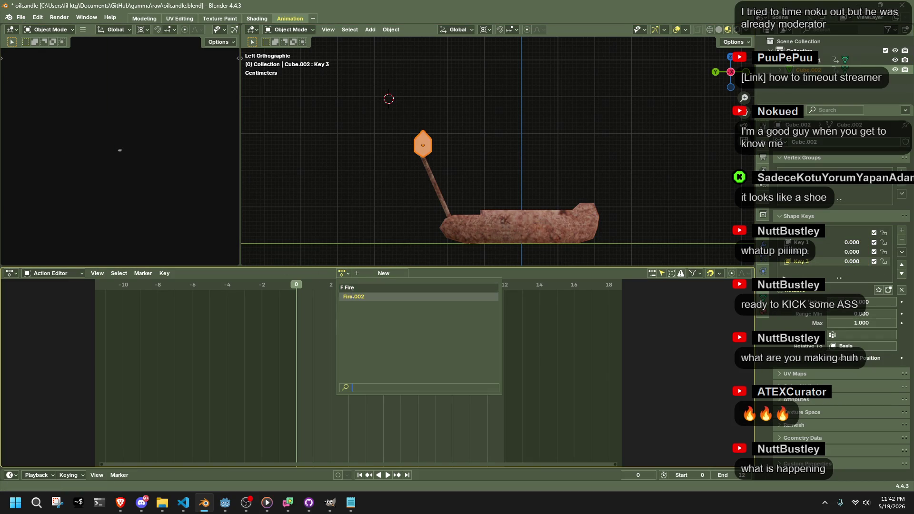
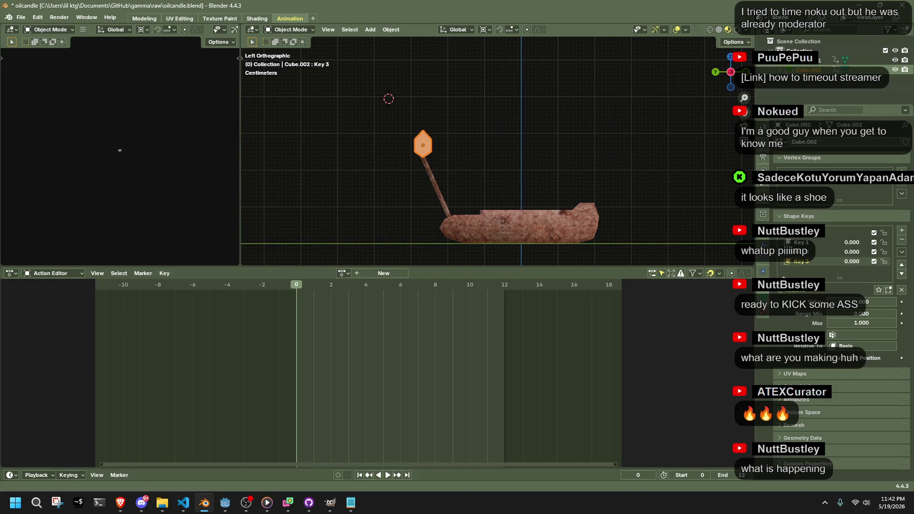
Apply all transforms and rename Cube.001 to 'lamp' in the Outliner.
{"action": "key", "text": "ctrl+a"}
{"action": "left_click", "coordinate": [529, 130]}
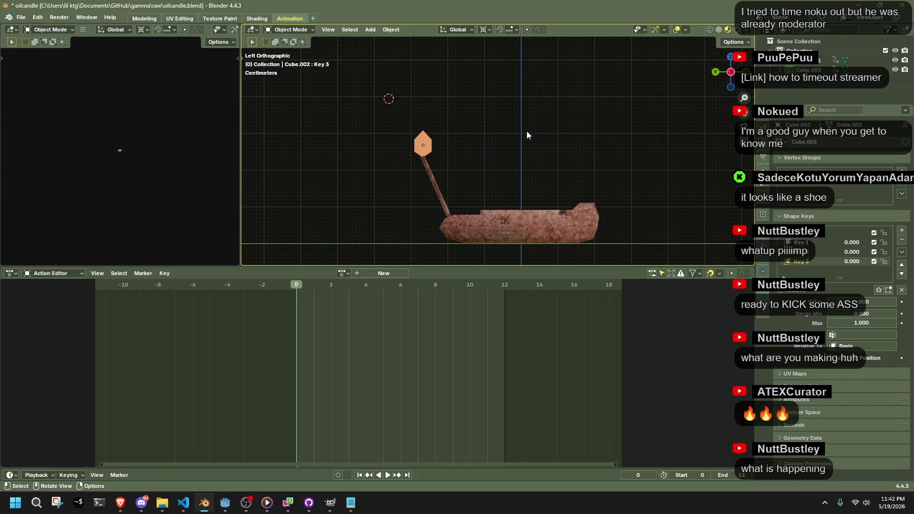
{"action": "left_click", "coordinate": [806, 61]}
{"action": "left_click", "coordinate": [808, 69]}
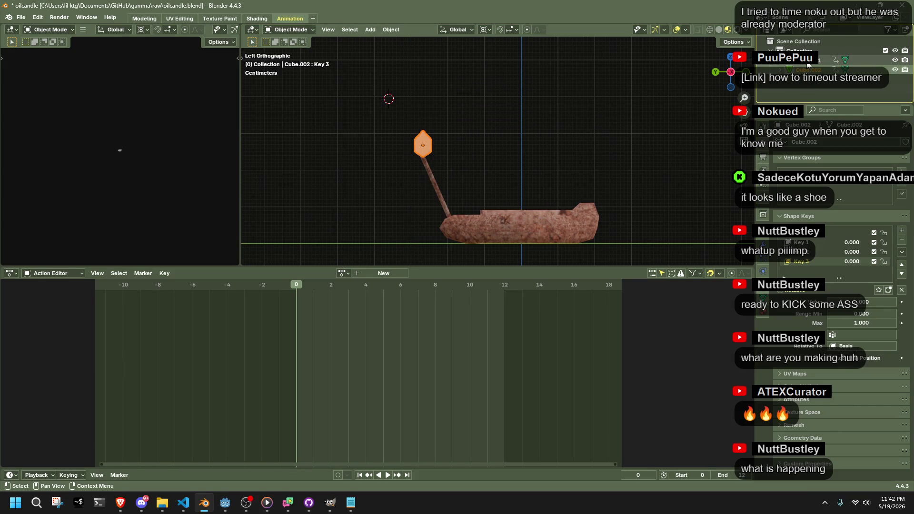
{"action": "left_click", "coordinate": [807, 60], "text": "ctrl"}
{"action": "double_click", "coordinate": [806, 61]}
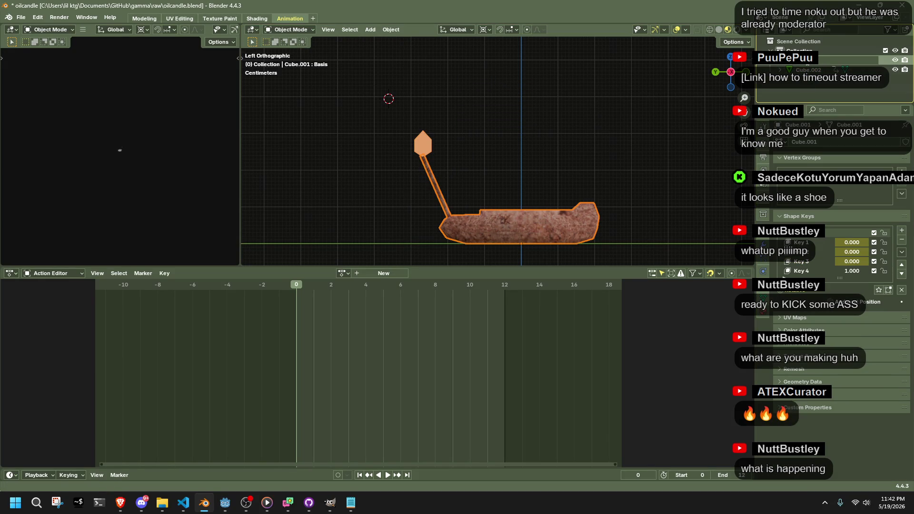
{"action": "type", "text": "lamp"}
{"action": "key", "text": "Return"}
Rename the flame Cube.002 to Fire and capitalise the lamp body's name to 'Lamp'.
{"action": "left_click", "coordinate": [808, 61]}
{"action": "double_click", "coordinate": [808, 61]}
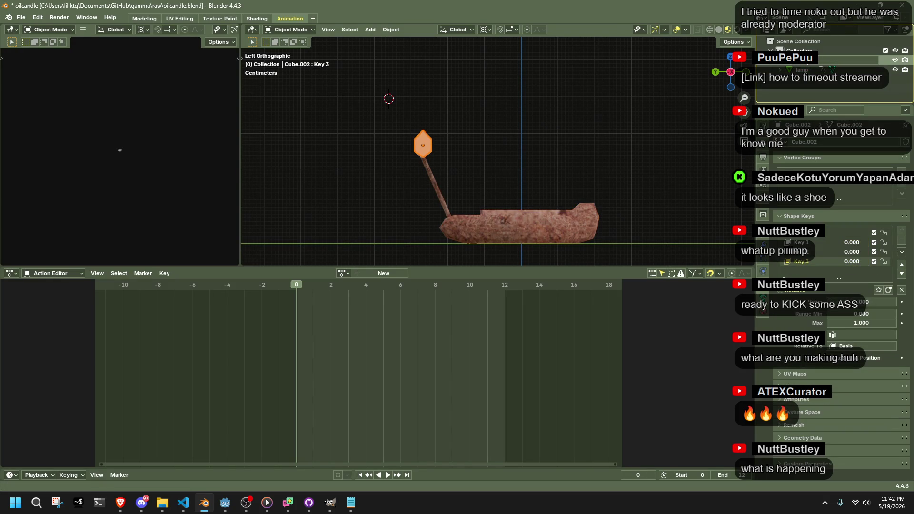
{"action": "left_click", "coordinate": [805, 68]}
{"action": "double_click", "coordinate": [805, 68]}
{"action": "type", "text": "Lamp"}
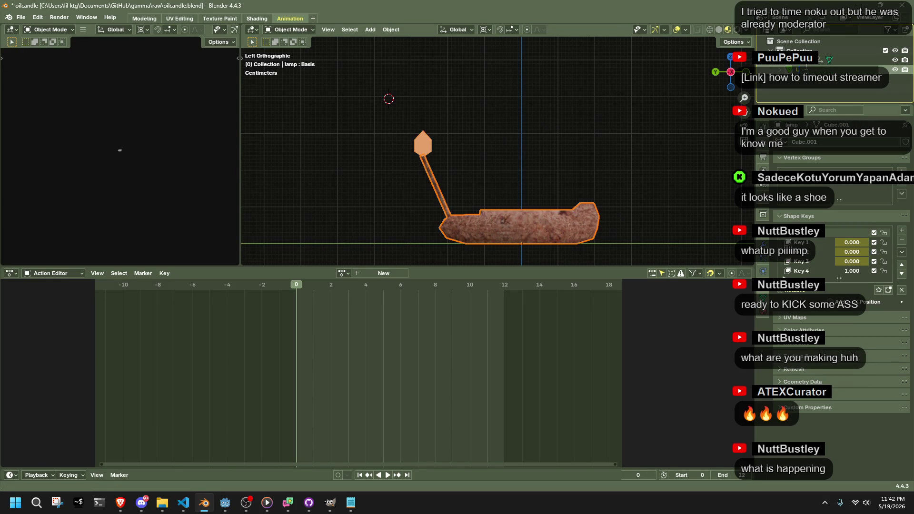
{"action": "key", "text": "Return"}
Save oilcandle.blend and load the Fire.002 action onto the shape keys.
{"action": "left_click", "coordinate": [680, 153]}
{"action": "key", "text": "ctrl+s"}
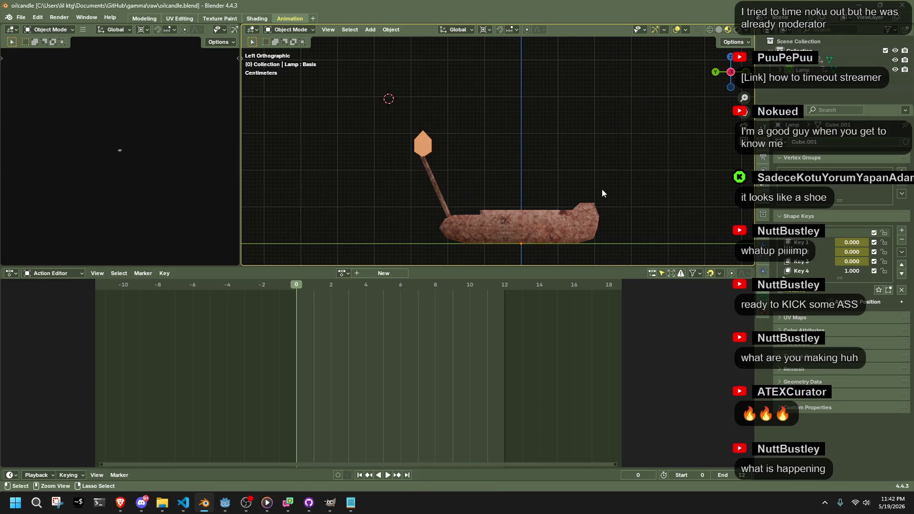
{"action": "left_click", "coordinate": [343, 274]}
{"action": "left_click", "coordinate": [353, 297]}
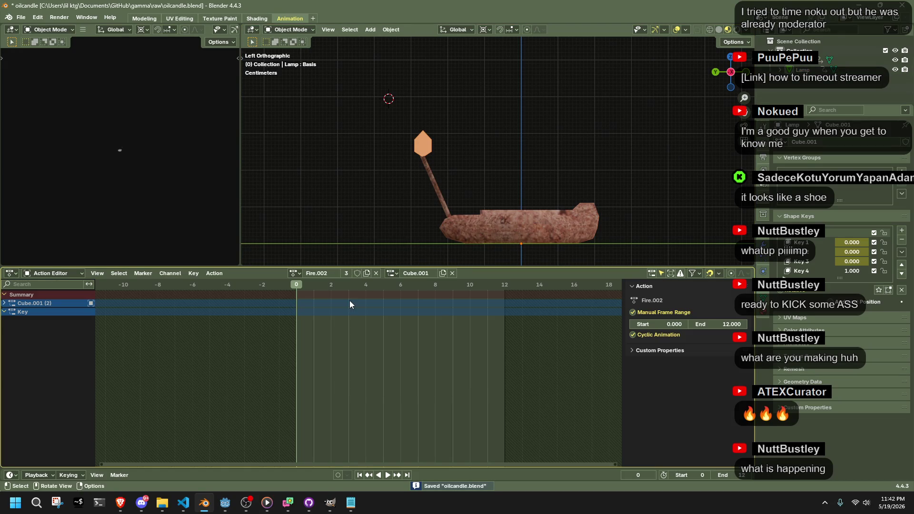
Unlink Fire.002 and assign the original Fire action to the lamp's shape keys.
{"action": "left_click", "coordinate": [350, 272]}
{"action": "left_click", "coordinate": [303, 272]}
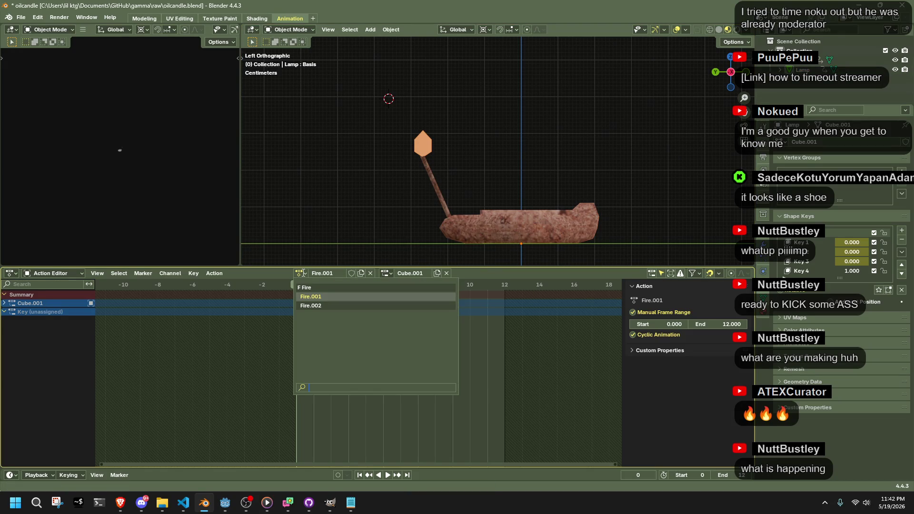
{"action": "left_click", "coordinate": [326, 305]}
{"action": "left_click", "coordinate": [295, 273]}
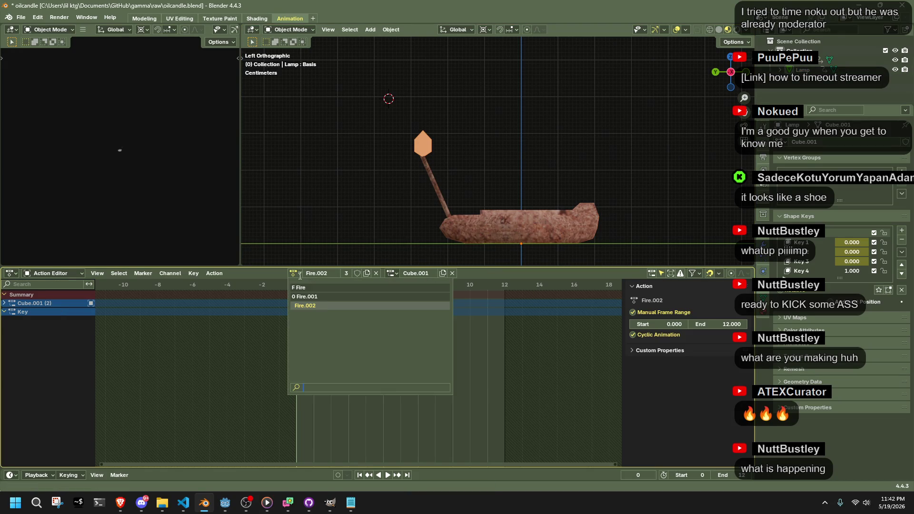
{"action": "left_click", "coordinate": [336, 304]}
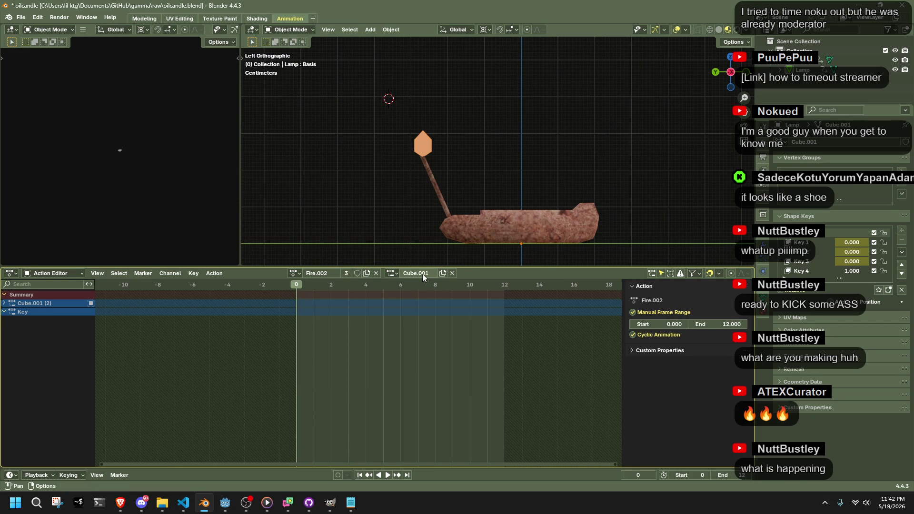
{"action": "left_click", "coordinate": [451, 274]}
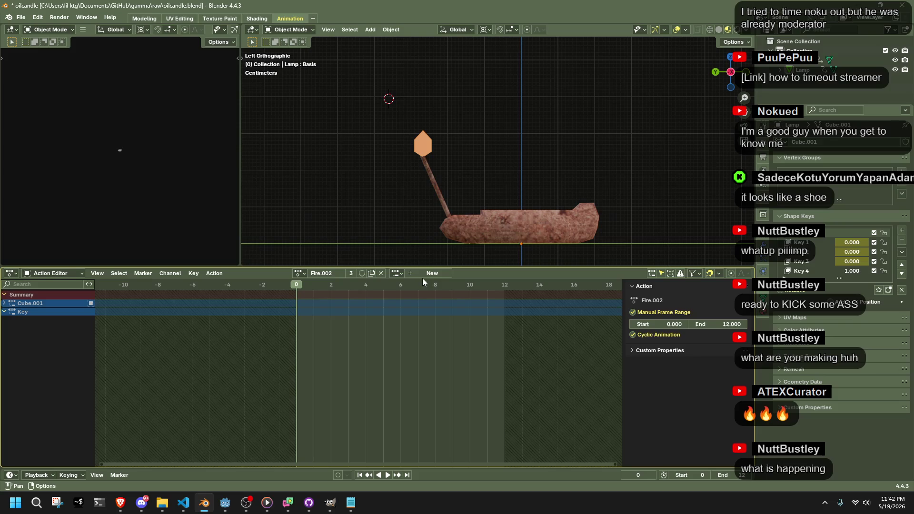
{"action": "left_click", "coordinate": [299, 273]}
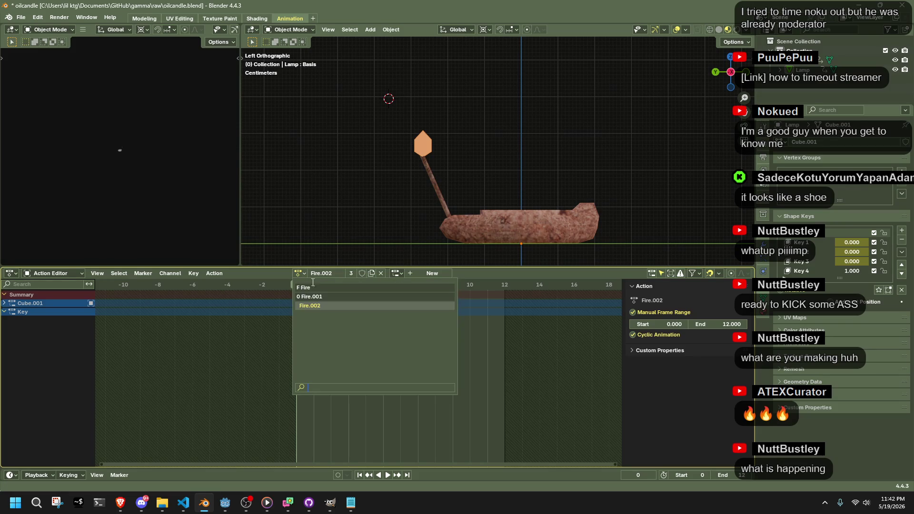
{"action": "left_click", "coordinate": [326, 303]}
{"action": "left_click", "coordinate": [379, 273]}
{"action": "left_click", "coordinate": [347, 274]}
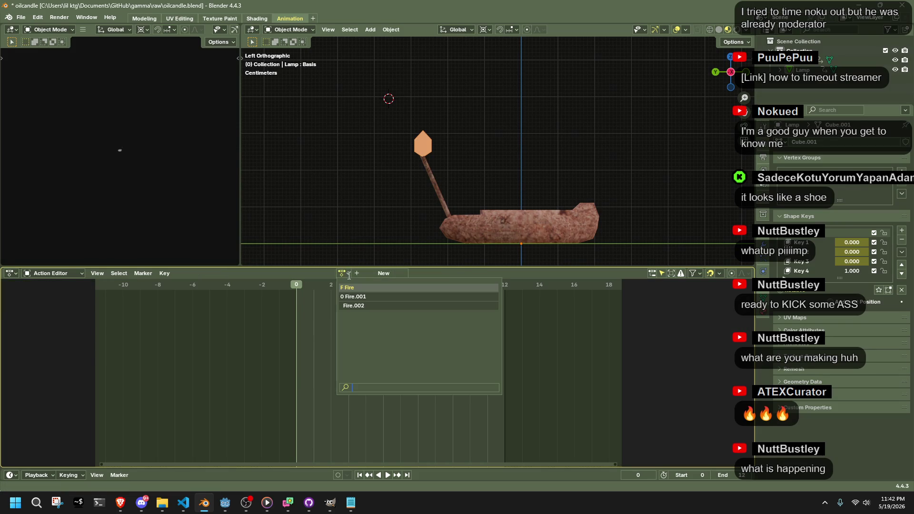
{"action": "left_click", "coordinate": [349, 287]}
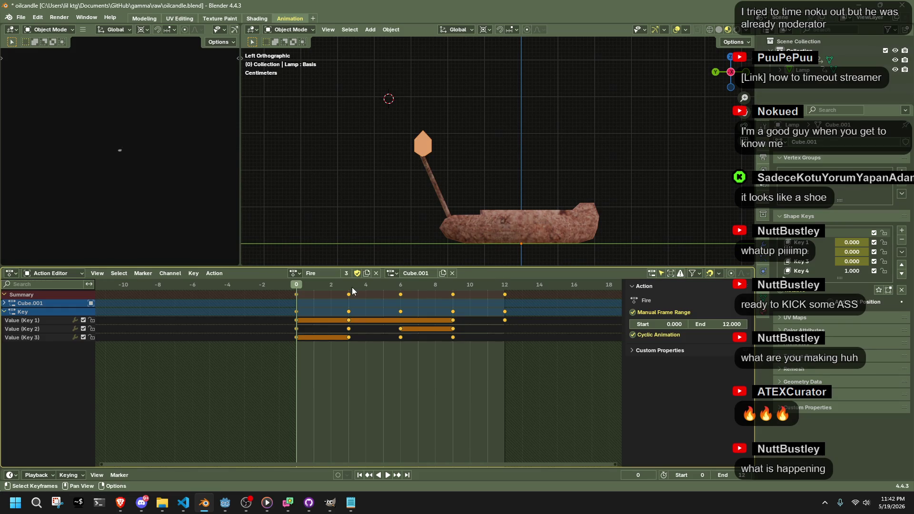
Delete the leftover unused action with Clean Up > Purge Unused Data and save oilcandle.blend.
{"action": "left_click", "coordinate": [19, 18]}
{"action": "mouse_move", "coordinate": [65, 190]}
{"action": "left_click", "coordinate": [132, 191]}
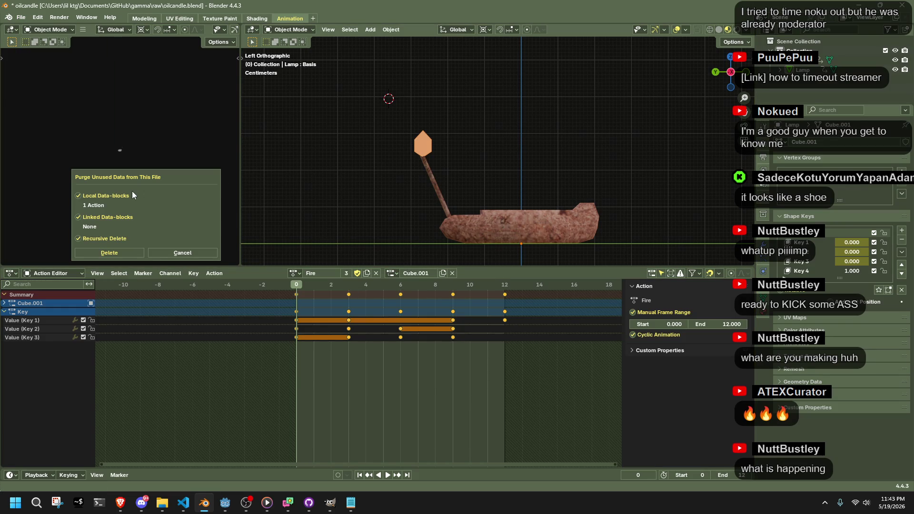
{"action": "left_click", "coordinate": [109, 253]}
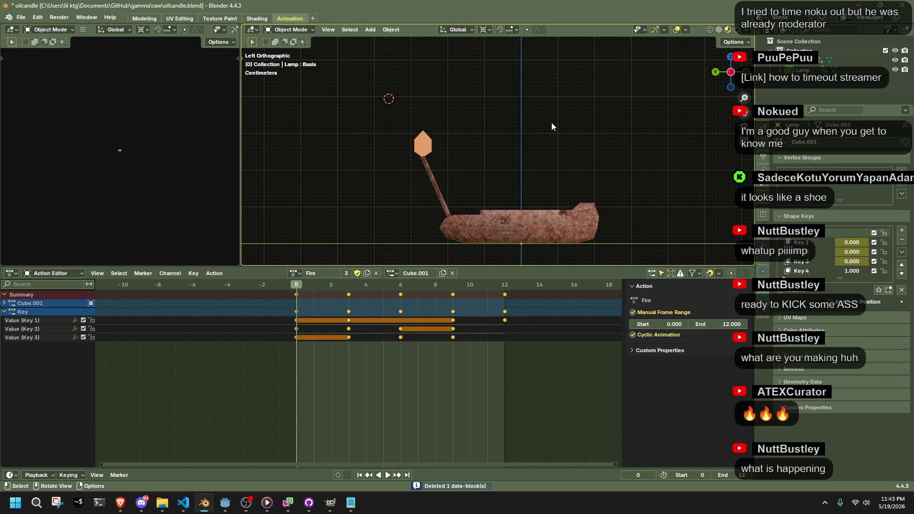
{"action": "key", "text": "ctrl+s"}
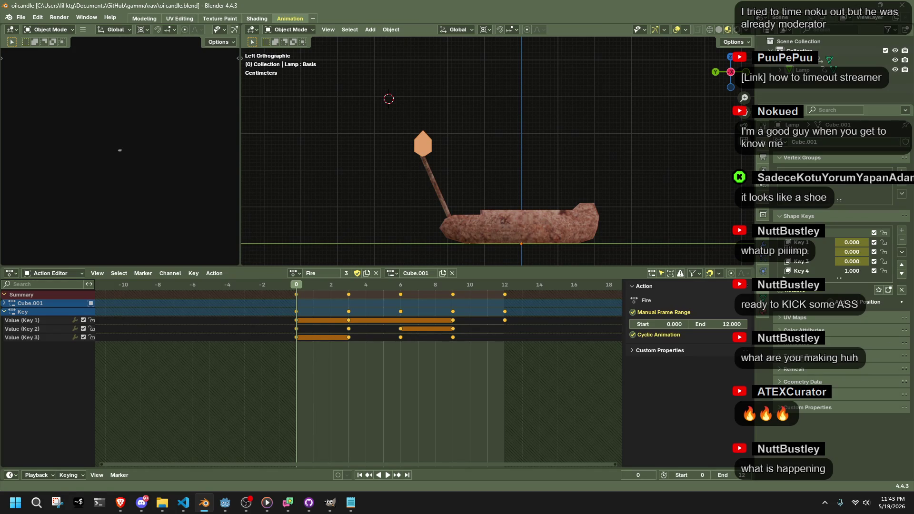
{"action": "left_click", "coordinate": [29, 274]}
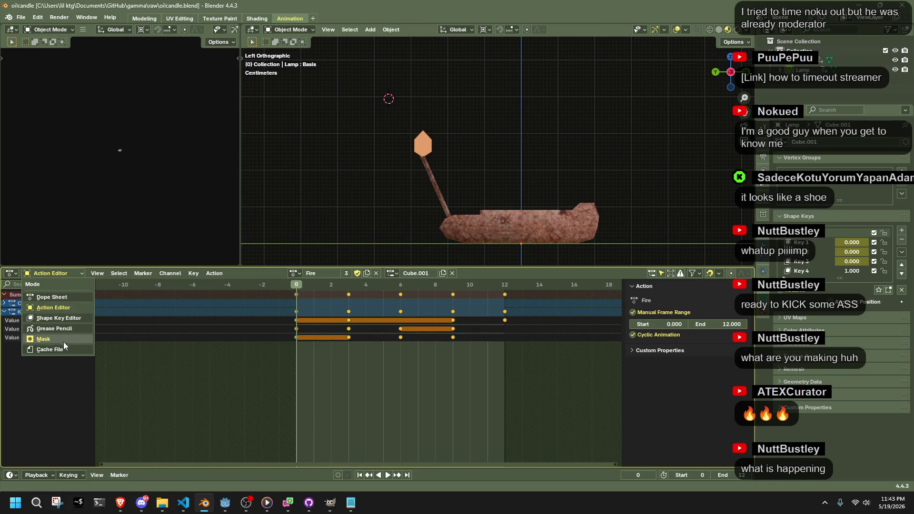
{"action": "left_click", "coordinate": [312, 18]}
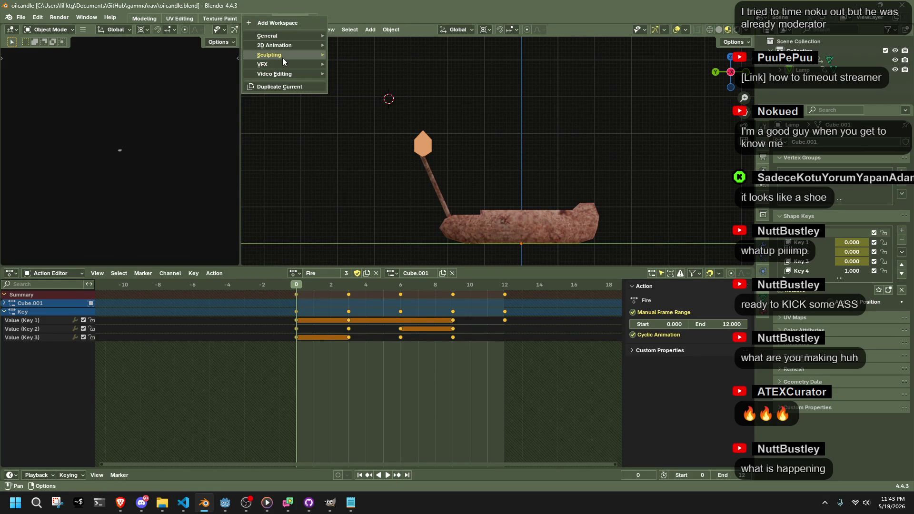
{"action": "mouse_move", "coordinate": [277, 37]}
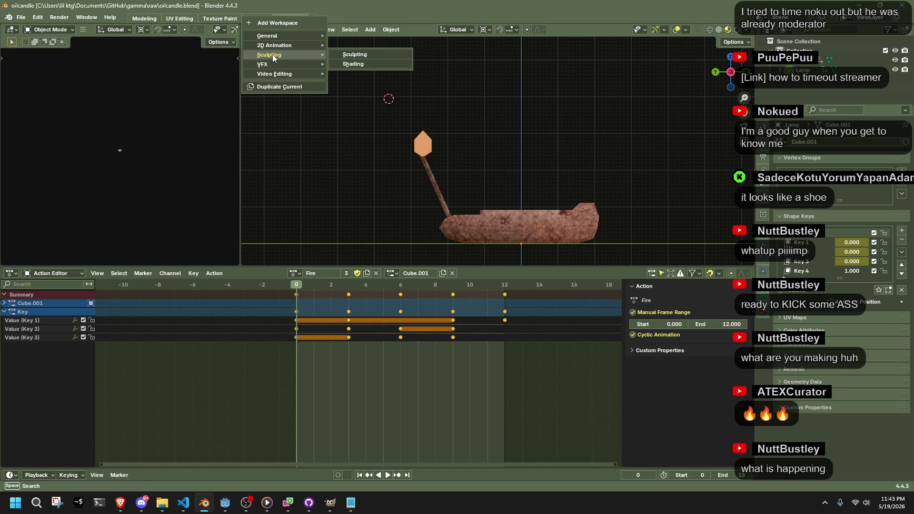
{"action": "mouse_move", "coordinate": [278, 74]}
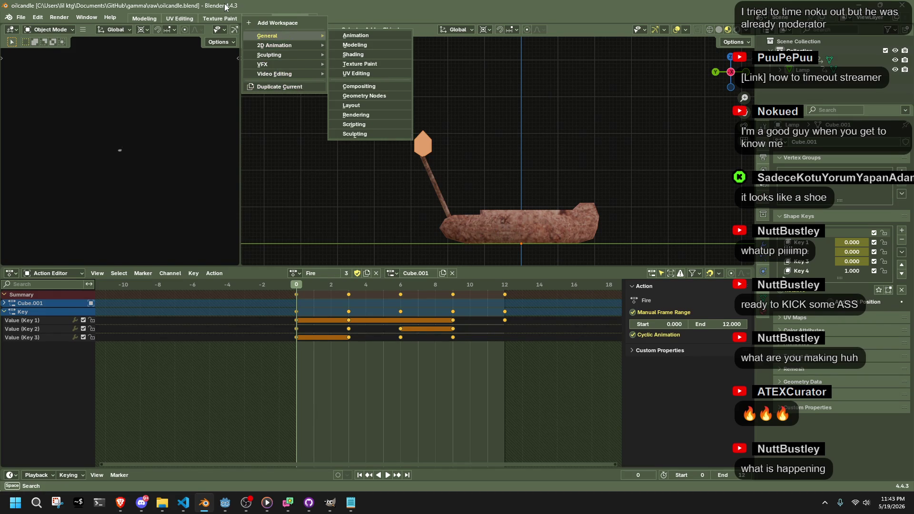
{"action": "left_click_drag", "start_coordinate": [365, 6], "coordinate": [378, 36]}
{"action": "double_click", "coordinate": [378, 36]}
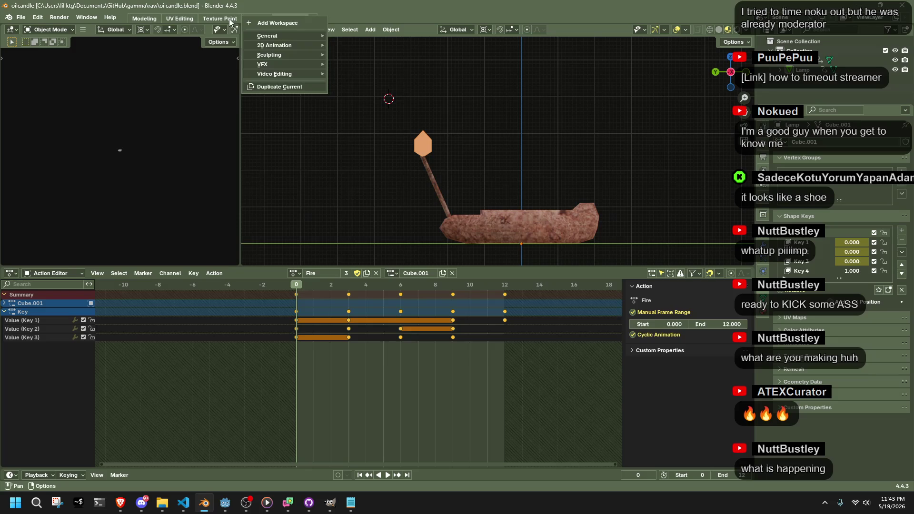
{"action": "left_click", "coordinate": [246, 18]}
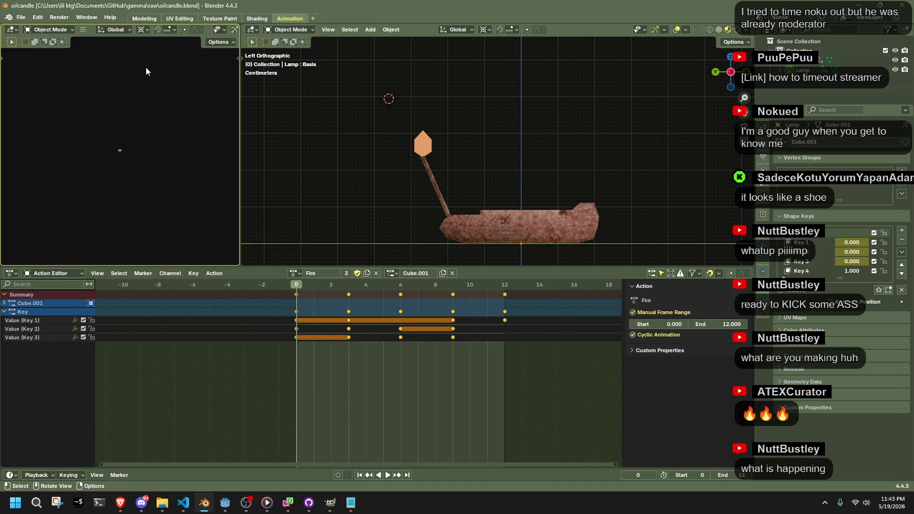
{"action": "left_click", "coordinate": [27, 275]}
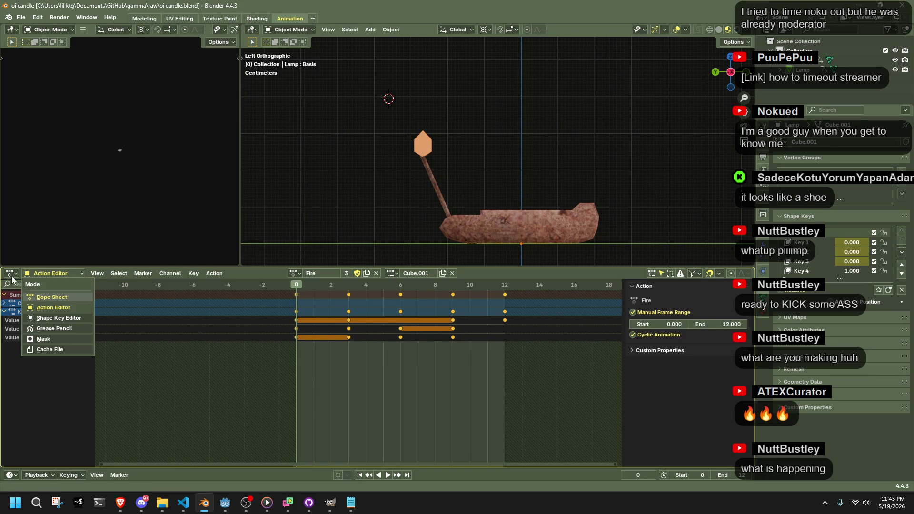
{"action": "left_click", "coordinate": [11, 276]}
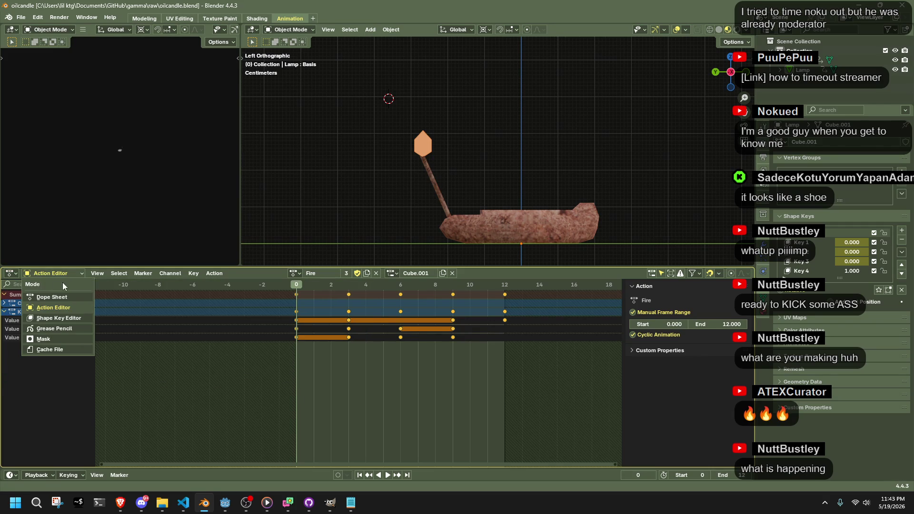
Switch the bottom editor to Nonlinear Animation and select the stashed Fire strips.
{"action": "left_click", "coordinate": [2, 273]}
{"action": "left_click", "coordinate": [10, 278]}
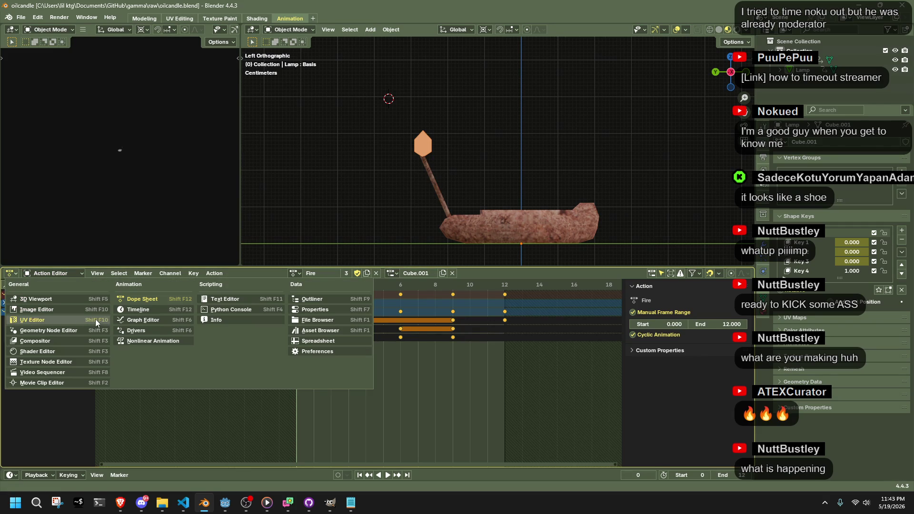
{"action": "left_click", "coordinate": [167, 341]}
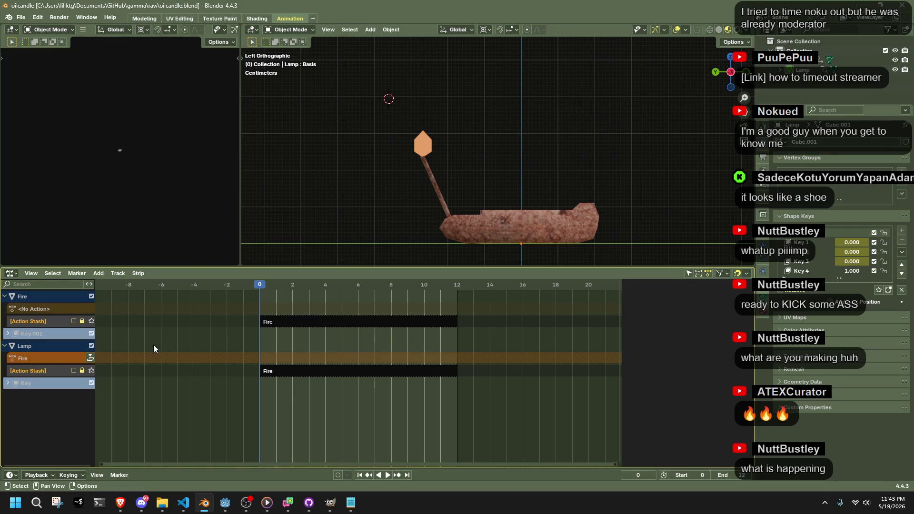
{"action": "left_click", "coordinate": [265, 323]}
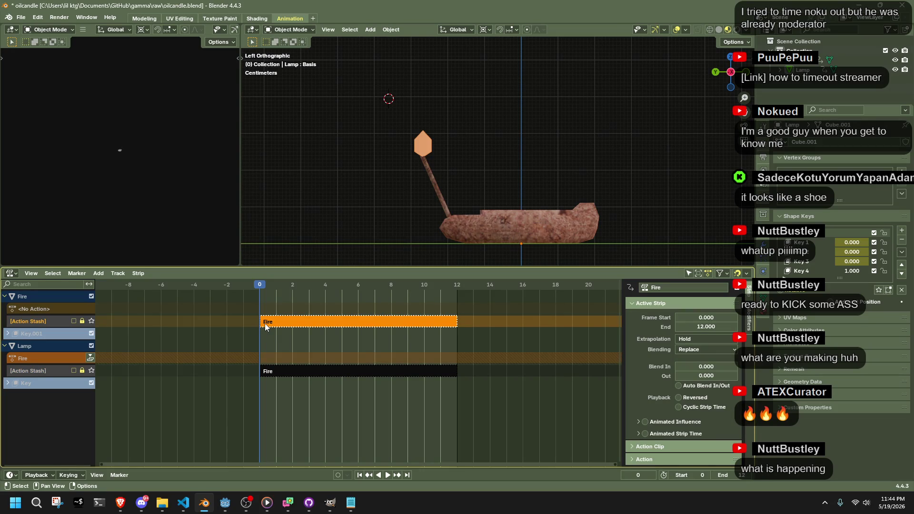
{"action": "left_click", "coordinate": [291, 371]}
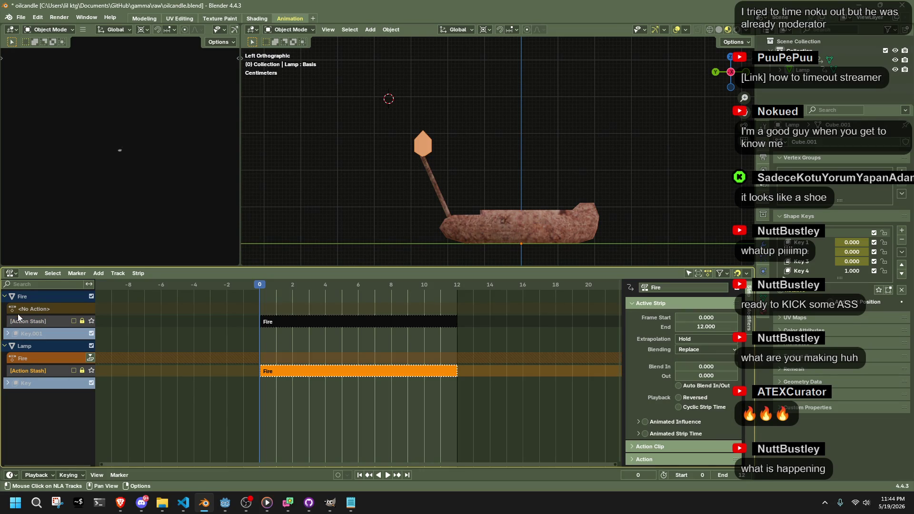
Delete the Lamp's stashed Fire track and select the Key.001 track.
{"action": "right_click", "coordinate": [25, 296]}
{"action": "mouse_move", "coordinate": [25, 296]}
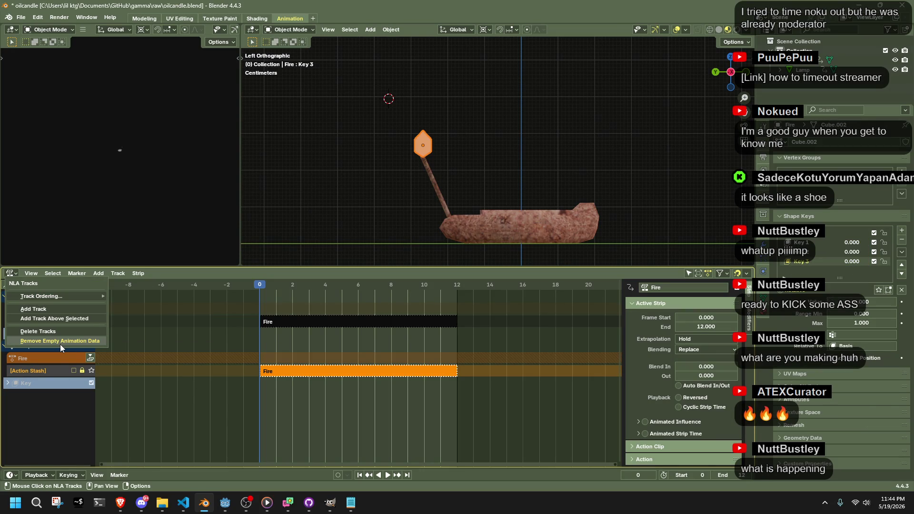
{"action": "left_click", "coordinate": [47, 332]}
{"action": "right_click", "coordinate": [33, 302]}
{"action": "left_click", "coordinate": [37, 338]}
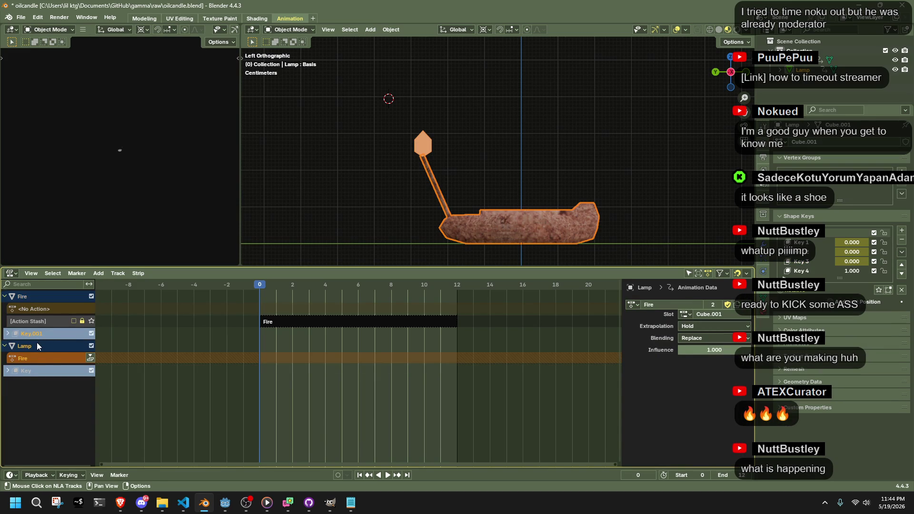
{"action": "right_click", "coordinate": [31, 332]}
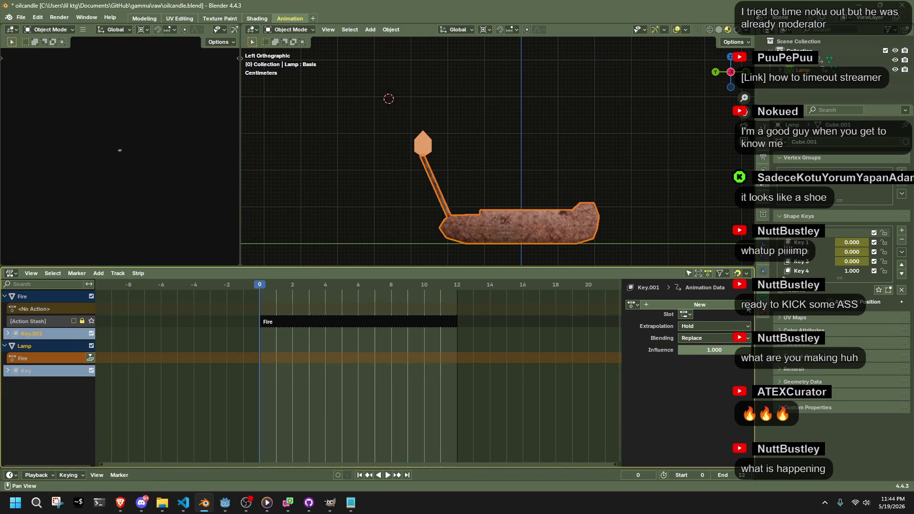
Select the Lamp's Key channel and unlink its Fire action in the sidebar.
{"action": "left_click", "coordinate": [634, 305]}
{"action": "key", "text": "Escape"}
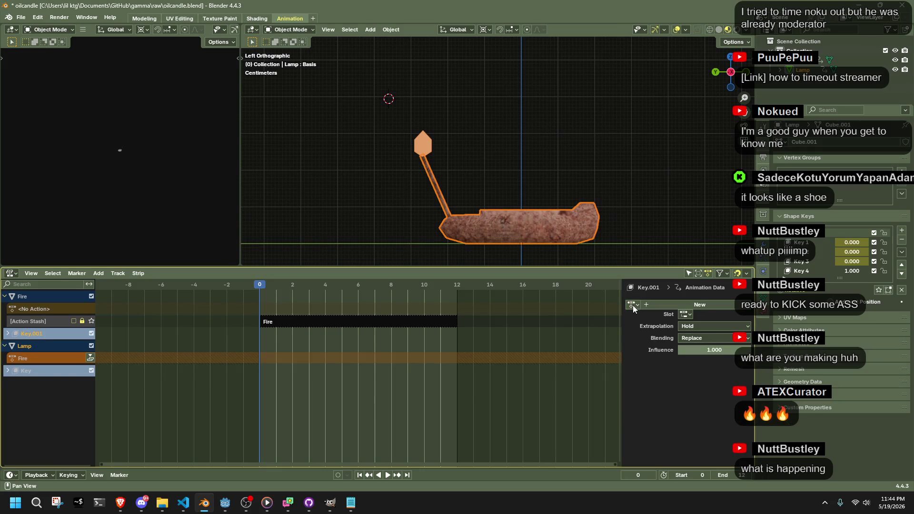
{"action": "left_click", "coordinate": [36, 296]}
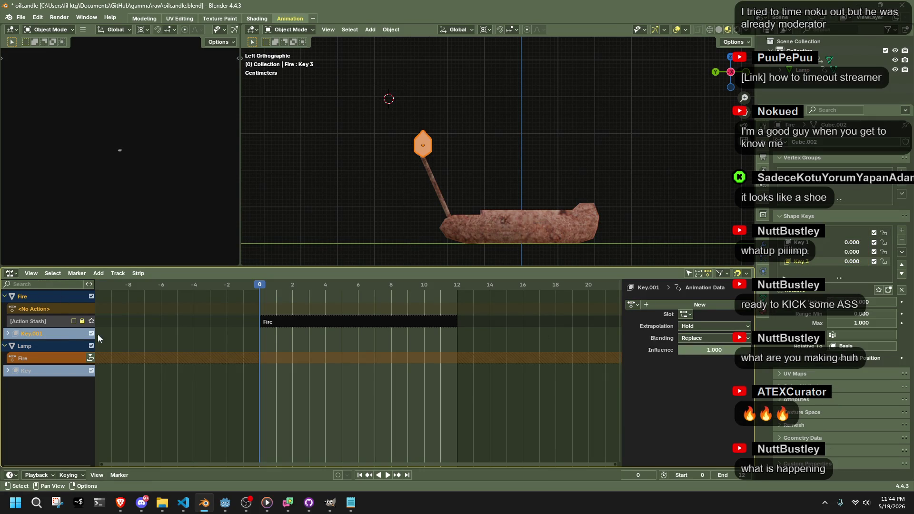
{"action": "left_click", "coordinate": [52, 344]}
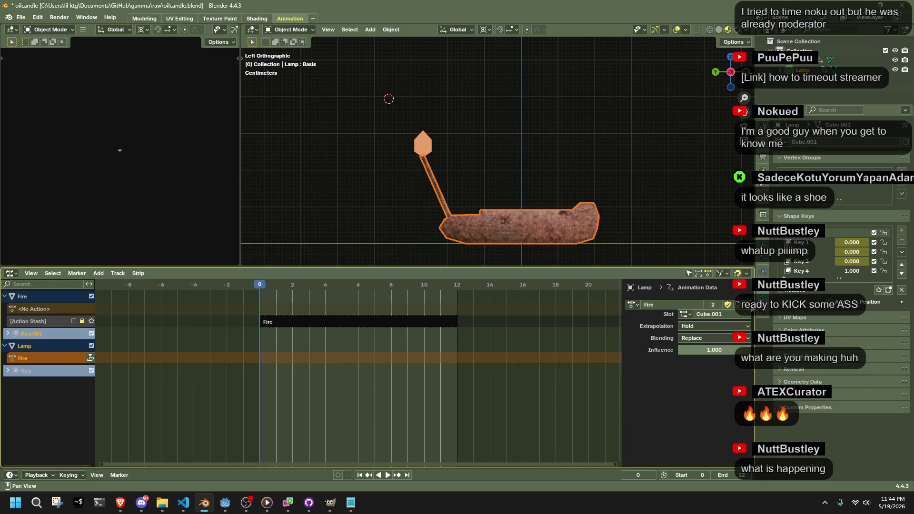
{"action": "left_click", "coordinate": [751, 307]}
{"action": "left_click", "coordinate": [35, 369]}
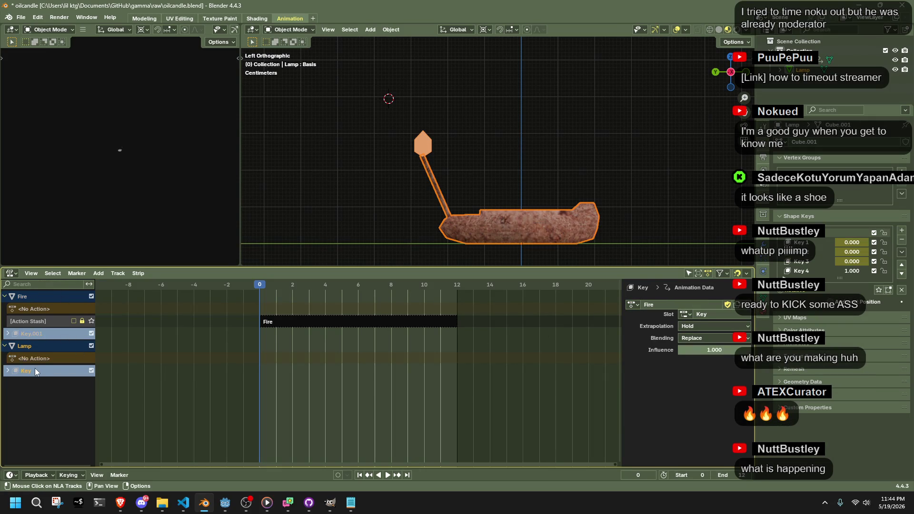
{"action": "left_click", "coordinate": [751, 307]}
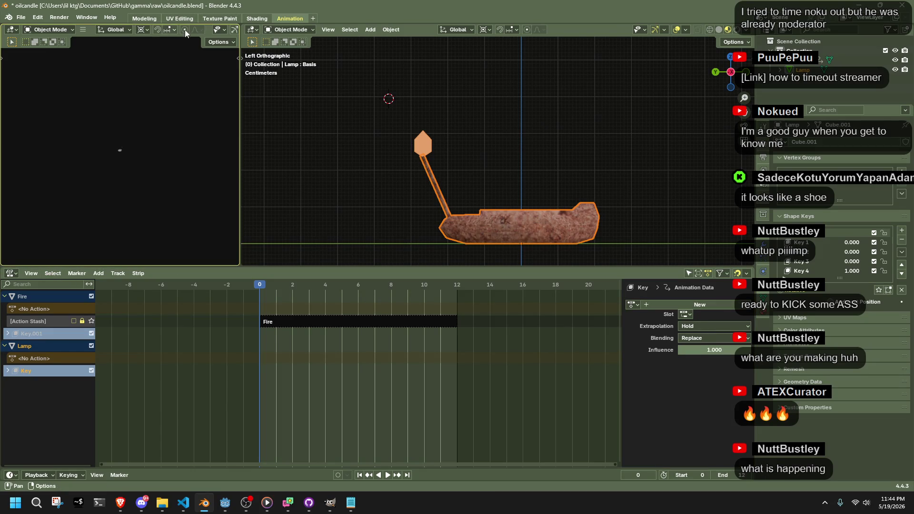
Switch to the Action Editor and assign the Fire action to the lamp's shape keys.
{"action": "left_click", "coordinate": [10, 273]}
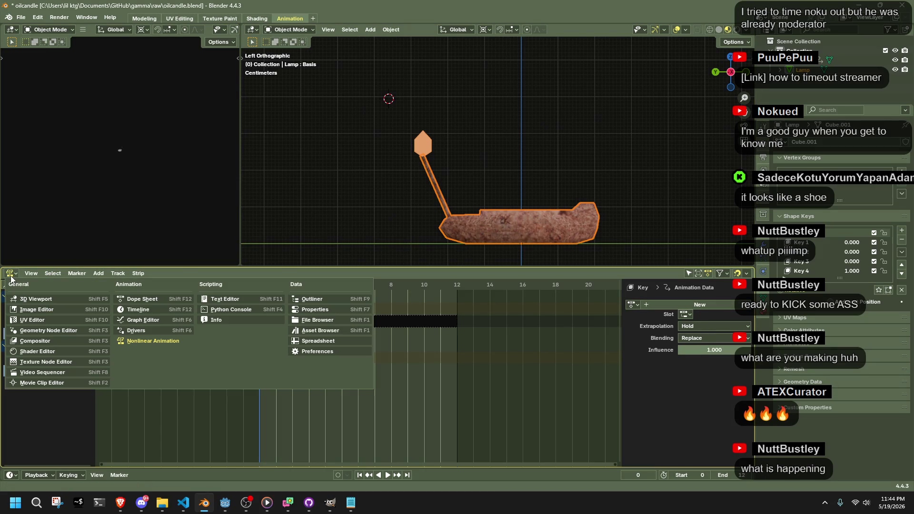
{"action": "left_click", "coordinate": [157, 294]}
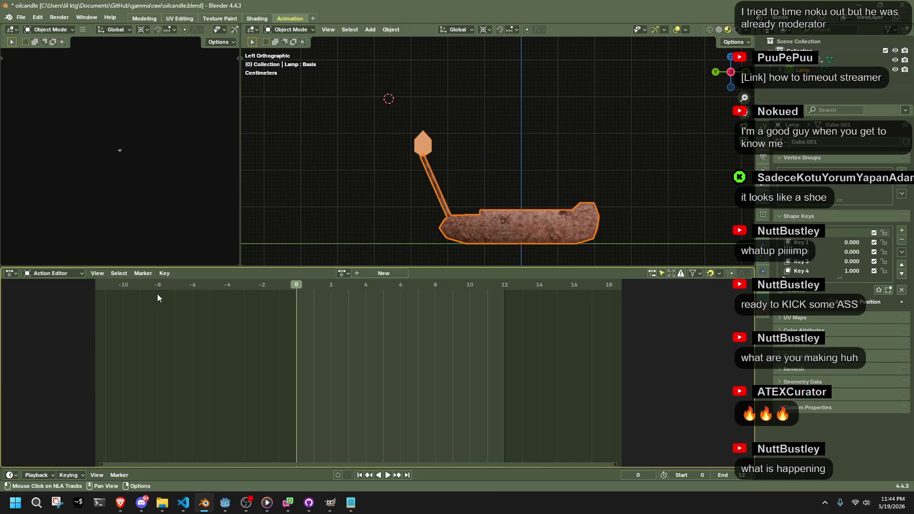
{"action": "left_click", "coordinate": [343, 273]}
{"action": "left_click", "coordinate": [354, 290]}
{"action": "left_click", "coordinate": [300, 273]}
{"action": "left_click", "coordinate": [343, 292]}
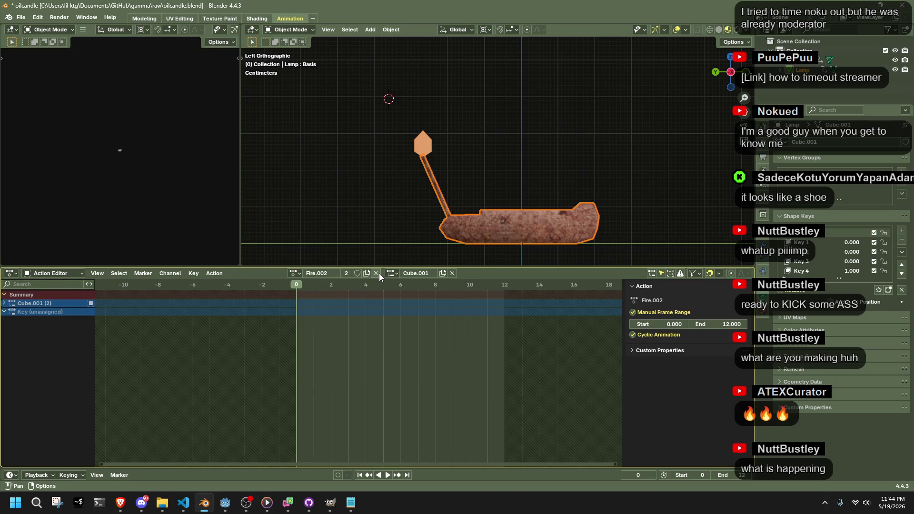
{"action": "left_click", "coordinate": [379, 274]}
{"action": "left_click", "coordinate": [344, 275]}
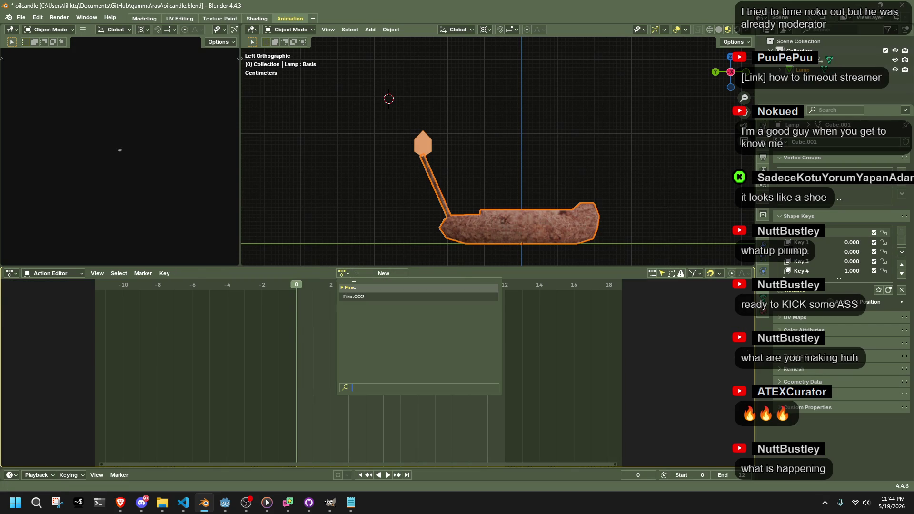
{"action": "left_click", "coordinate": [354, 287]}
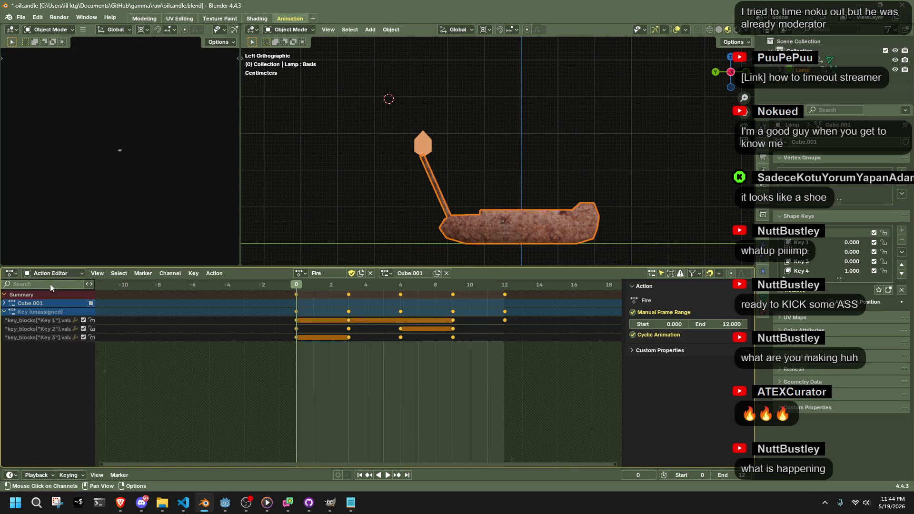
Save oilcandle.blend and purge its unused data.
{"action": "key", "text": "ctrl+s"}
{"action": "left_click", "coordinate": [22, 17]}
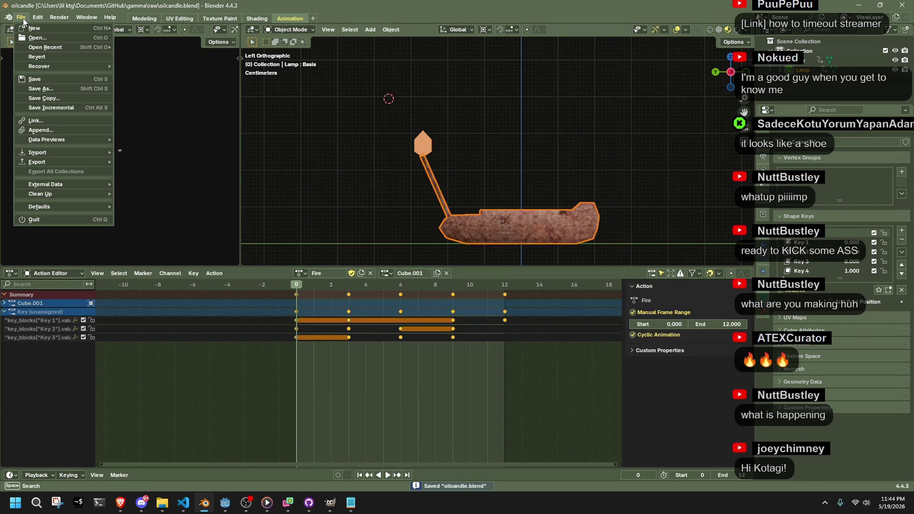
{"action": "mouse_move", "coordinate": [51, 193]}
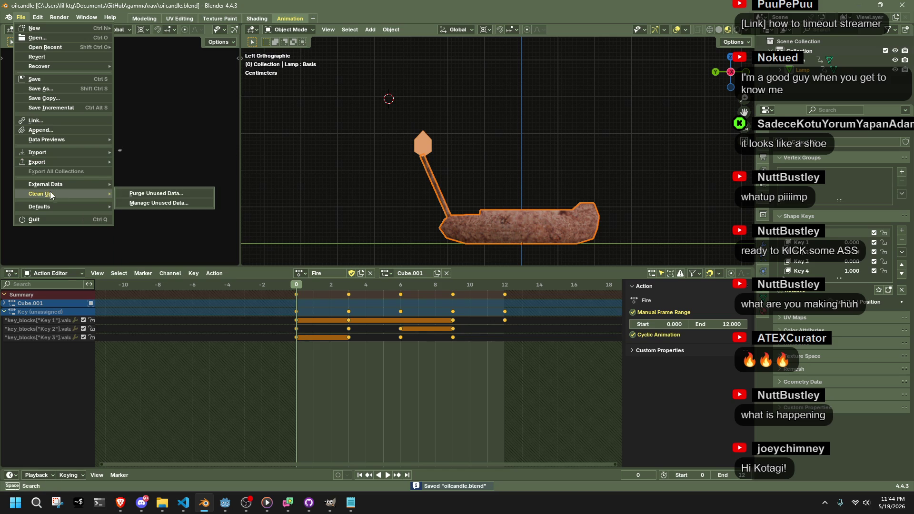
{"action": "left_click", "coordinate": [156, 190]}
{"action": "left_click", "coordinate": [139, 247]}
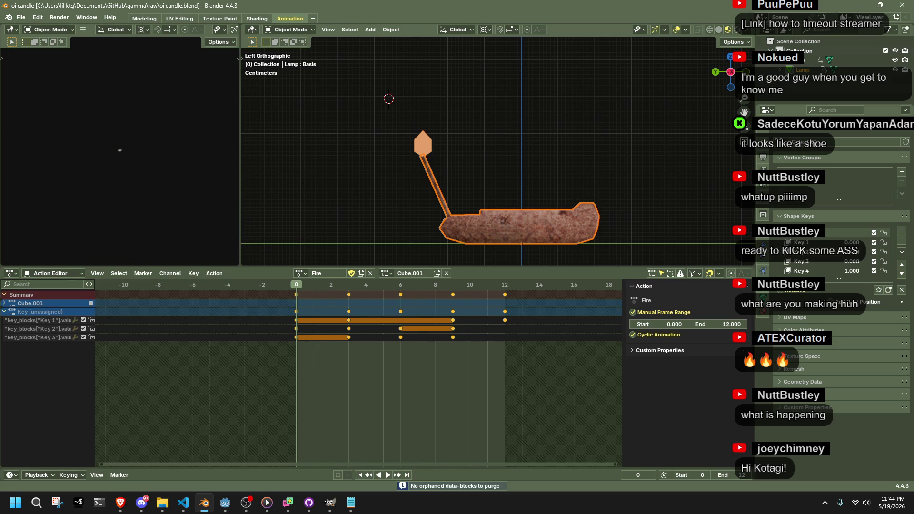
Check the Brave browser window, then return the bottom area to the Nonlinear Animation editor.
{"action": "key", "text": "alt+Tab"}
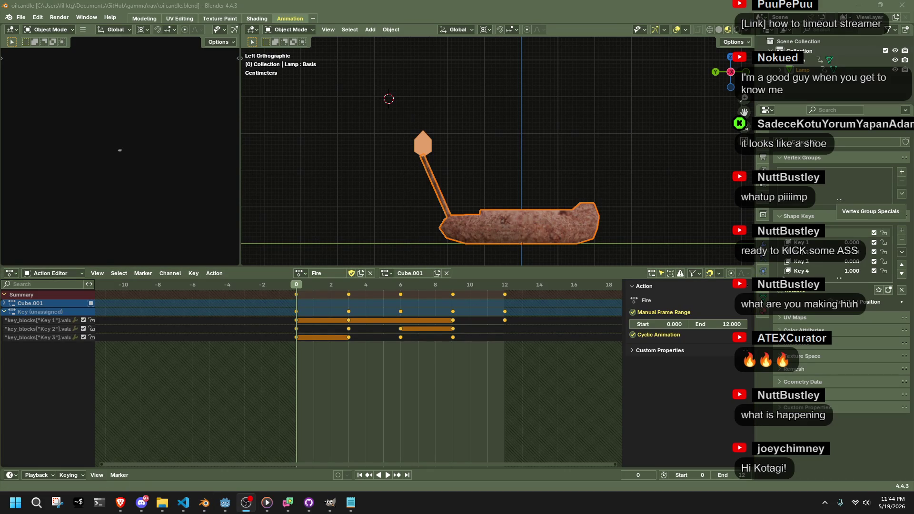
{"action": "key", "text": "alt+Tab"}
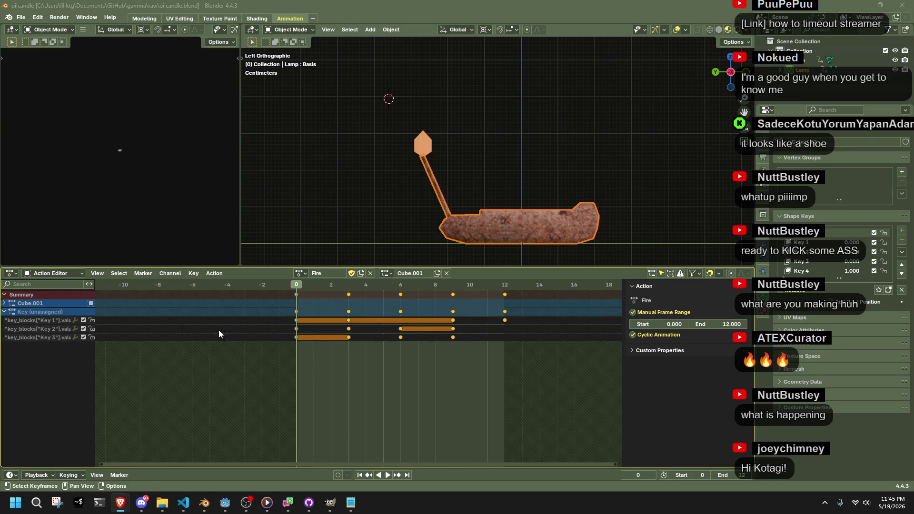
{"action": "left_click", "coordinate": [27, 273]}
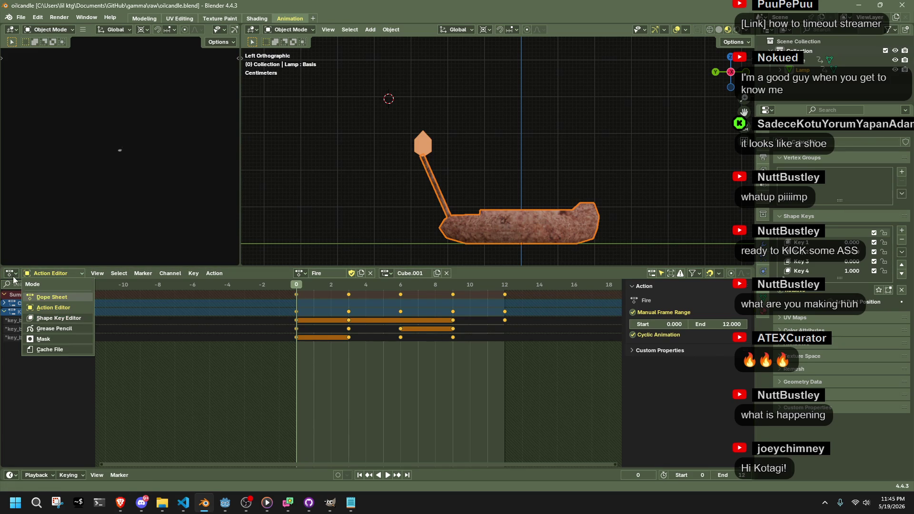
{"action": "left_click", "coordinate": [11, 273]}
{"action": "left_click", "coordinate": [150, 339]}
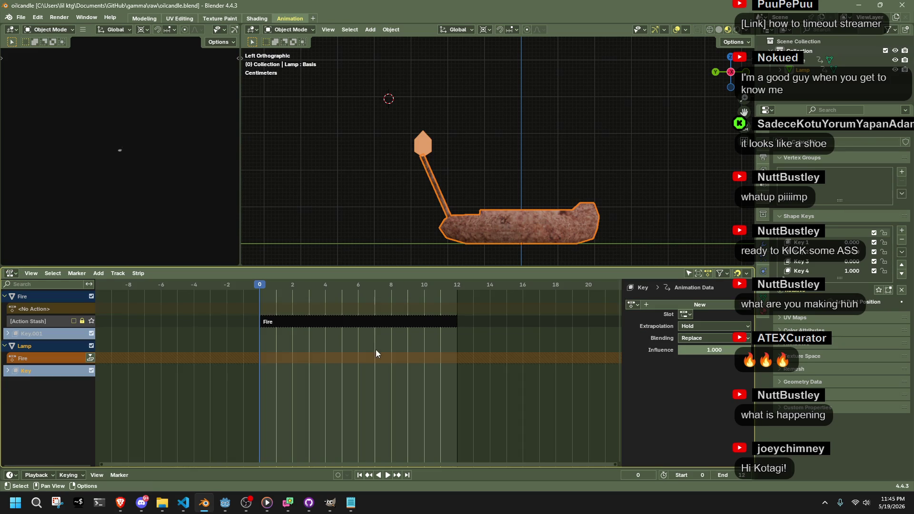
Select the Fire NLA strip and move the playhead to frame 3.
{"action": "left_click", "coordinate": [350, 321]}
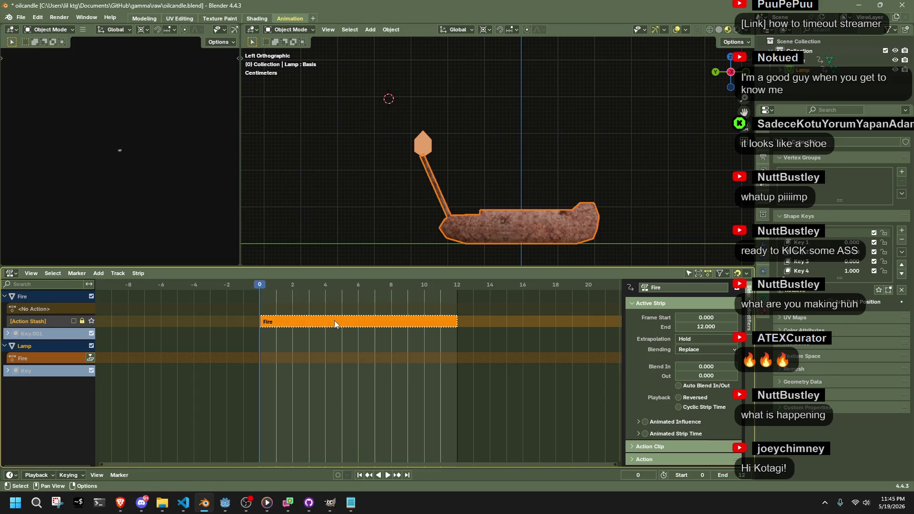
{"action": "right_click", "coordinate": [327, 324]}
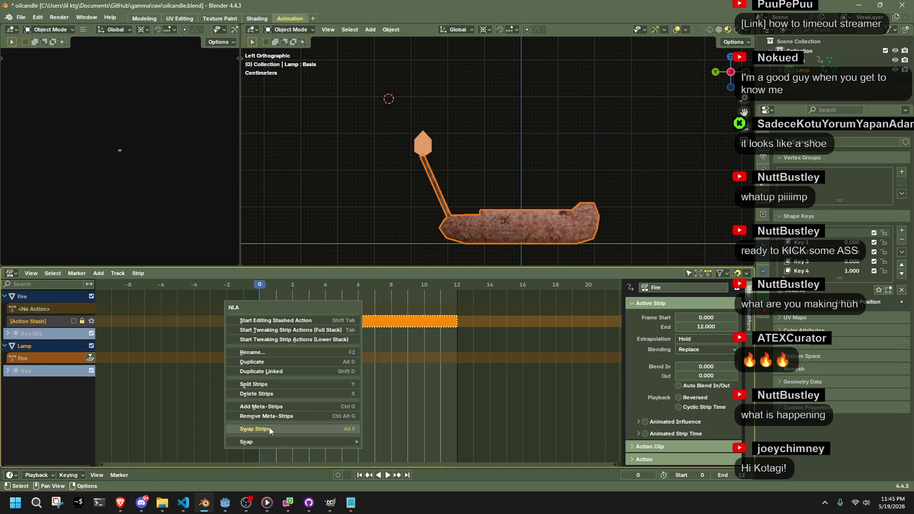
{"action": "left_click", "coordinate": [263, 416]}
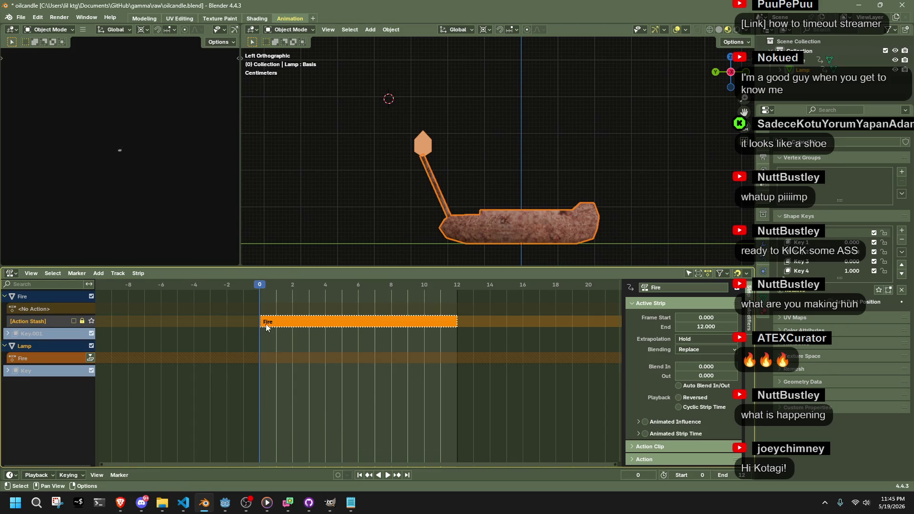
{"action": "right_click", "coordinate": [272, 346]}
{"action": "left_click", "coordinate": [235, 314]}
{"action": "key", "text": "space"}
{"action": "left_click", "coordinate": [308, 286]}
Collapse the Fire strip's properties and cancel its menu without deleting it.
{"action": "right_click", "coordinate": [293, 324]}
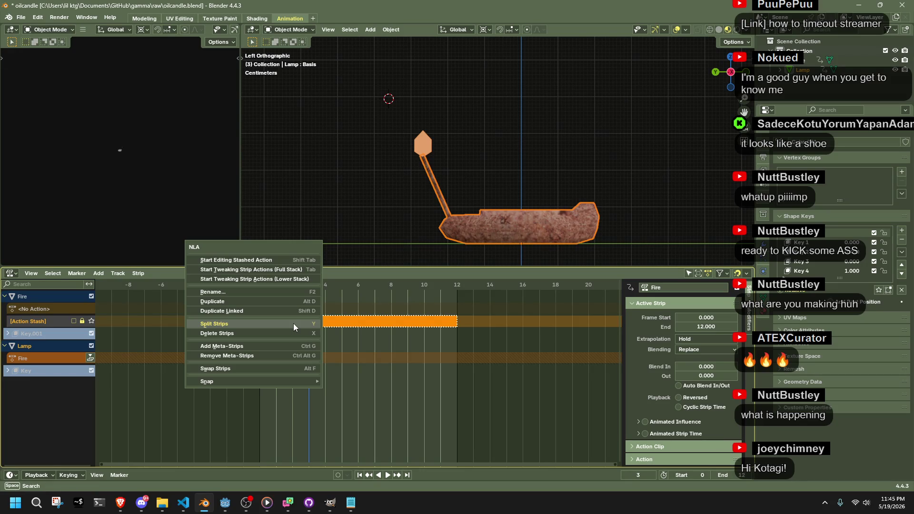
{"action": "right_click", "coordinate": [285, 315]}
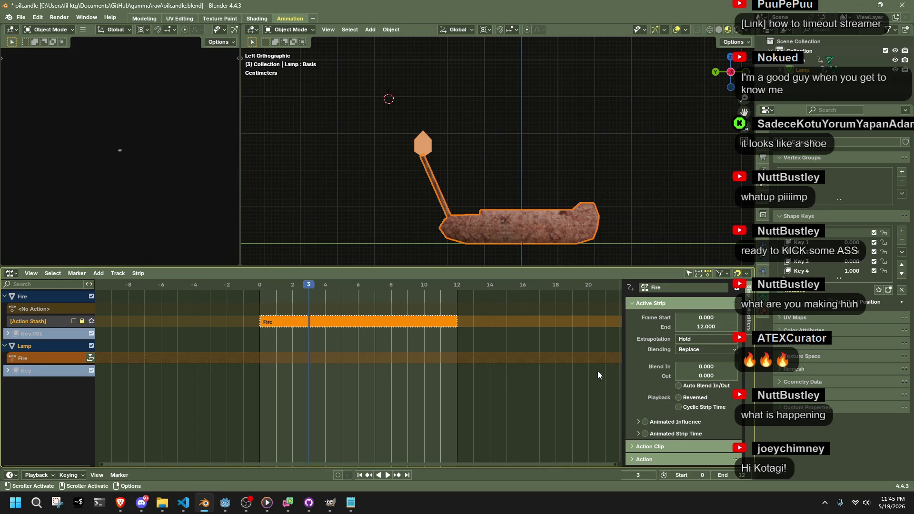
{"action": "left_click", "coordinate": [738, 305]}
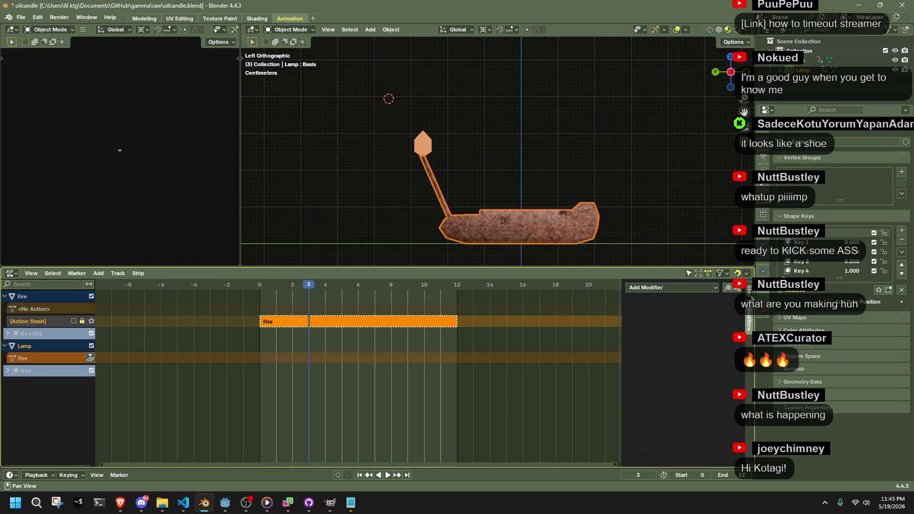
{"action": "left_click", "coordinate": [351, 333]}
{"action": "left_click", "coordinate": [347, 323]}
{"action": "right_click", "coordinate": [342, 323]}
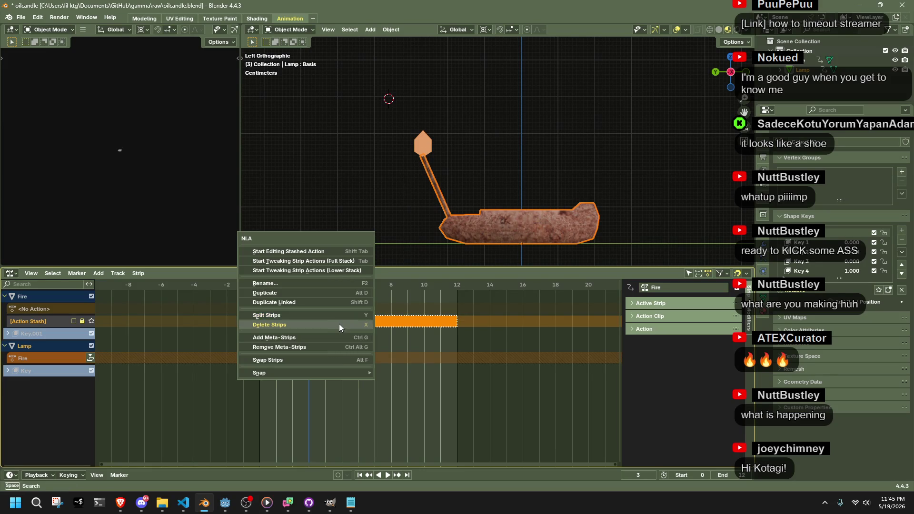
{"action": "key", "text": "Escape"}
Select the flame's Action Stash track, keep its strip, and save oilcandle.blend.
{"action": "left_click", "coordinate": [34, 320]}
{"action": "left_click", "coordinate": [36, 308]}
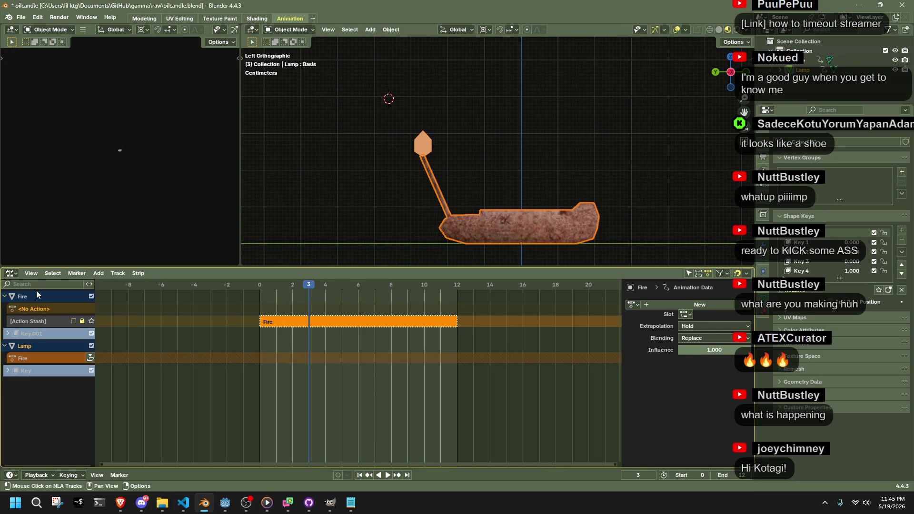
{"action": "left_click", "coordinate": [36, 295]}
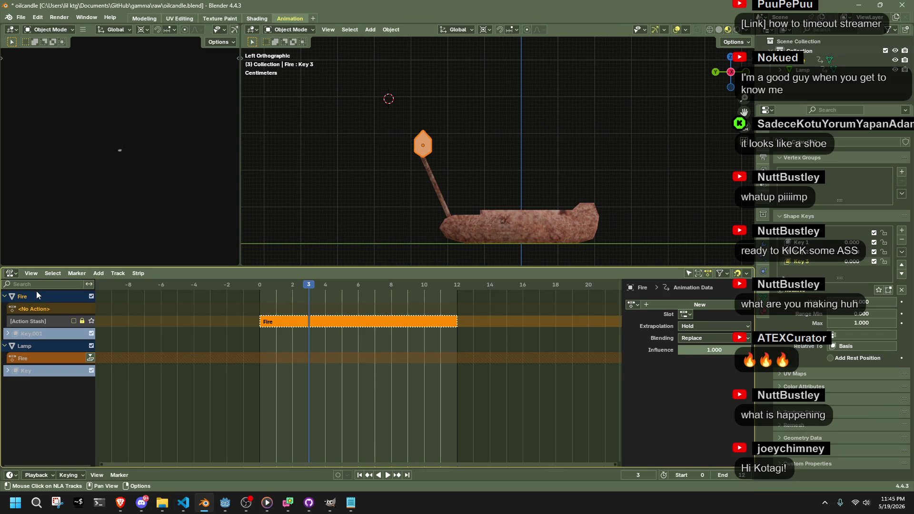
{"action": "left_click", "coordinate": [47, 324]}
{"action": "right_click", "coordinate": [357, 321]}
{"action": "key", "text": "Escape"}
{"action": "right_click", "coordinate": [354, 320]}
{"action": "key", "text": "Escape"}
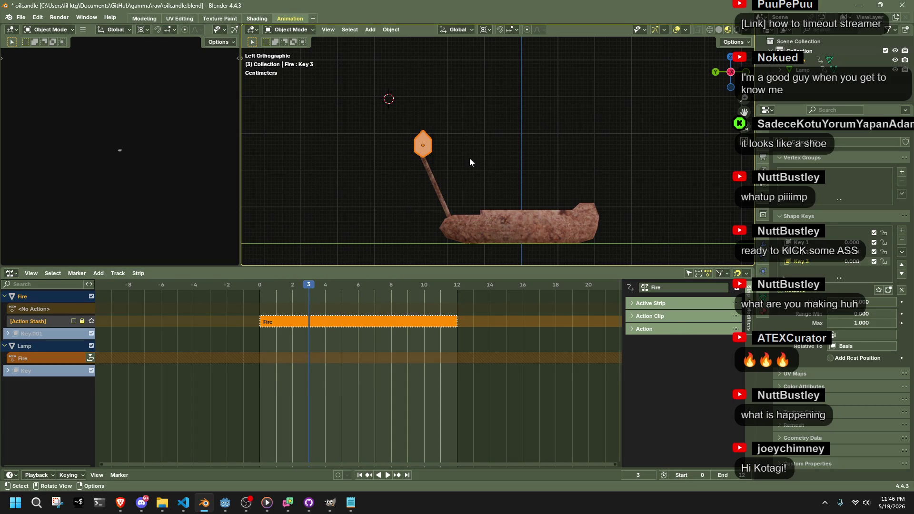
{"action": "key", "text": "ctrl+s"}
{"action": "left_click", "coordinate": [10, 272]}
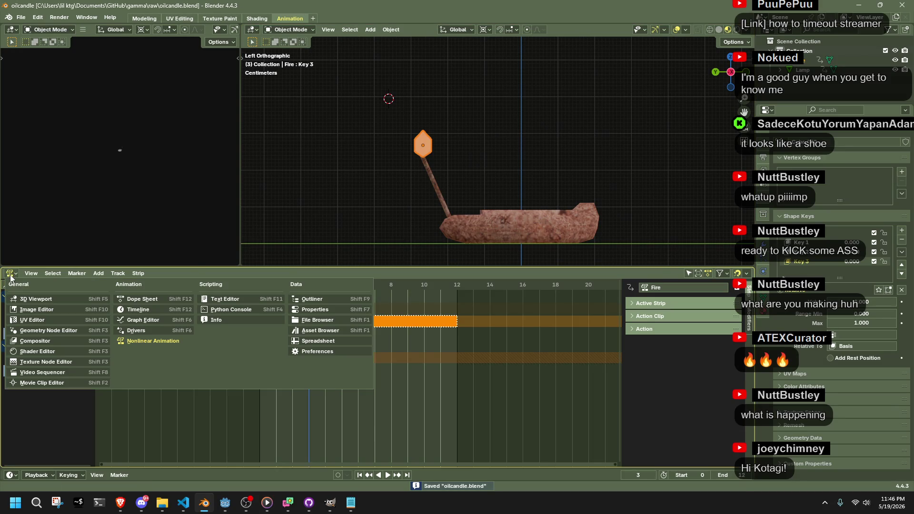
In the Action Editor, try Fire.002 and unlink the extra Fire.001 copy.
{"action": "left_click", "coordinate": [157, 300]}
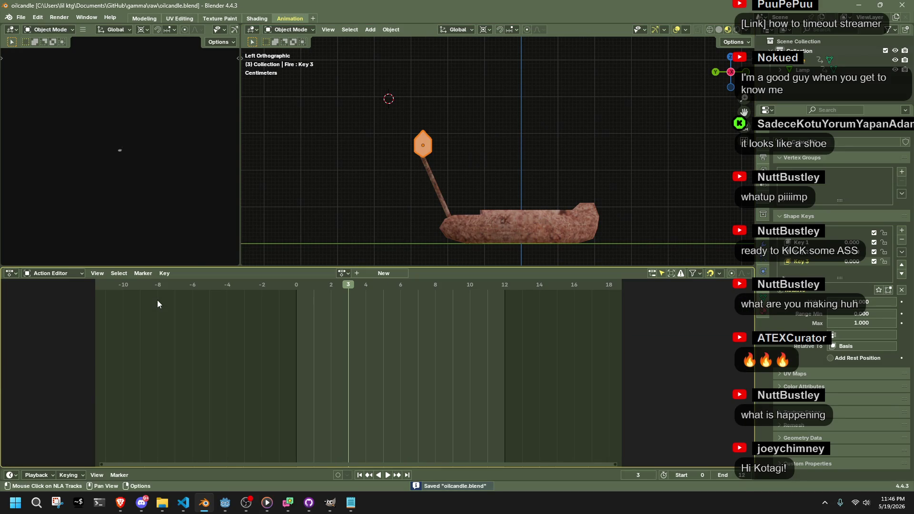
{"action": "left_click", "coordinate": [343, 273]}
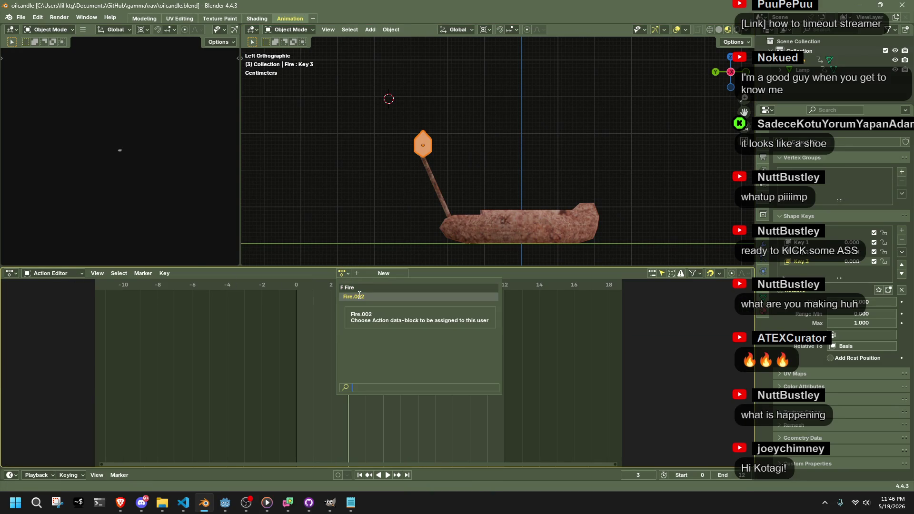
{"action": "left_click", "coordinate": [358, 296]}
{"action": "left_click", "coordinate": [343, 273]}
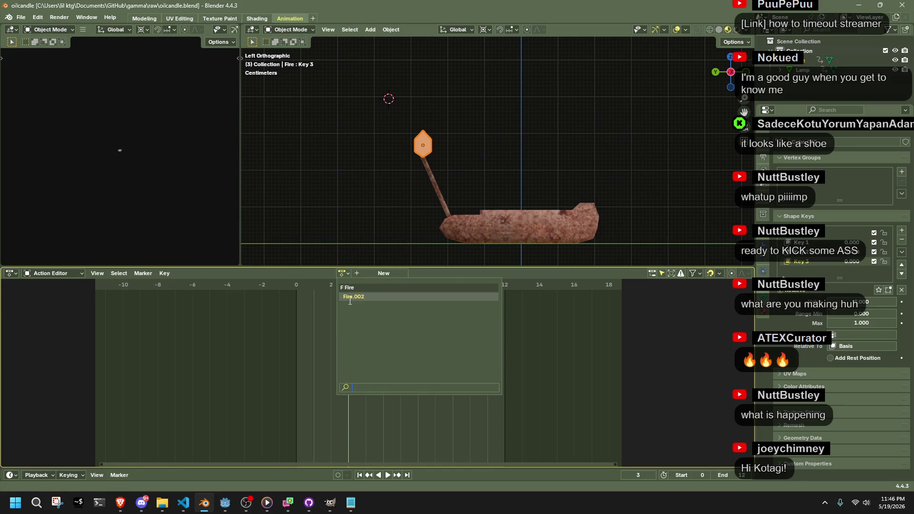
{"action": "left_click", "coordinate": [350, 299]}
{"action": "left_click", "coordinate": [345, 275]}
{"action": "left_click", "coordinate": [300, 274]}
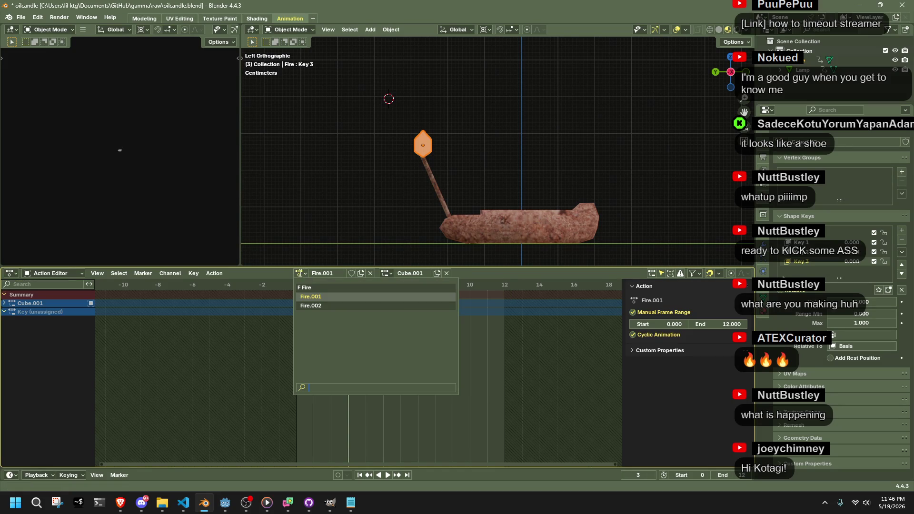
{"action": "left_click", "coordinate": [373, 272]}
{"action": "left_click", "coordinate": [373, 272]}
{"action": "left_click", "coordinate": [343, 273]}
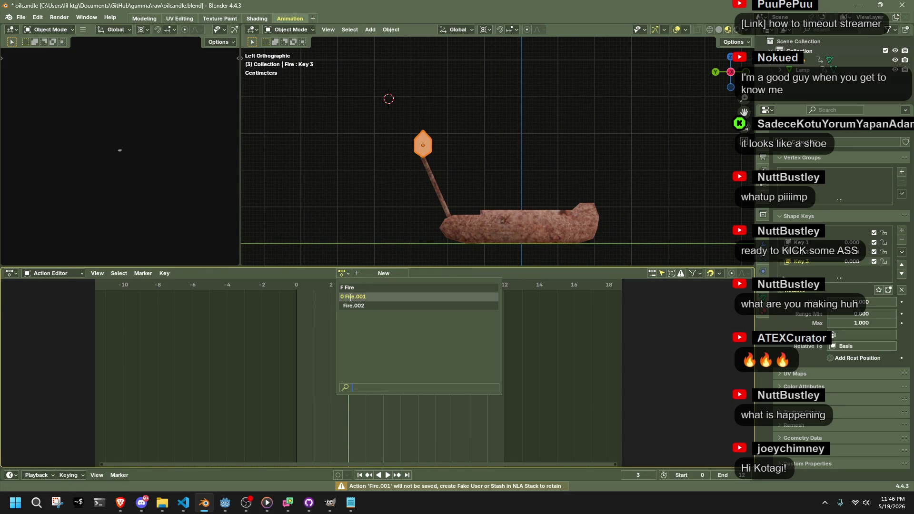
{"action": "left_click", "coordinate": [350, 297]}
{"action": "left_click", "coordinate": [378, 276]}
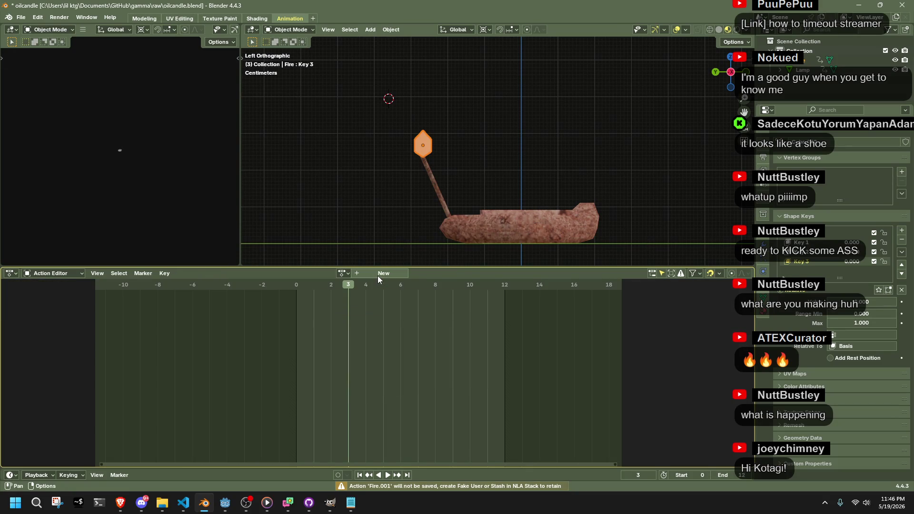
Switch to the NLA editor and inspect the Fire strip and the Key channels' animation data.
{"action": "left_click", "coordinate": [10, 273]}
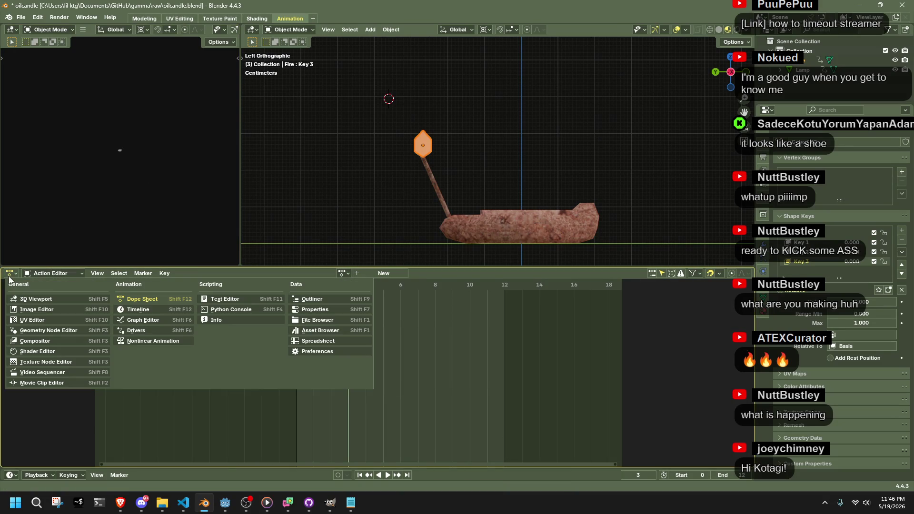
{"action": "left_click", "coordinate": [163, 344]}
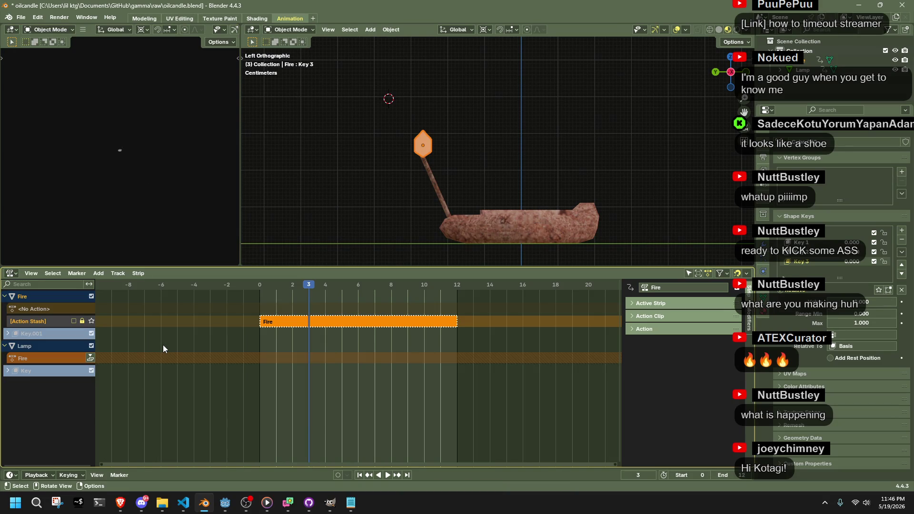
{"action": "left_click", "coordinate": [344, 333]}
{"action": "left_click", "coordinate": [344, 321]}
{"action": "key", "text": "n"}
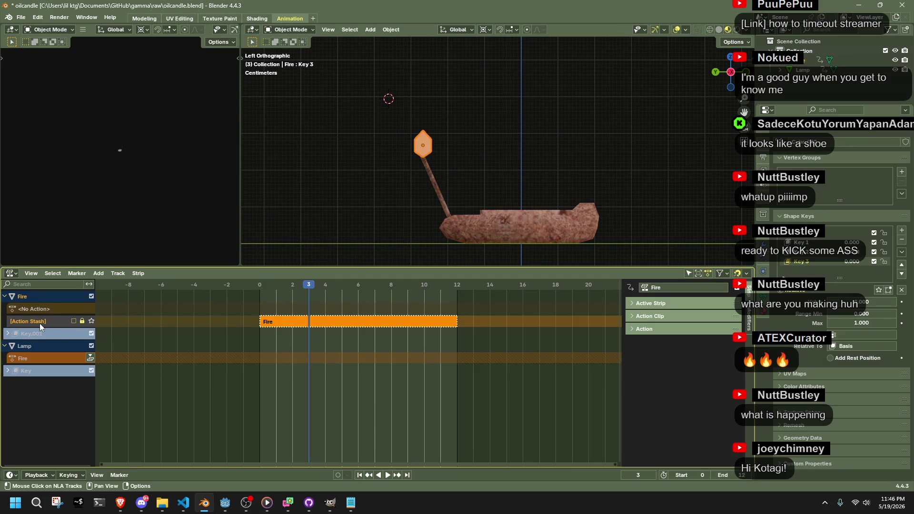
{"action": "left_click", "coordinate": [26, 334]}
{"action": "left_click", "coordinate": [8, 333]}
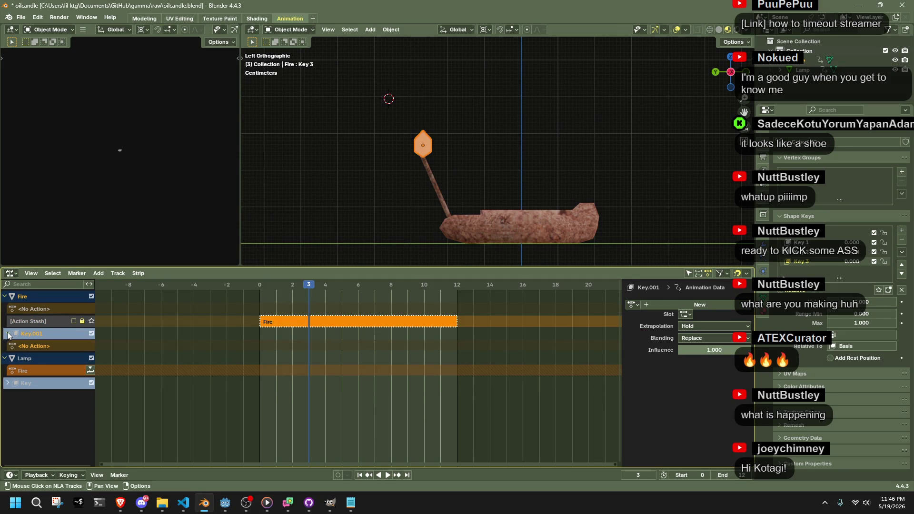
{"action": "left_click", "coordinate": [8, 383]}
{"action": "left_click", "coordinate": [27, 396]}
{"action": "left_click", "coordinate": [25, 372]}
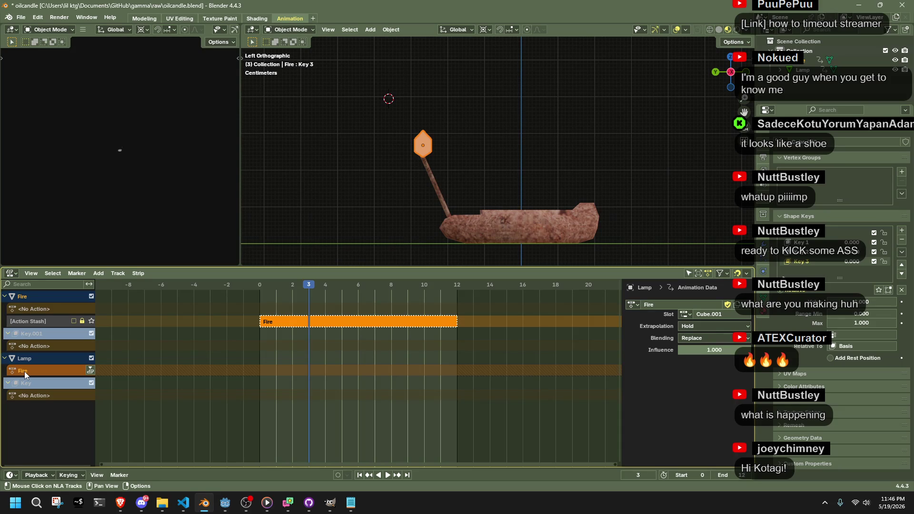
Run Remove Empty Animation Data on the tracks and save oilcandle.blend.
{"action": "right_click", "coordinate": [24, 371]}
{"action": "key", "text": "Escape"}
{"action": "right_click", "coordinate": [24, 371]}
{"action": "left_click", "coordinate": [44, 384]}
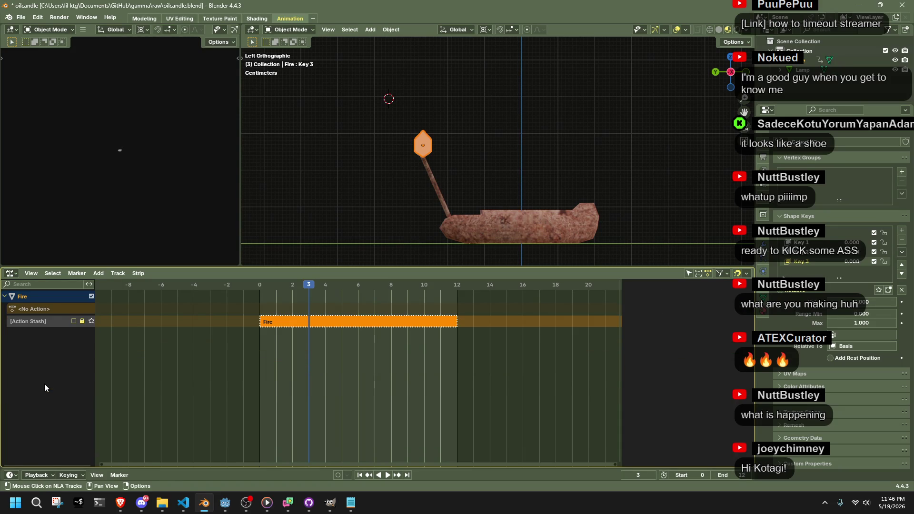
{"action": "key", "text": "ctrl+s"}
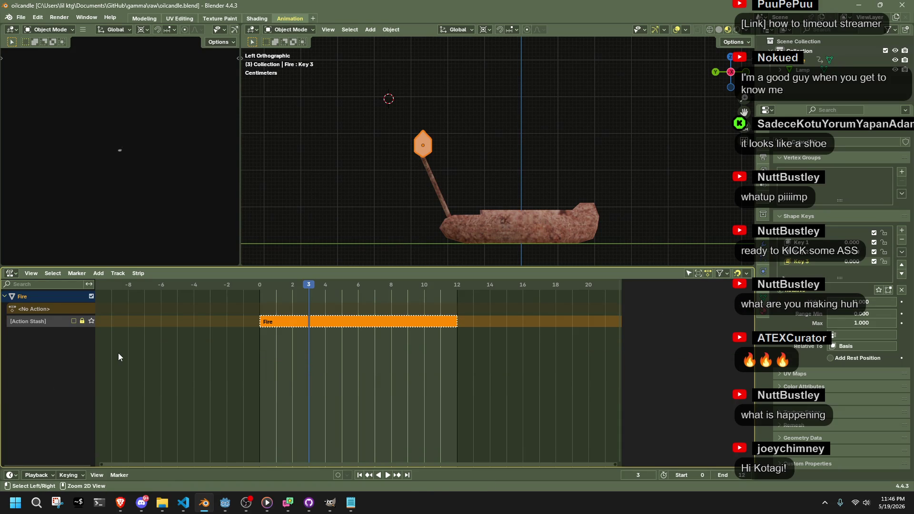
Return to the Action Editor and assign the keyframed Fire action instead of Fire.002.
{"action": "left_click", "coordinate": [31, 273]}
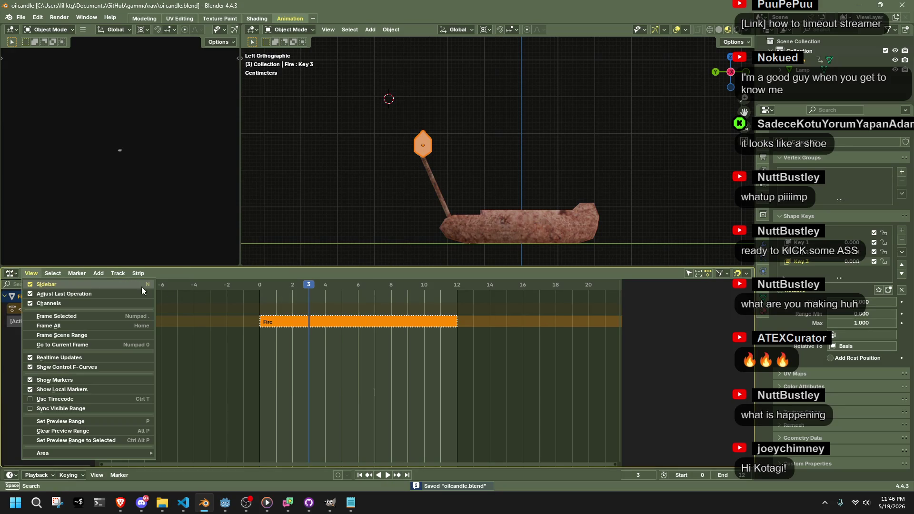
{"action": "left_click", "coordinate": [9, 273]}
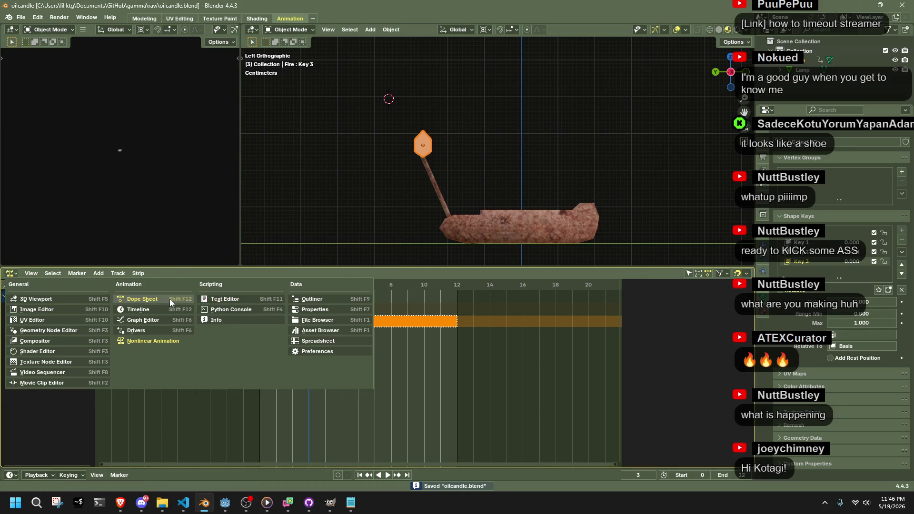
{"action": "left_click", "coordinate": [169, 299]}
{"action": "left_click", "coordinate": [344, 273]}
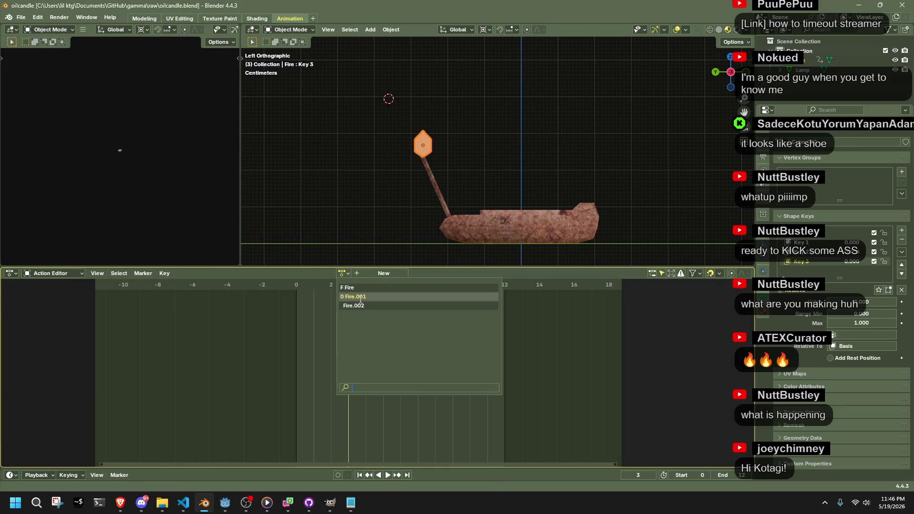
{"action": "left_click", "coordinate": [363, 305]}
{"action": "left_click", "coordinate": [377, 275]}
{"action": "left_click", "coordinate": [341, 275]}
{"action": "left_click", "coordinate": [359, 292]}
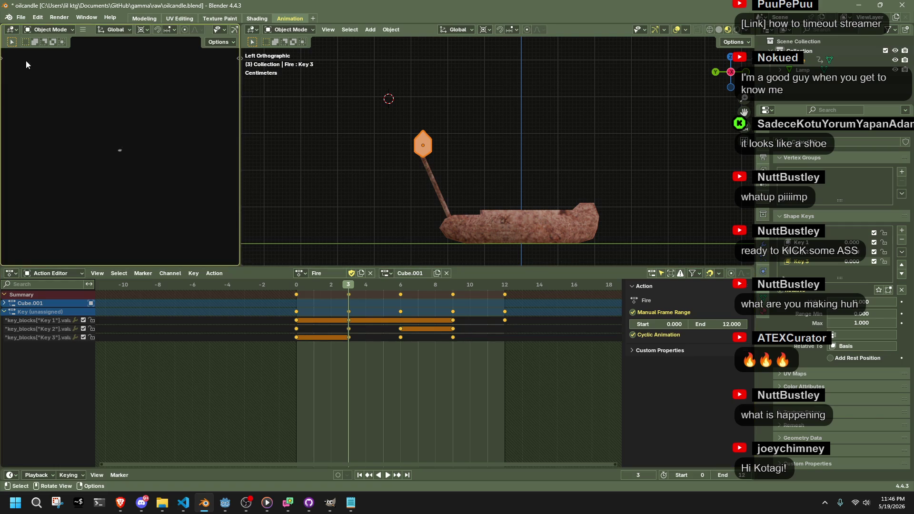
{"action": "left_click", "coordinate": [21, 17]}
{"action": "mouse_move", "coordinate": [56, 153]}
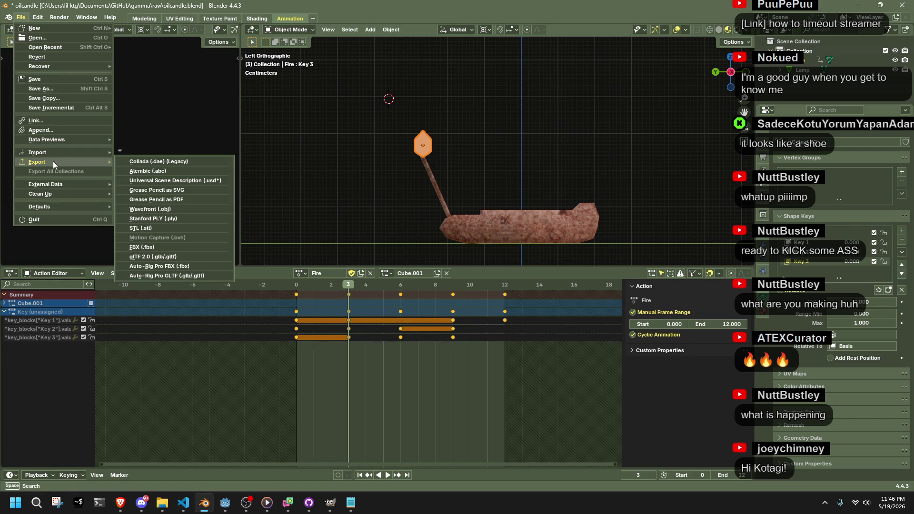
Purge unused data to remove the Fire.001 action, then check the remaining actions.
{"action": "mouse_move", "coordinate": [79, 194]}
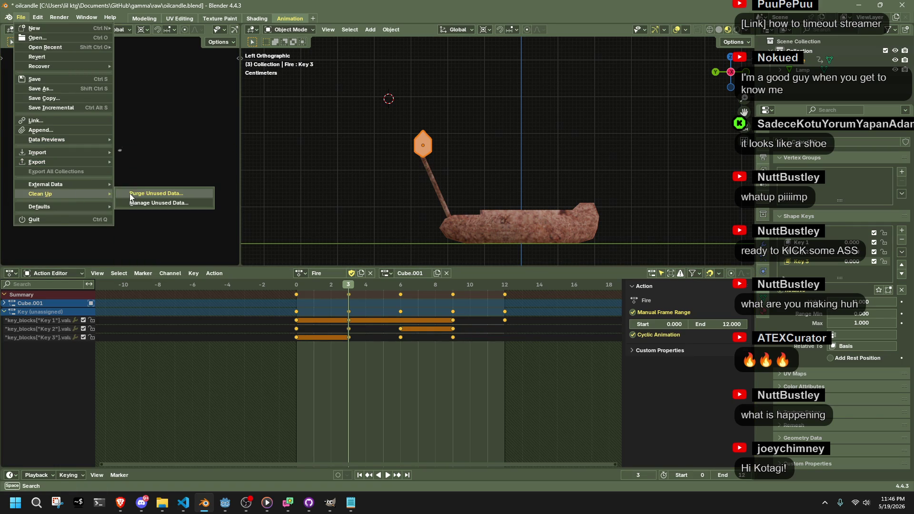
{"action": "left_click", "coordinate": [129, 193]}
{"action": "left_click", "coordinate": [123, 256]}
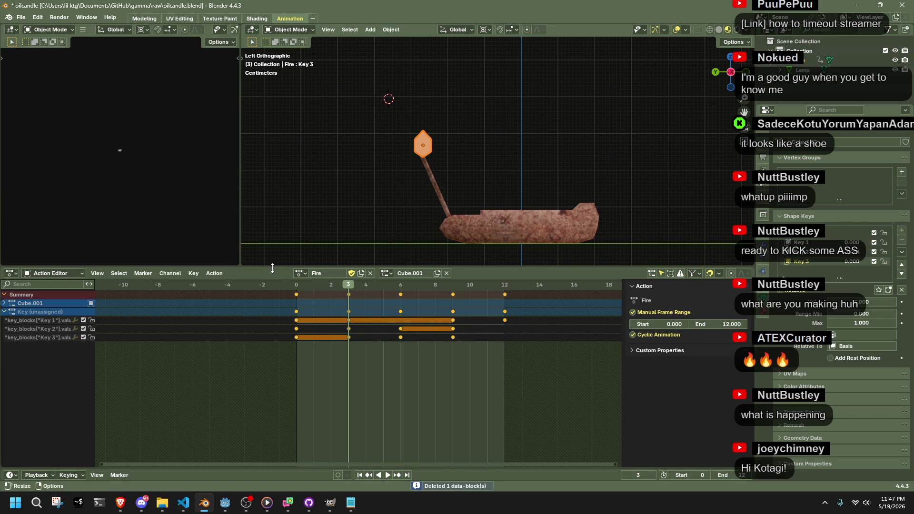
{"action": "left_click", "coordinate": [298, 272]}
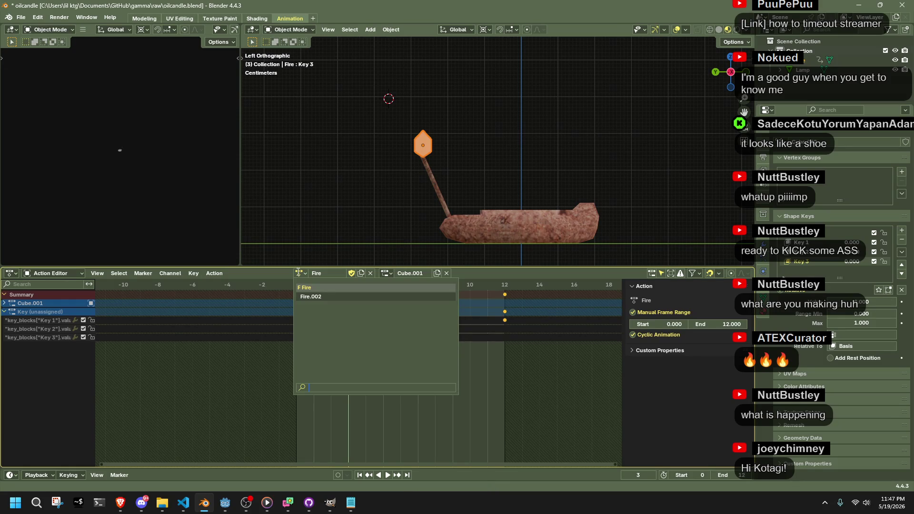
{"action": "left_click", "coordinate": [332, 289]}
Play the looping flame animation from frame 0, then stop playback.
{"action": "left_click_drag", "start_coordinate": [328, 291], "coordinate": [296, 286]}
{"action": "key", "text": "space"}
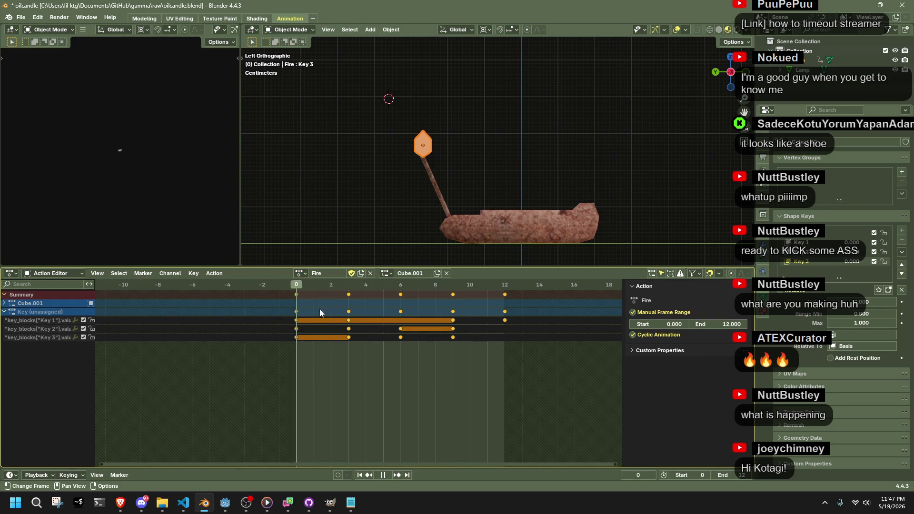
{"action": "left_click", "coordinate": [284, 341]}
{"action": "key", "text": "space"}
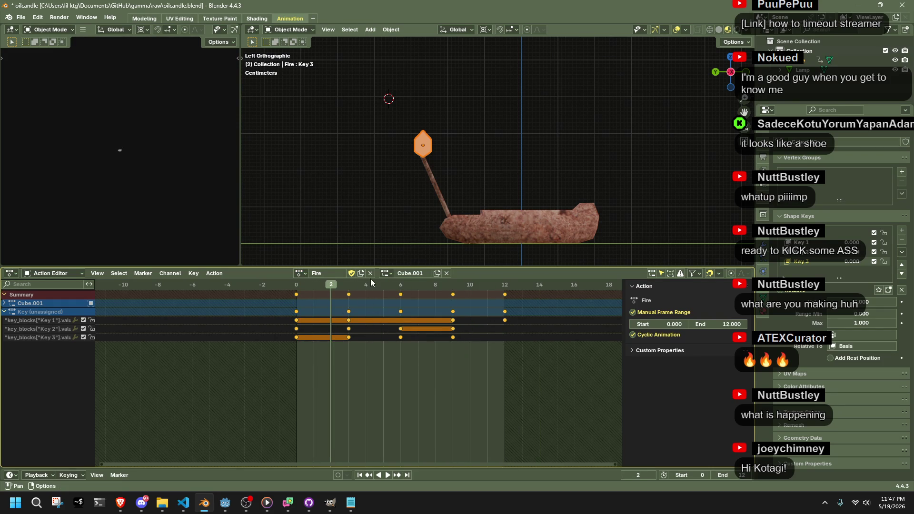
Unlink the Fire action and assign the empty Fire.002 action instead.
{"action": "left_click", "coordinate": [370, 275]}
{"action": "left_click", "coordinate": [343, 275]}
{"action": "left_click", "coordinate": [353, 299]}
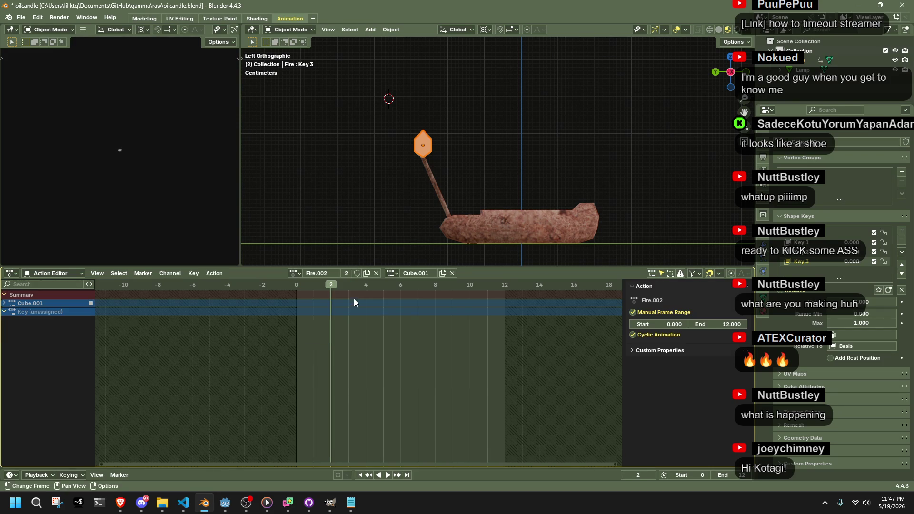
{"action": "left_click", "coordinate": [376, 273]}
{"action": "left_click", "coordinate": [343, 274]}
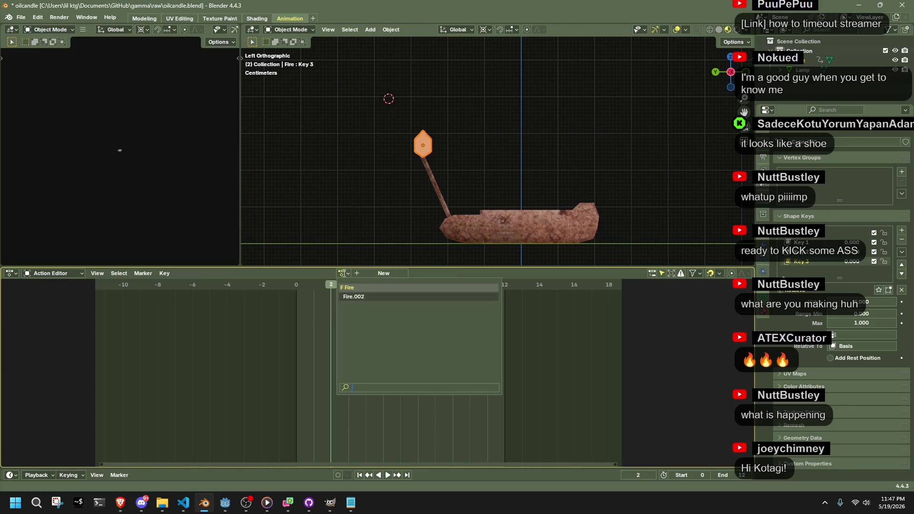
{"action": "left_click", "coordinate": [362, 297]}
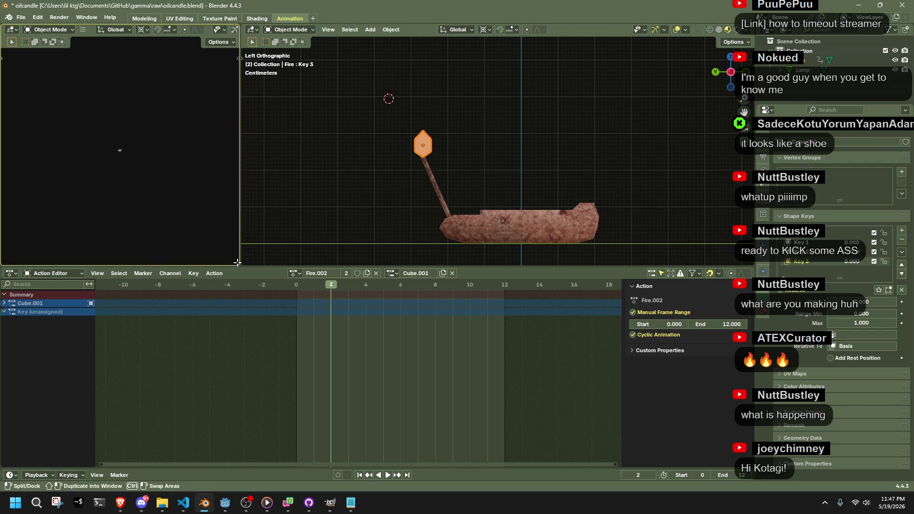
{"action": "left_click", "coordinate": [33, 274]}
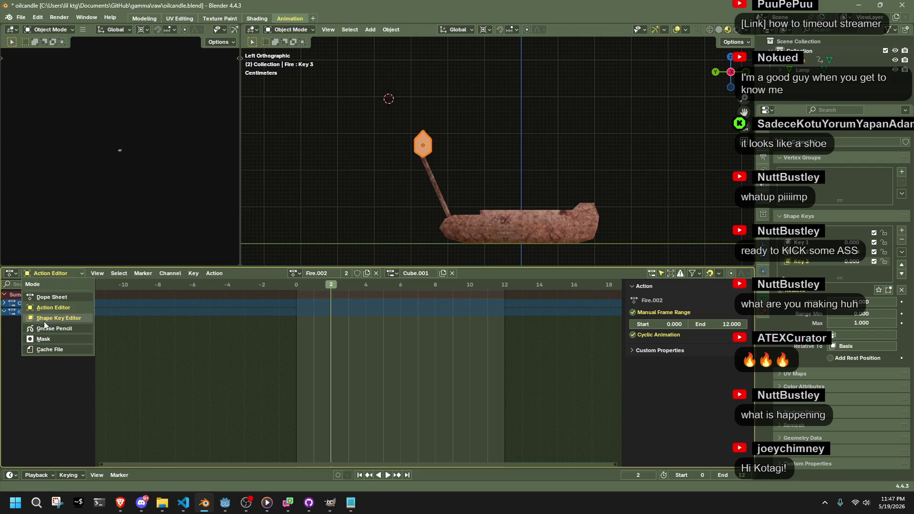
In the Nonlinear Animation editor, delete the stashed Fire strip.
{"action": "left_click", "coordinate": [44, 318]}
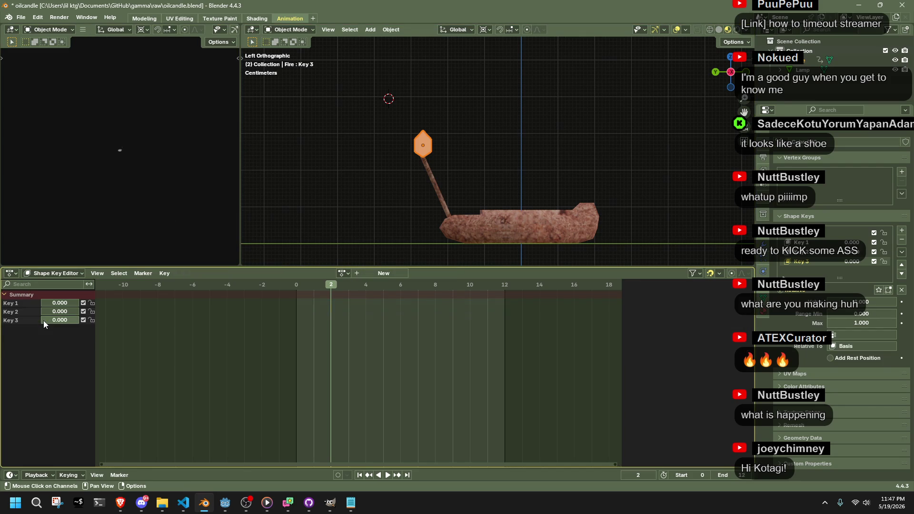
{"action": "left_click", "coordinate": [39, 274]}
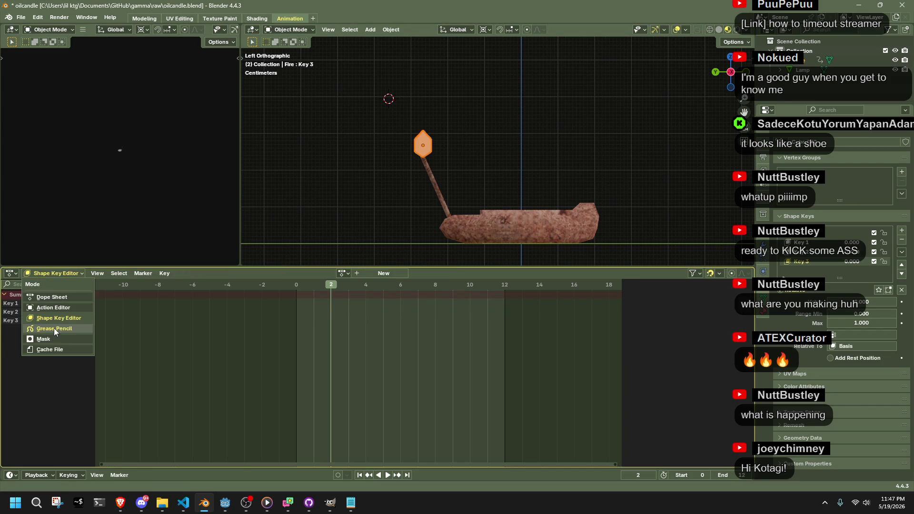
{"action": "left_click", "coordinate": [49, 297]}
{"action": "left_click", "coordinate": [10, 272]}
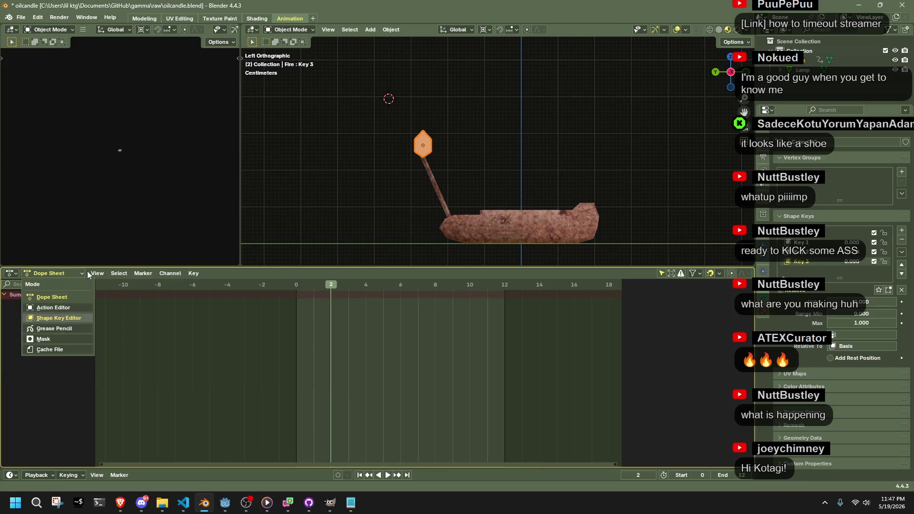
{"action": "left_click", "coordinate": [10, 272]}
{"action": "left_click", "coordinate": [149, 341]}
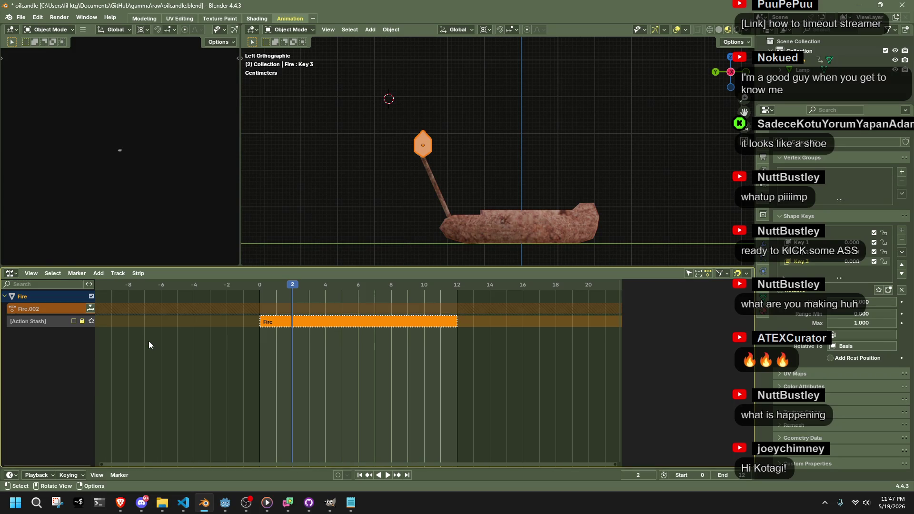
{"action": "left_click", "coordinate": [269, 323]}
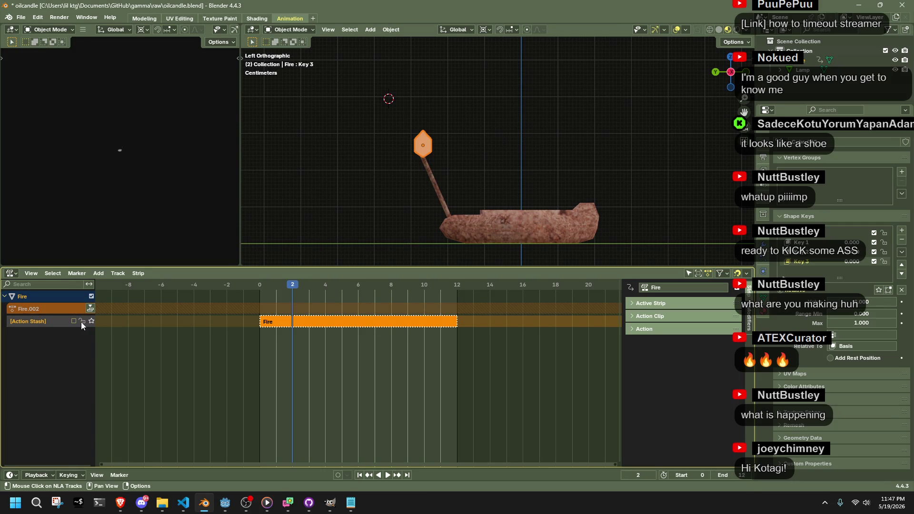
{"action": "key", "text": "x"}
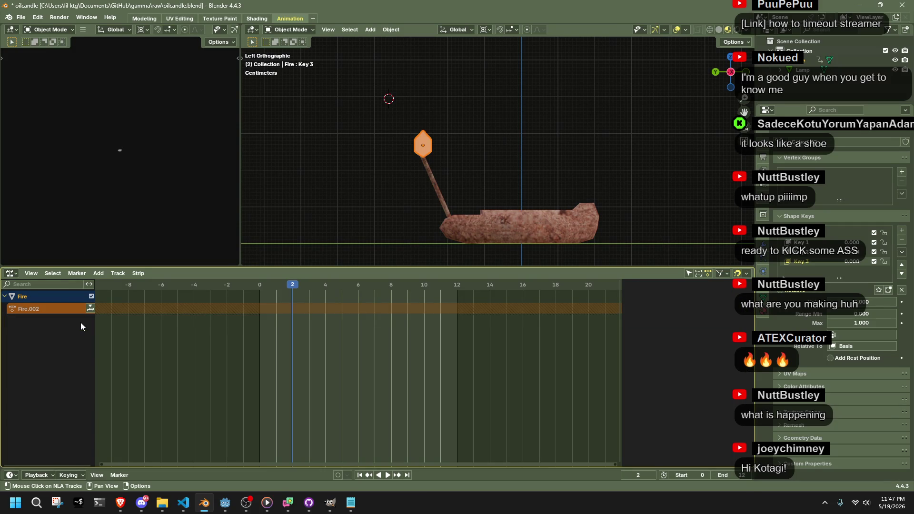
Switch the area back to the Dope Sheet in Action Editor mode.
{"action": "left_click", "coordinate": [18, 273]}
{"action": "key", "text": "Escape"}
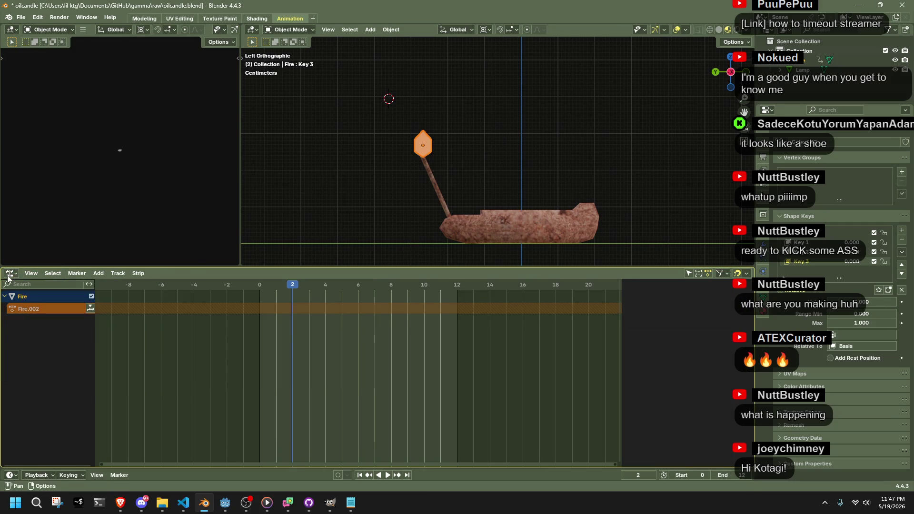
{"action": "left_click", "coordinate": [9, 274]}
{"action": "left_click", "coordinate": [159, 300]}
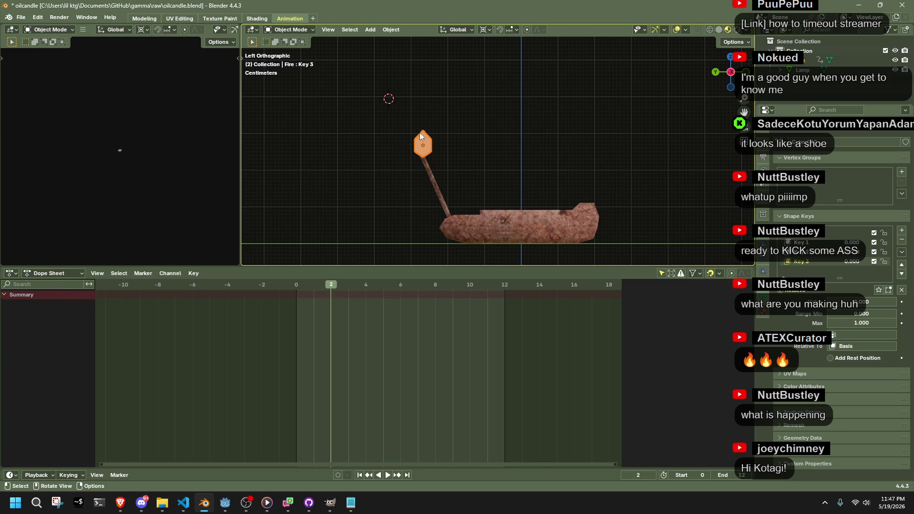
{"action": "left_click", "coordinate": [58, 273]}
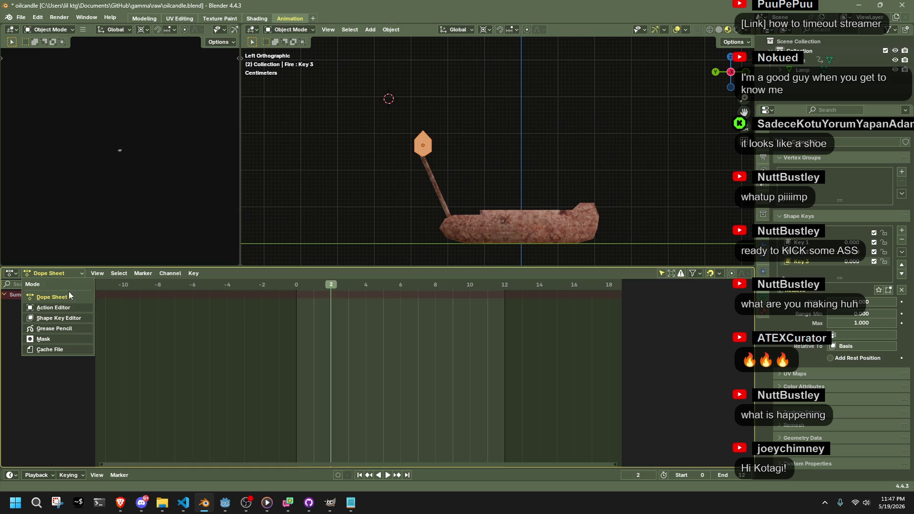
{"action": "left_click", "coordinate": [60, 304]}
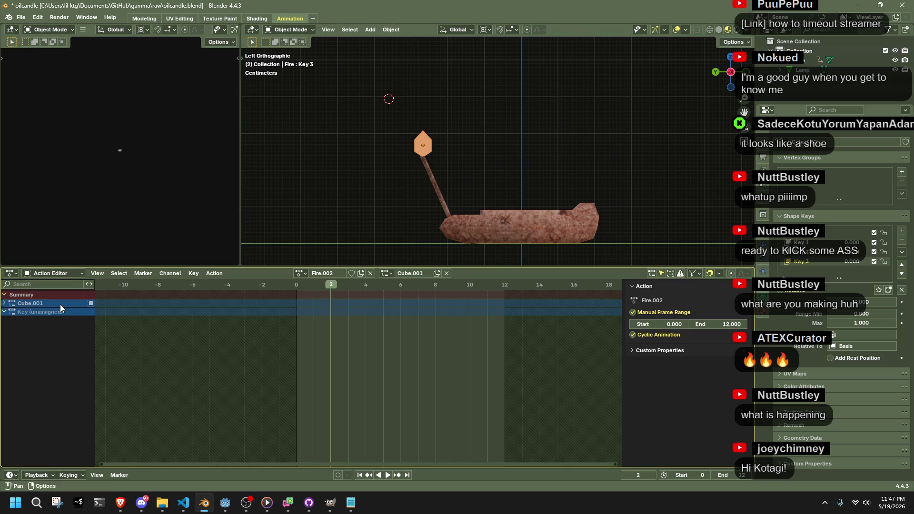
Assign Fire, then Fire.002, and unlink Fire.002 from the flame.
{"action": "left_click", "coordinate": [306, 275]}
{"action": "left_click", "coordinate": [307, 288]}
{"action": "left_click", "coordinate": [300, 276]}
{"action": "left_click", "coordinate": [310, 296]}
{"action": "left_click", "coordinate": [366, 273]}
{"action": "left_click", "coordinate": [342, 274]}
Purge unused data to delete the orphaned Fire.002 action.
{"action": "left_click", "coordinate": [21, 17]}
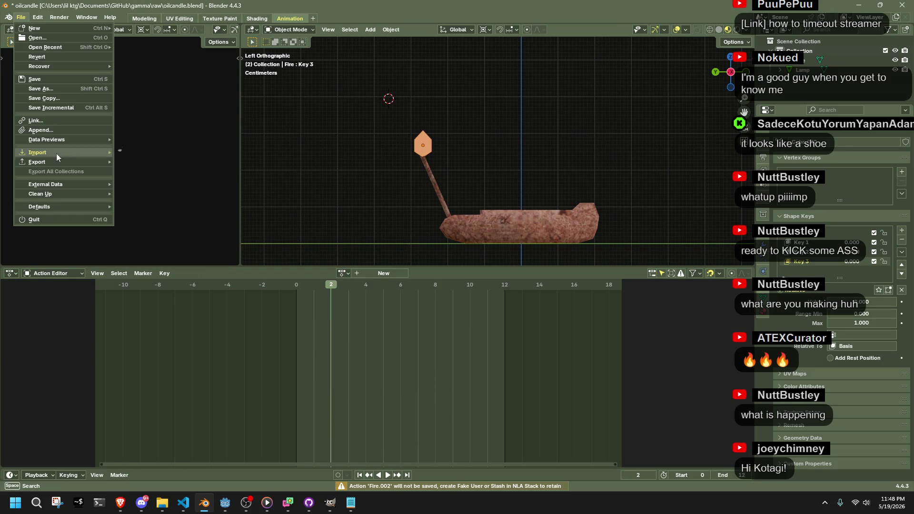
{"action": "mouse_move", "coordinate": [59, 196]}
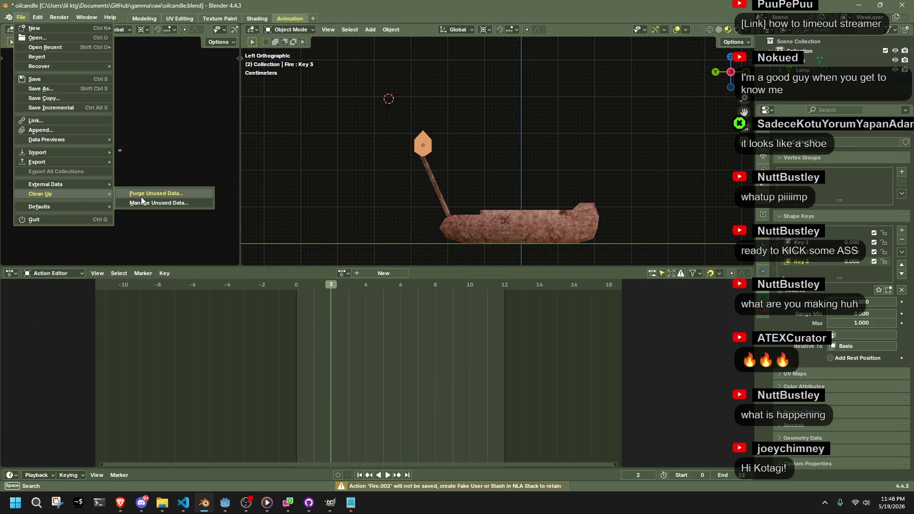
{"action": "left_click", "coordinate": [141, 196]}
{"action": "left_click", "coordinate": [133, 258]}
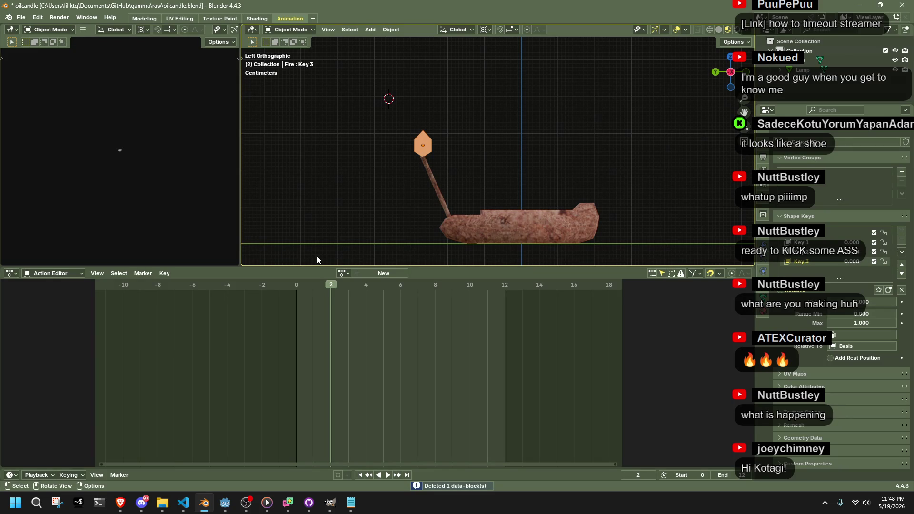
{"action": "key", "text": "alt+Tab"}
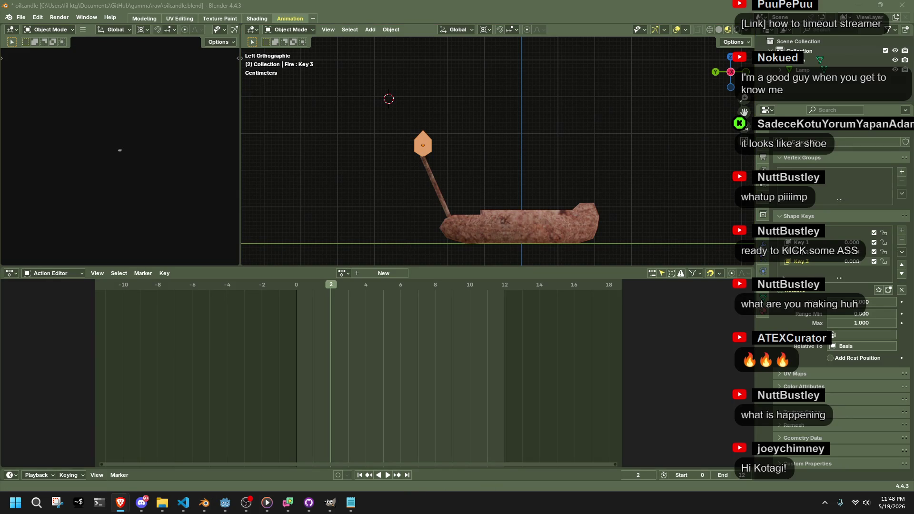
{"action": "key", "text": "alt+Tab"}
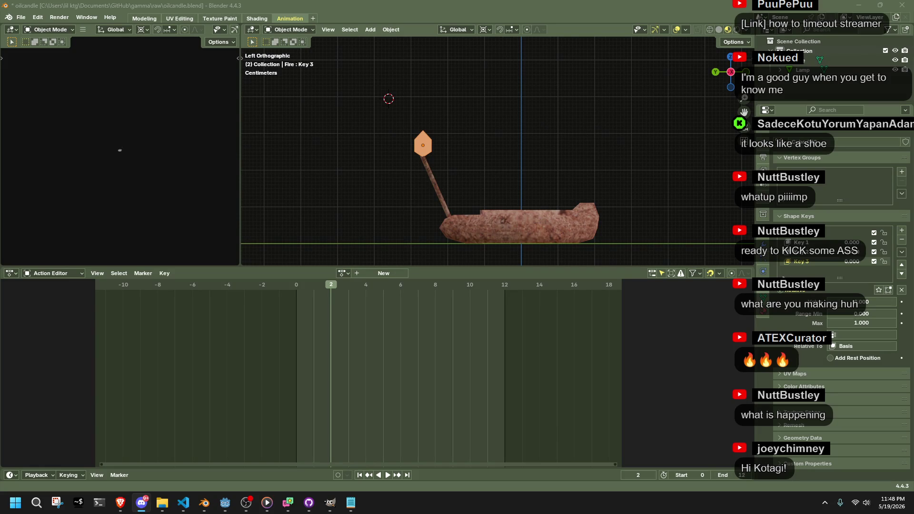
Assign the Fire action back to the flame and inspect the Key 1–3 channels.
{"action": "left_click", "coordinate": [343, 273]}
{"action": "left_click", "coordinate": [351, 296]}
{"action": "mouse_move", "coordinate": [295, 285]}
{"action": "left_mouse_down"}
{"action": "mouse_move", "coordinate": [341, 296]}
{"action": "mouse_move", "coordinate": [313, 293]}
{"action": "left_mouse_up"}
{"action": "left_click", "coordinate": [41, 323]}
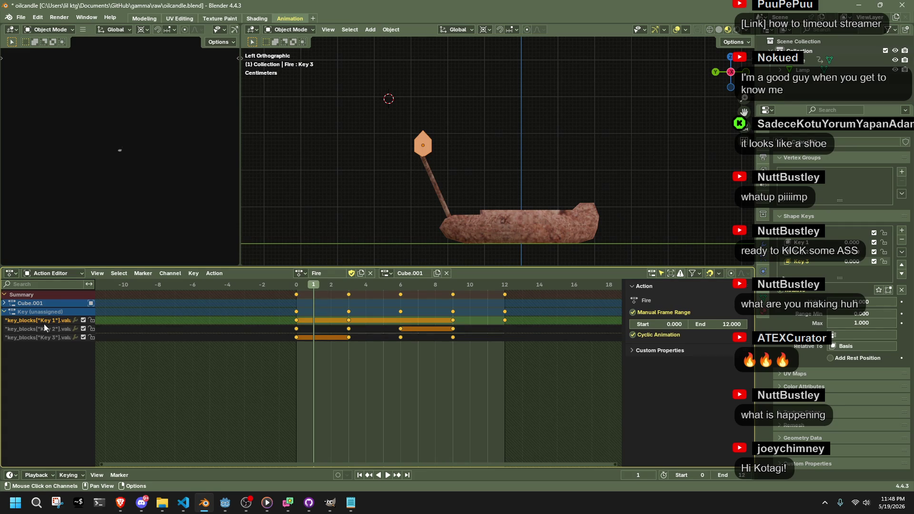
{"action": "left_click", "coordinate": [44, 329]}
{"action": "left_click", "coordinate": [48, 337]}
{"action": "left_click", "coordinate": [48, 328]}
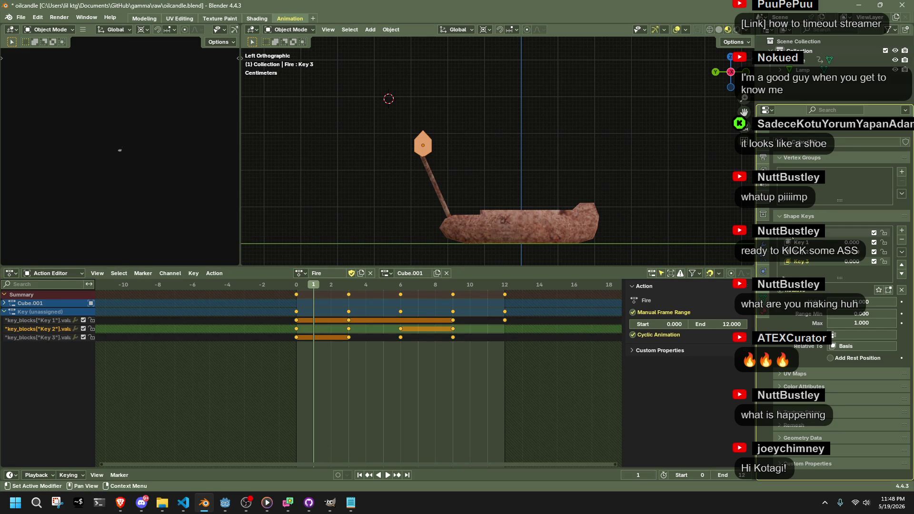
Delete all the old keyframes in the Fire action.
{"action": "key", "text": "Left"}
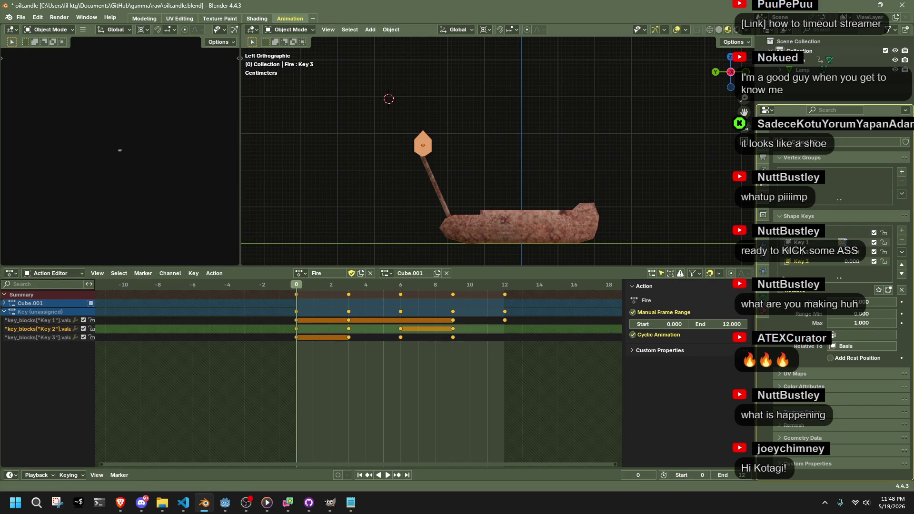
{"action": "left_click", "coordinate": [402, 349]}
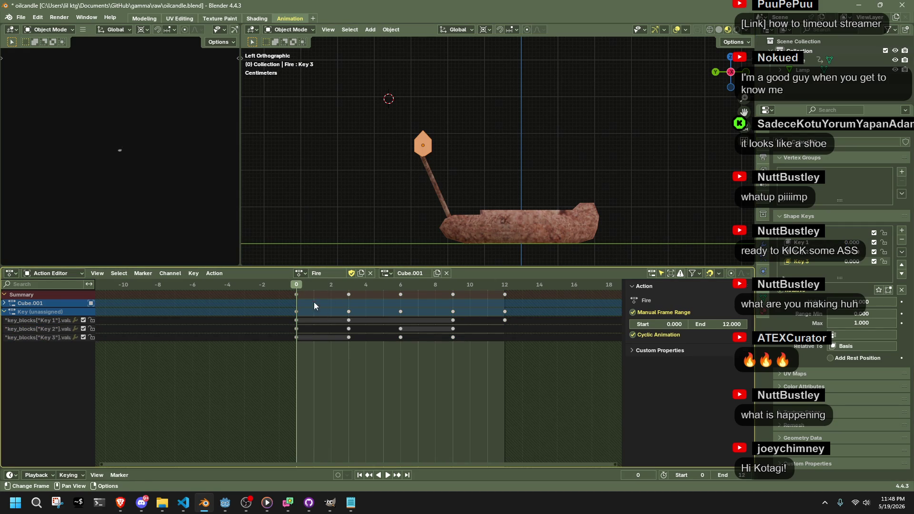
{"action": "left_click_drag", "start_coordinate": [577, 377], "coordinate": [264, 303]}
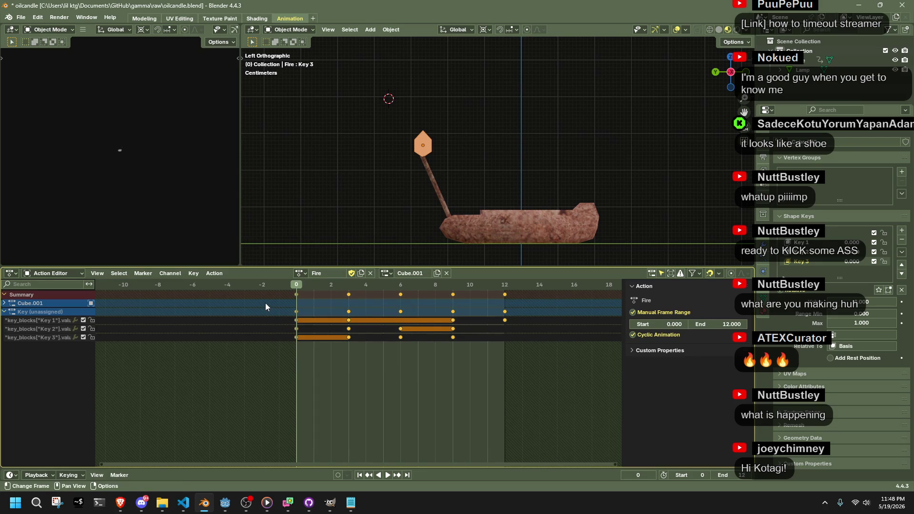
{"action": "key", "text": "Delete"}
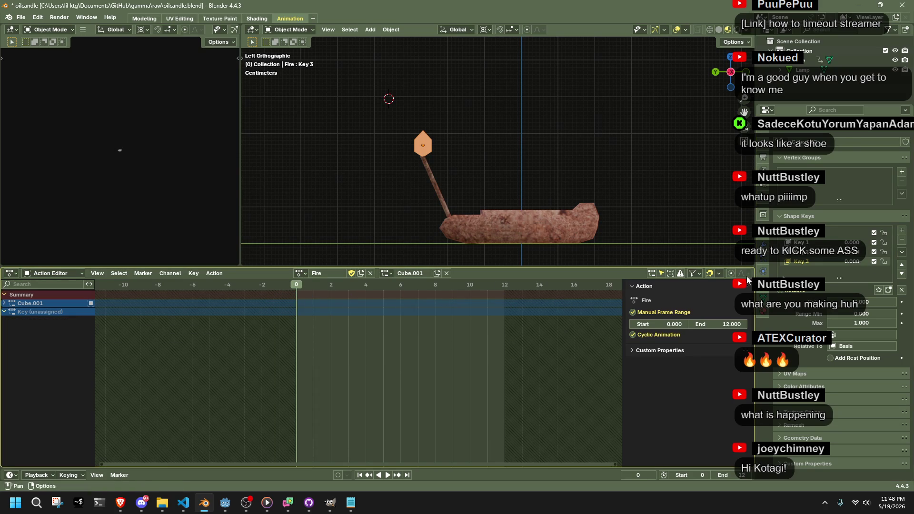
Key shape key Key 1 at 1.000 on frames 0 and 12.
{"action": "left_click_drag", "start_coordinate": [838, 242], "coordinate": [885, 242]}
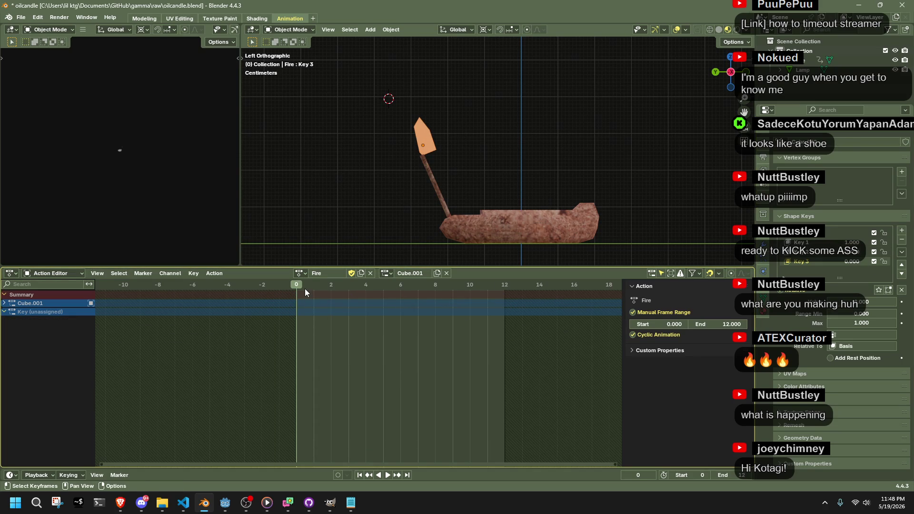
{"action": "key", "text": "i"}
{"action": "left_click", "coordinate": [316, 321]}
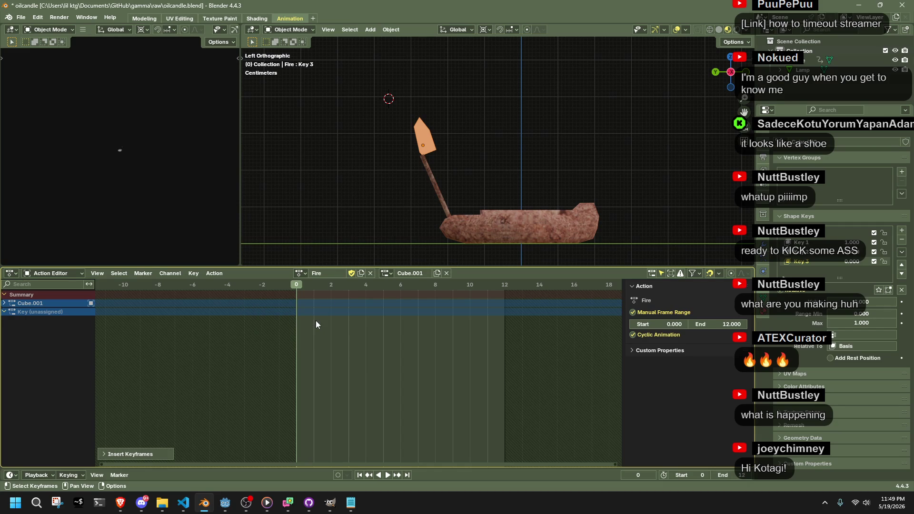
{"action": "key", "text": "i"}
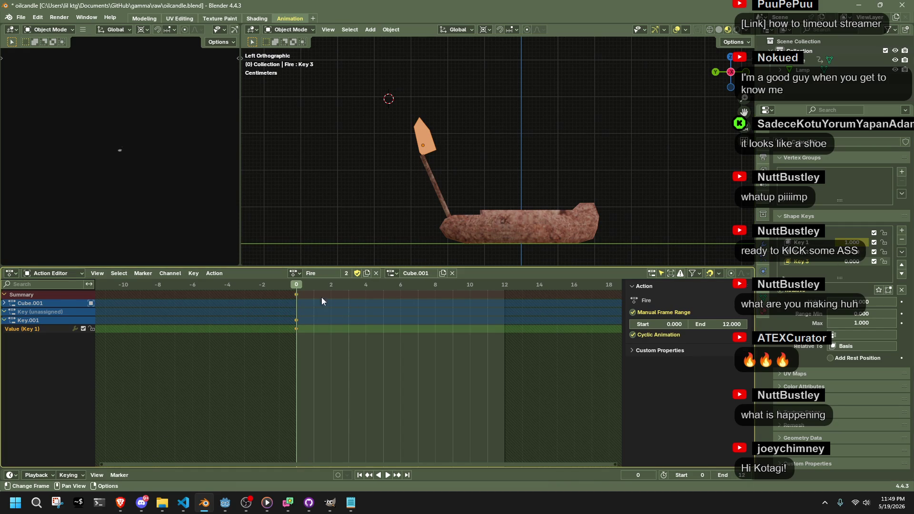
{"action": "key", "text": "space"}
{"action": "key", "text": "i"}
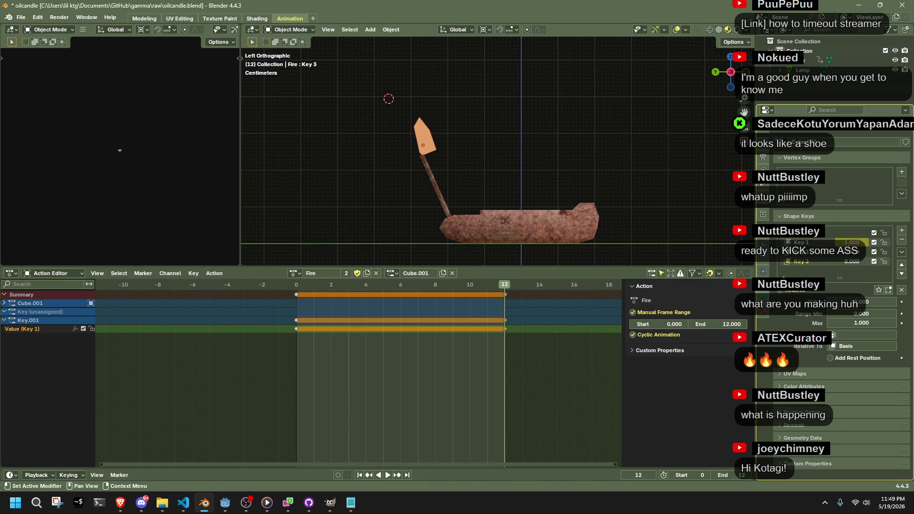
Key Key 1 at 0.000 on frame 3, set it to about 0.743 at frame 9, and preview the loop.
{"action": "left_click_drag", "start_coordinate": [302, 286], "coordinate": [349, 287]}
{"action": "left_click_drag", "start_coordinate": [852, 242], "coordinate": [816, 244]}
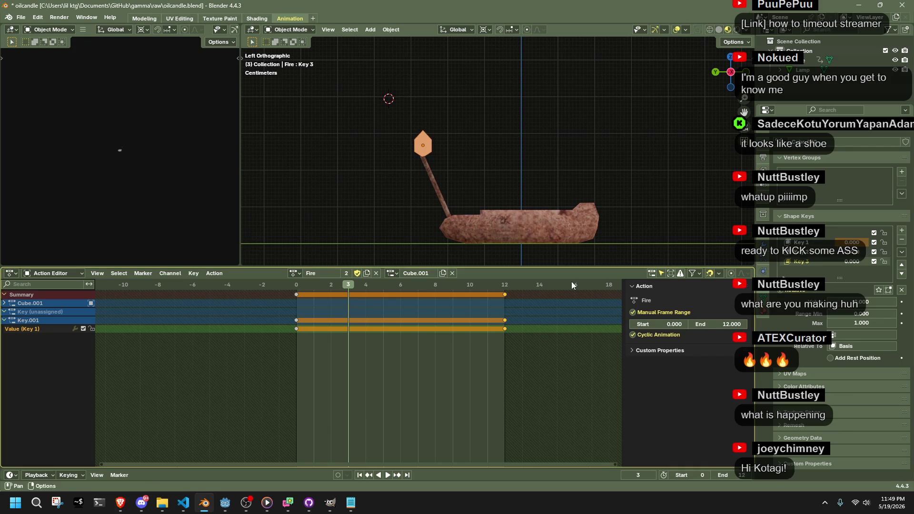
{"action": "key", "text": "i"}
{"action": "left_click", "coordinate": [350, 301]}
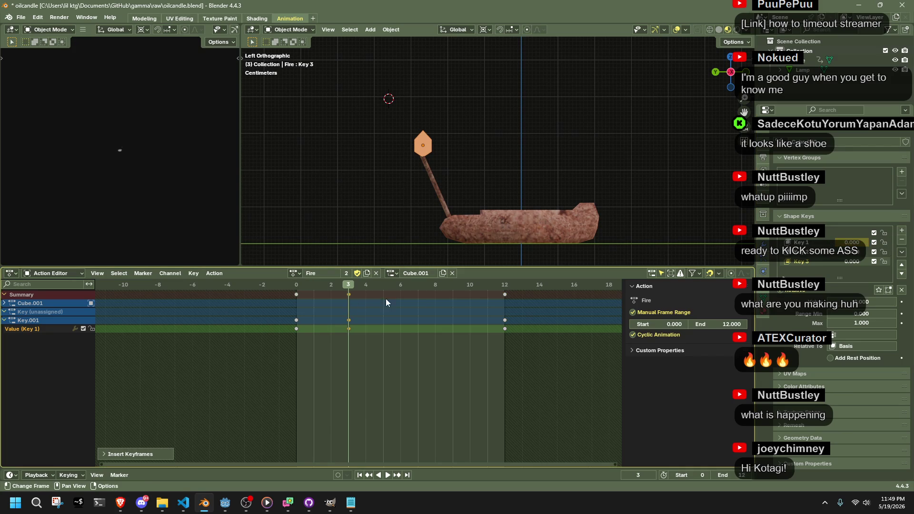
{"action": "mouse_move", "coordinate": [452, 290]}
{"action": "left_mouse_down"}
{"action": "mouse_move", "coordinate": [425, 284]}
{"action": "mouse_move", "coordinate": [451, 290]}
{"action": "left_mouse_up"}
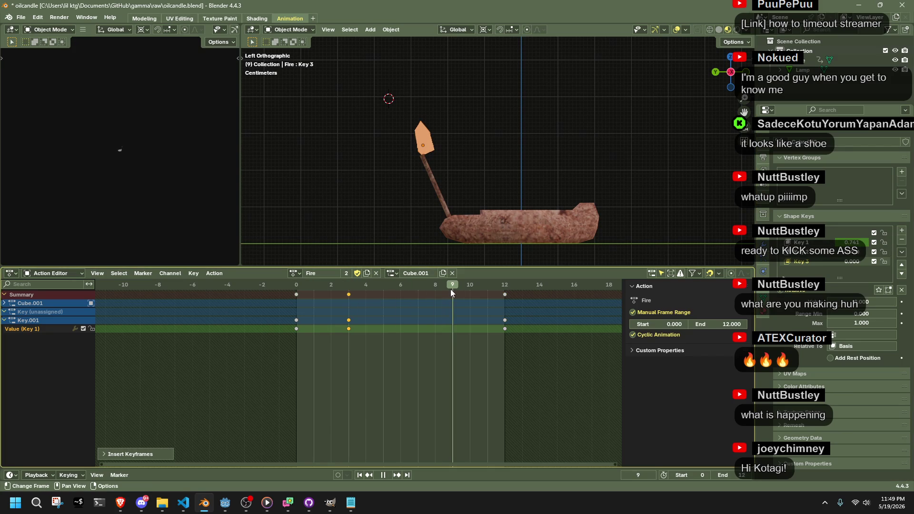
{"action": "left_click_drag", "start_coordinate": [837, 242], "coordinate": [859, 243]}
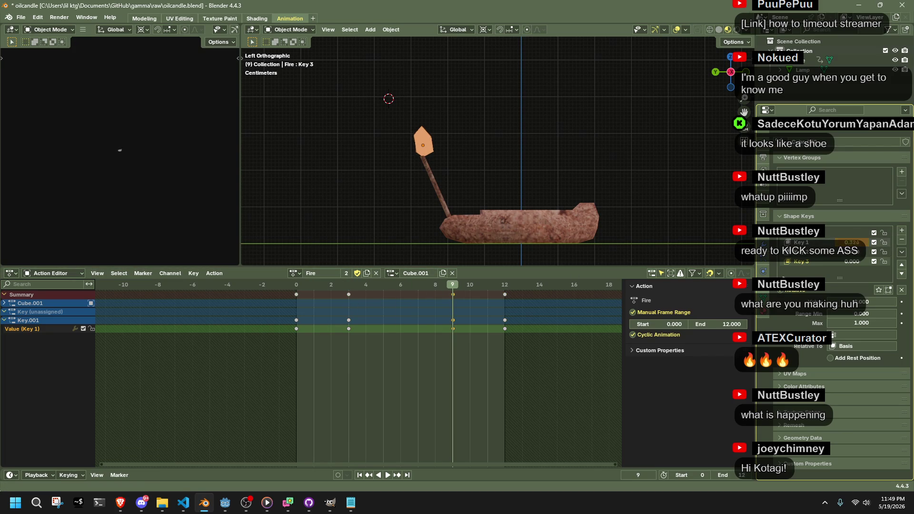
{"action": "key", "text": "space"}
{"action": "mouse_move", "coordinate": [295, 295]}
{"action": "left_mouse_down"}
{"action": "mouse_move", "coordinate": [399, 313]}
{"action": "mouse_move", "coordinate": [347, 316]}
{"action": "left_mouse_up"}
Raise Key 2 to stretch the flame and keyframe it at frames 3 and 0.
{"action": "left_click", "coordinate": [832, 253]}
{"action": "left_click_drag", "start_coordinate": [852, 302], "coordinate": [885, 302]}
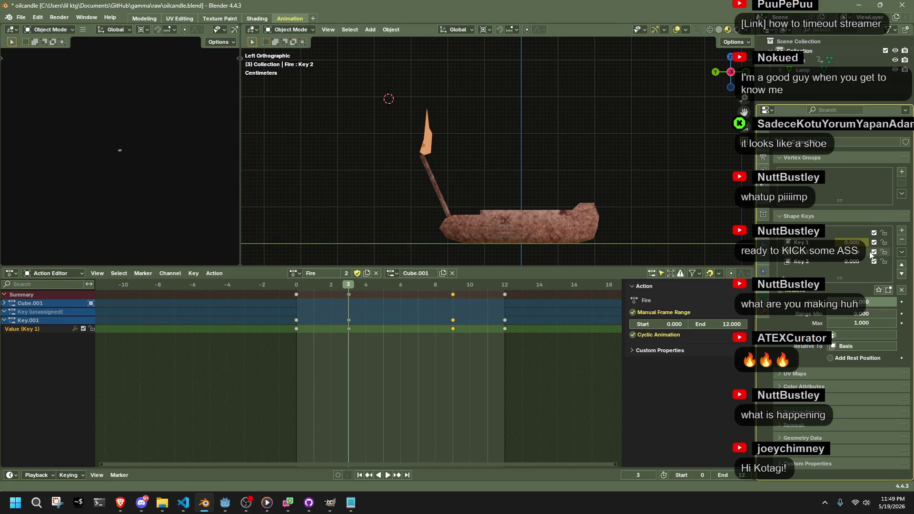
{"action": "key", "text": "i"}
{"action": "left_click", "coordinate": [358, 318]}
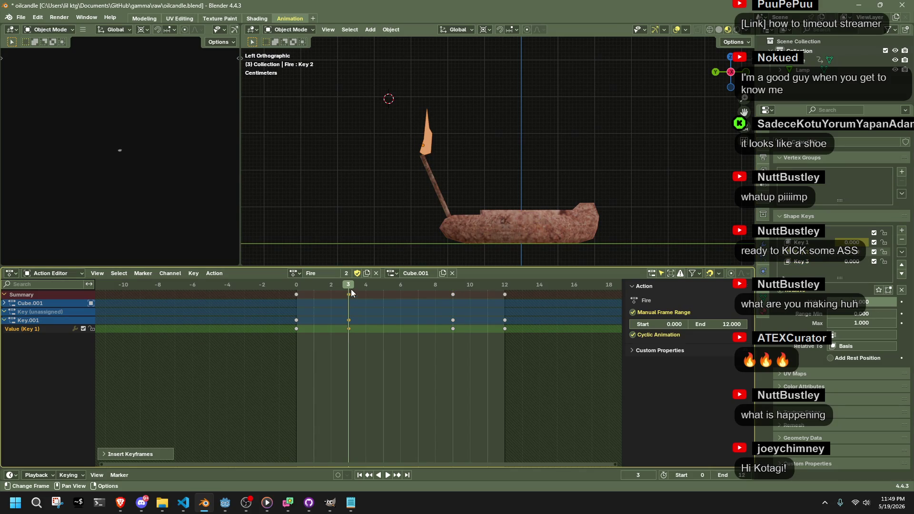
{"action": "mouse_move", "coordinate": [347, 286]}
{"action": "left_mouse_down"}
{"action": "mouse_move", "coordinate": [281, 287]}
{"action": "mouse_move", "coordinate": [290, 287]}
{"action": "left_mouse_up"}
{"action": "key", "text": "space"}
{"action": "key", "text": "Escape"}
{"action": "key", "text": "i"}
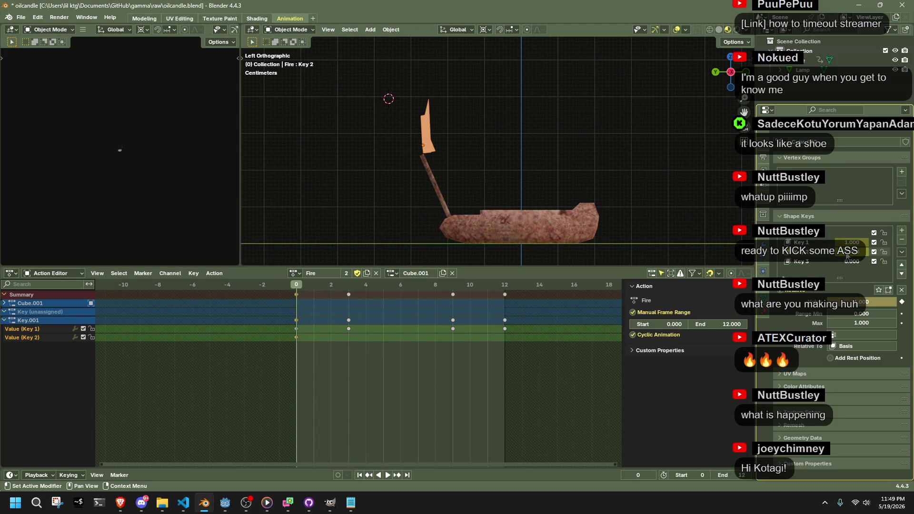
{"action": "left_click", "coordinate": [296, 286]}
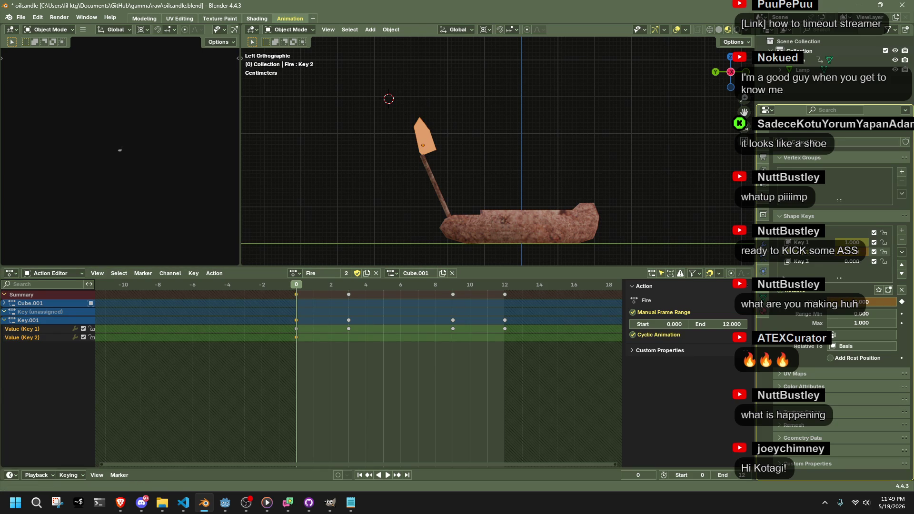
Keyframe Key 2 at frames 6 and 9 and preview the playback.
{"action": "left_click", "coordinate": [350, 284]}
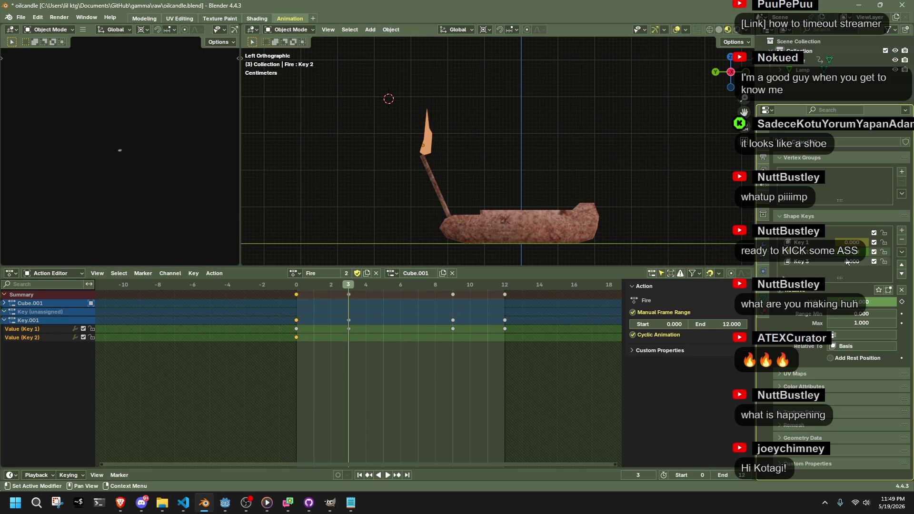
{"action": "left_click", "coordinate": [400, 284]}
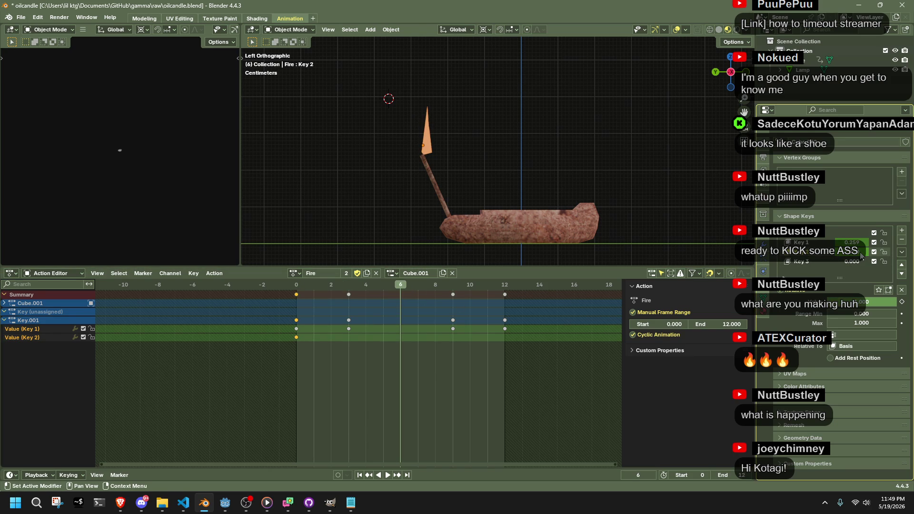
{"action": "left_click_drag", "start_coordinate": [861, 256], "coordinate": [871, 256]}
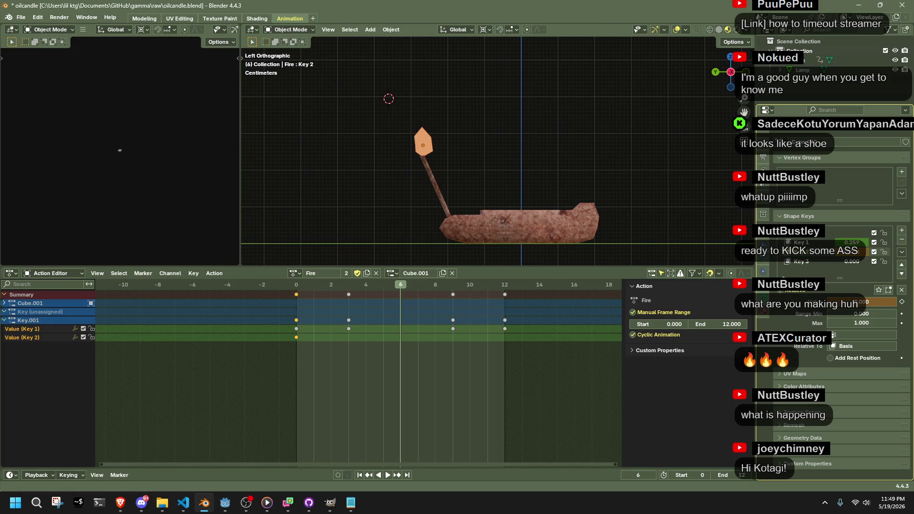
{"action": "key", "text": "i"}
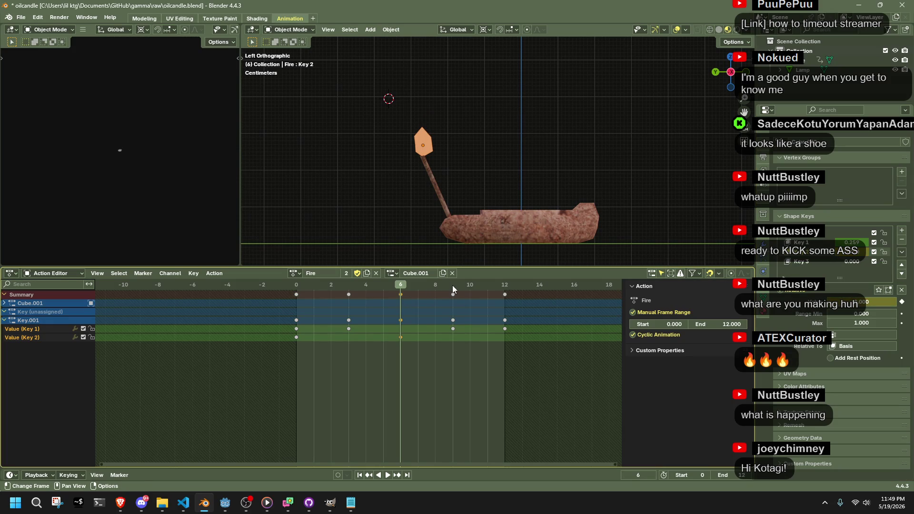
{"action": "left_click", "coordinate": [452, 289]}
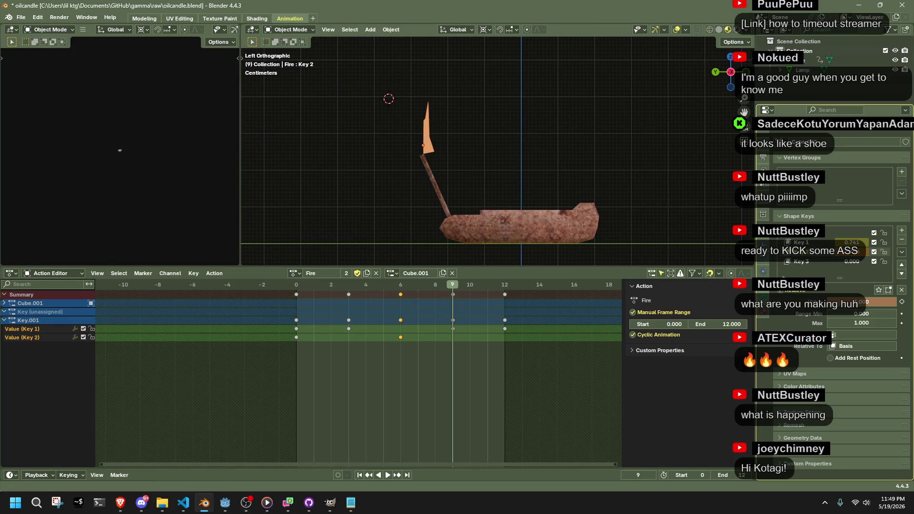
{"action": "key", "text": "i"}
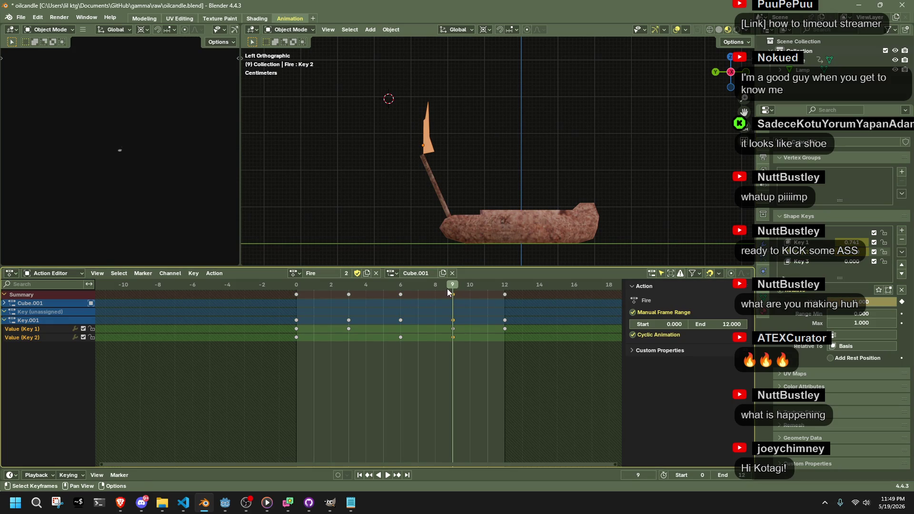
{"action": "key", "text": "space"}
{"action": "key", "text": "Escape"}
Key Key 1 at 1.000 on frame 9 and Key 2 on frame 12, then preview.
{"action": "left_click_drag", "start_coordinate": [852, 243], "coordinate": [871, 242]}
{"action": "key", "text": "i"}
{"action": "left_click_drag", "start_coordinate": [490, 293], "coordinate": [501, 290]}
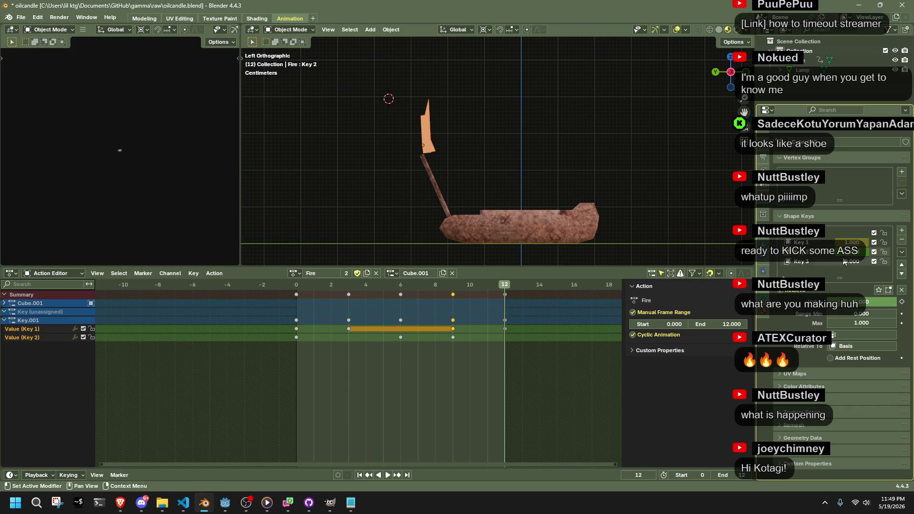
{"action": "left_click_drag", "start_coordinate": [852, 252], "coordinate": [861, 251]}
{"action": "key", "text": "i"}
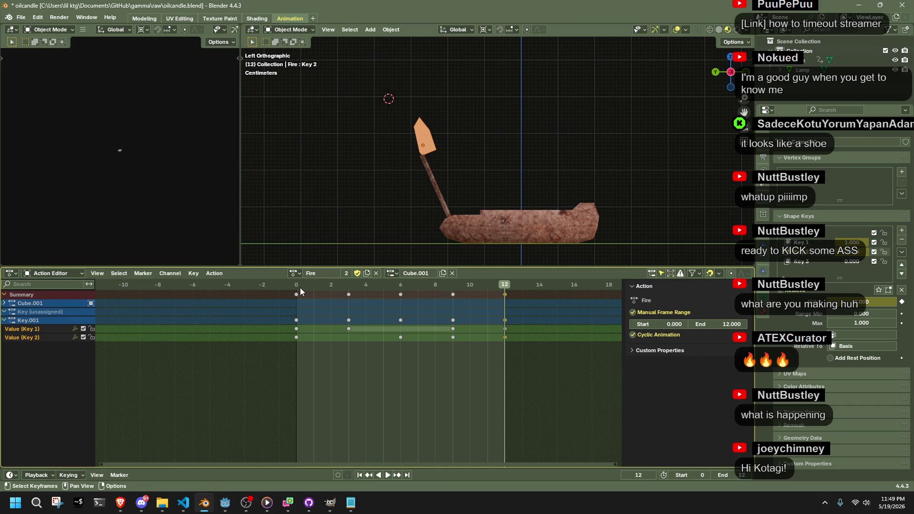
{"action": "key", "text": "space"}
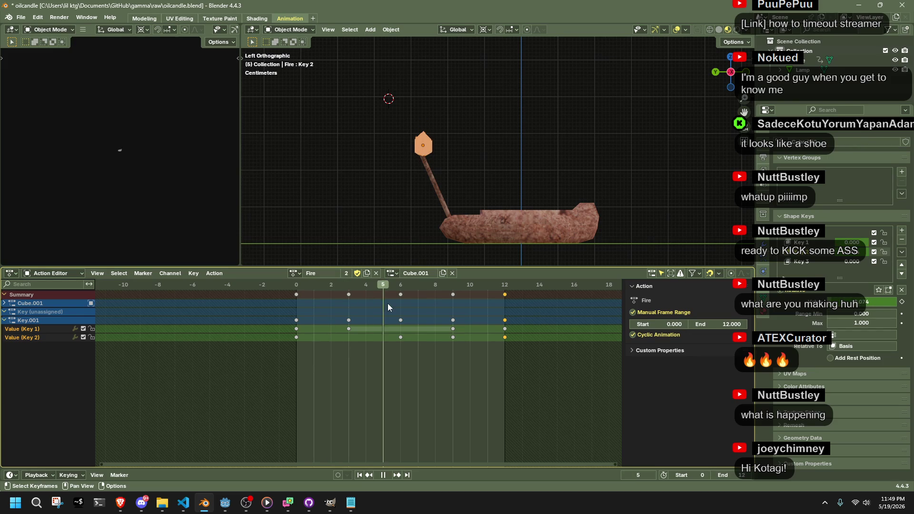
{"action": "key", "text": "space"}
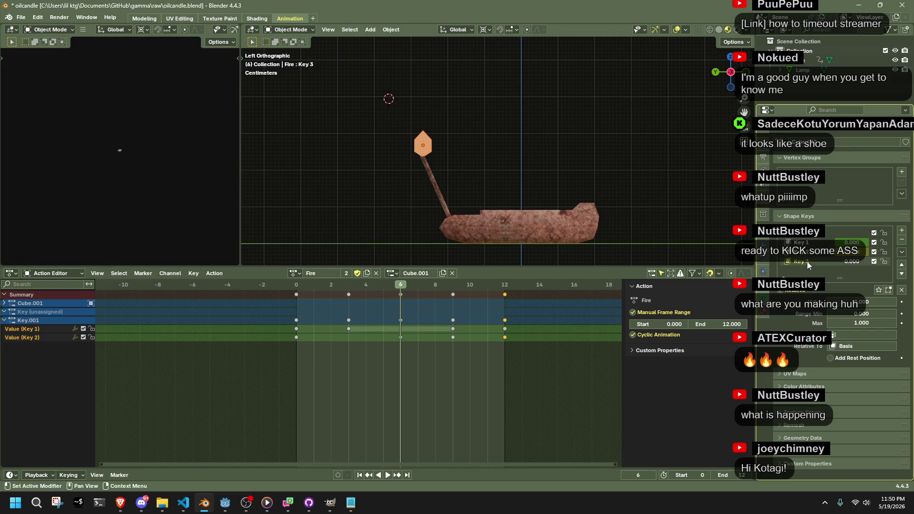
Key Key 3 at full strength on frame 6 and zero on frames 3 and 9, then play the loop.
{"action": "left_click_drag", "start_coordinate": [854, 264], "coordinate": [864, 265]}
{"action": "key", "text": "i"}
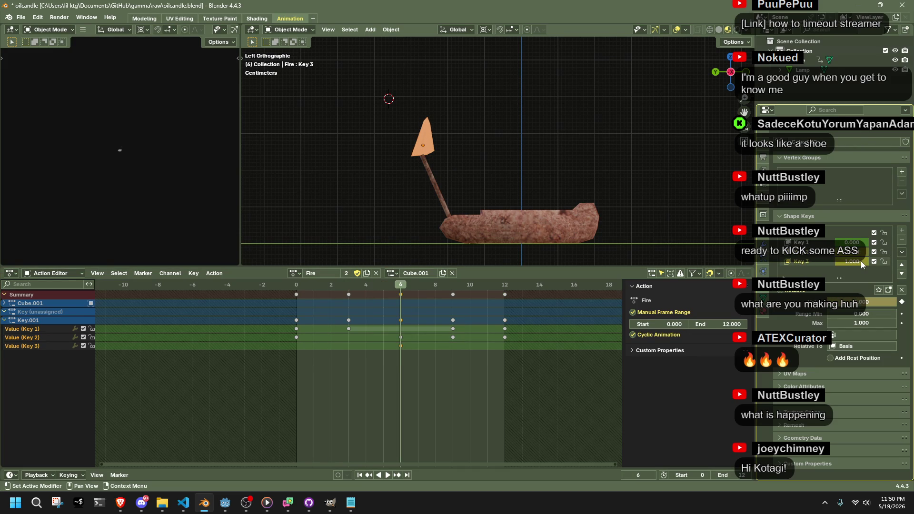
{"action": "left_click", "coordinate": [348, 286]}
{"action": "left_click_drag", "start_coordinate": [864, 265], "coordinate": [858, 265]}
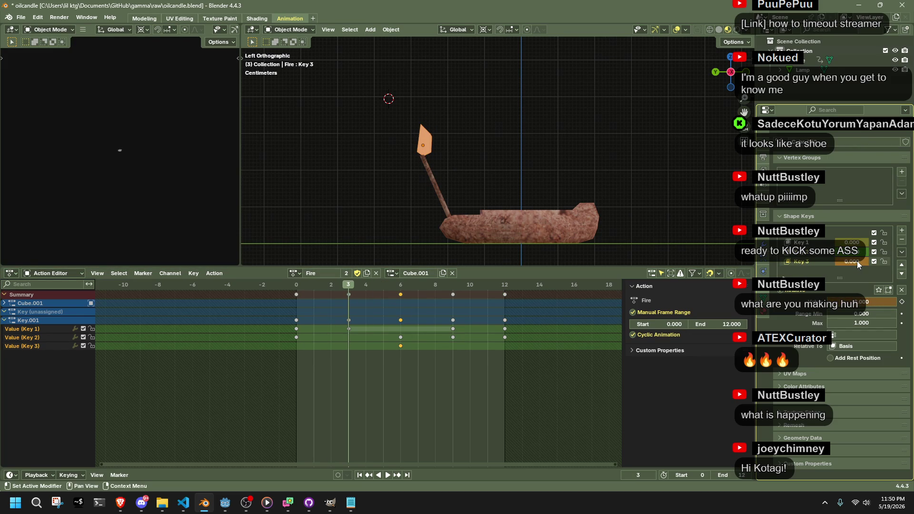
{"action": "left_click", "coordinate": [451, 287]}
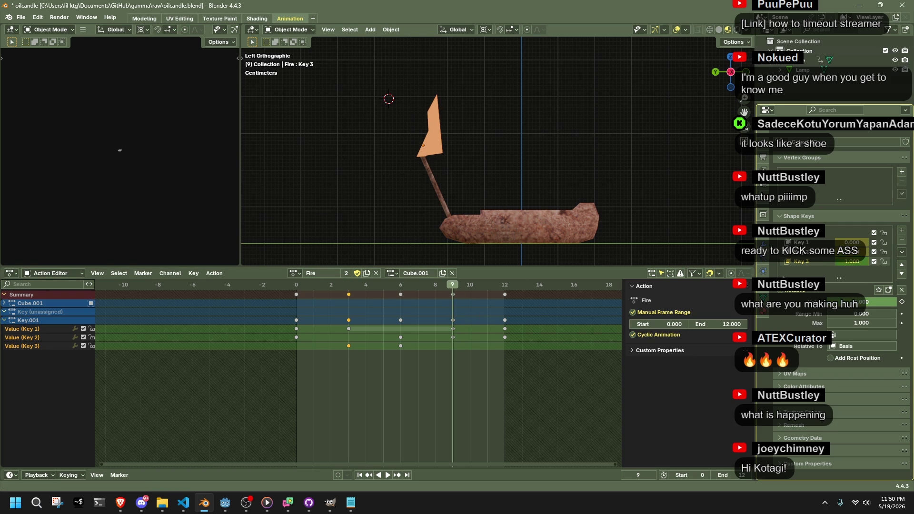
{"action": "key", "text": "i"}
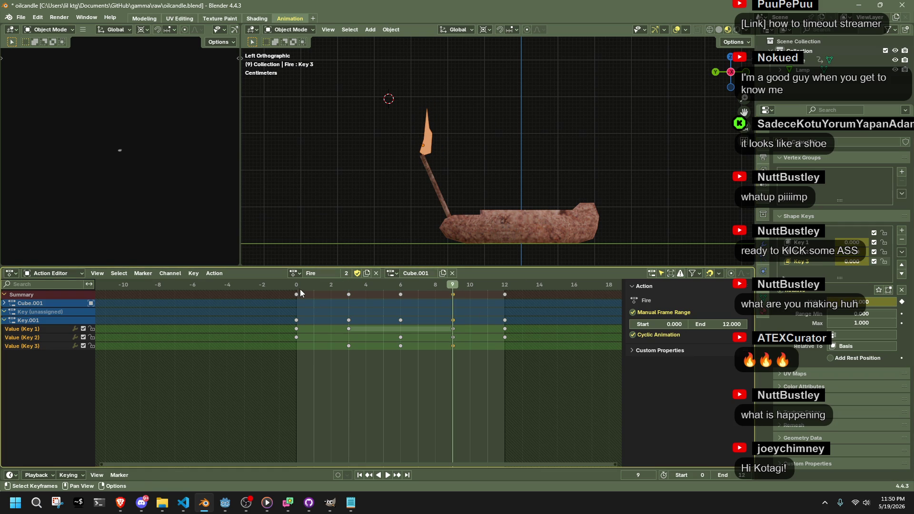
{"action": "key", "text": "space"}
{"action": "mouse_move", "coordinate": [388, 211]}
{"action": "middle_mouse_down"}
{"action": "mouse_move", "coordinate": [501, 242]}
{"action": "mouse_move", "coordinate": [504, 38]}
{"action": "mouse_move", "coordinate": [446, 238]}
{"action": "mouse_move", "coordinate": [426, 168]}
{"action": "mouse_move", "coordinate": [573, 142]}
{"action": "mouse_move", "coordinate": [672, 156]}
{"action": "middle_mouse_up"}
Save oilcandle.blend after checking the available actions.
{"action": "key", "text": "ctrl+s"}
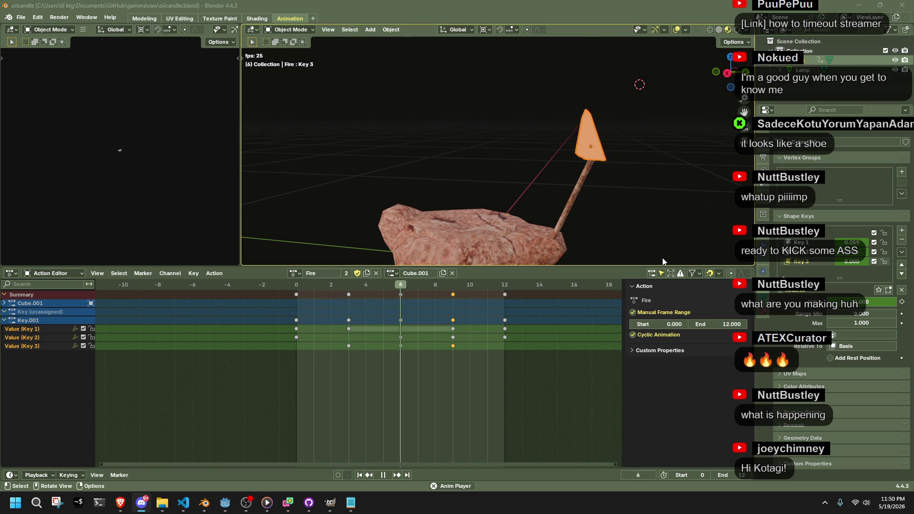
{"action": "mouse_move", "coordinate": [471, 257]}
{"action": "middle_mouse_down"}
{"action": "mouse_move", "coordinate": [630, 236]}
{"action": "mouse_move", "coordinate": [518, 231]}
{"action": "middle_mouse_up"}
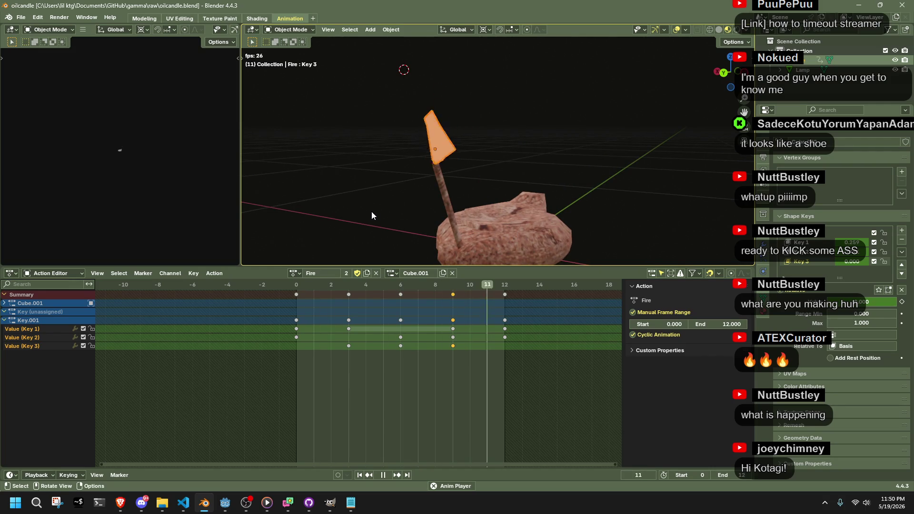
{"action": "left_click", "coordinate": [293, 273]}
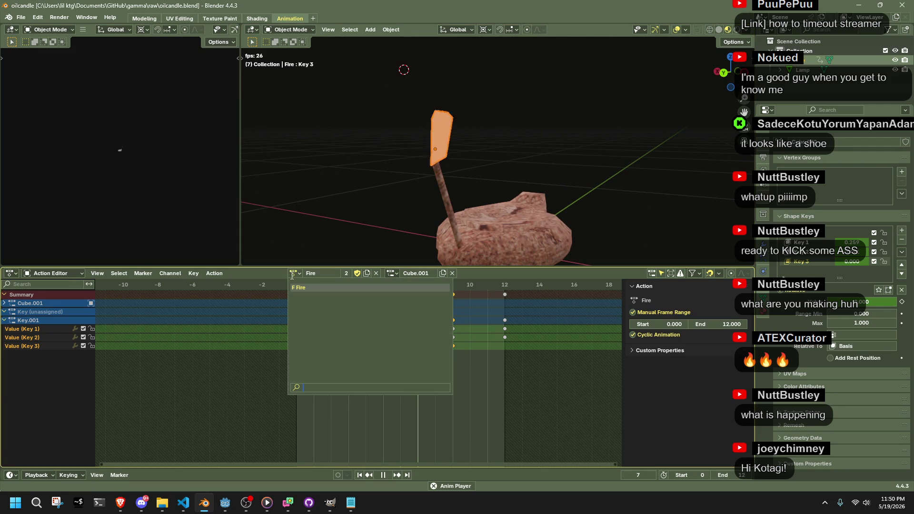
{"action": "key", "text": "ctrl+s"}
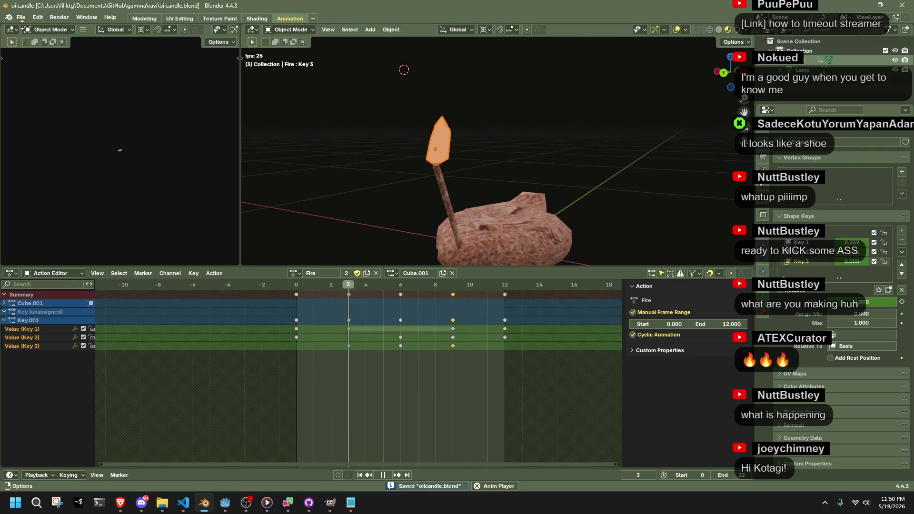
Export the lamp as OilCandle.gltf in glTF 2.0 format.
{"action": "left_click", "coordinate": [21, 17]}
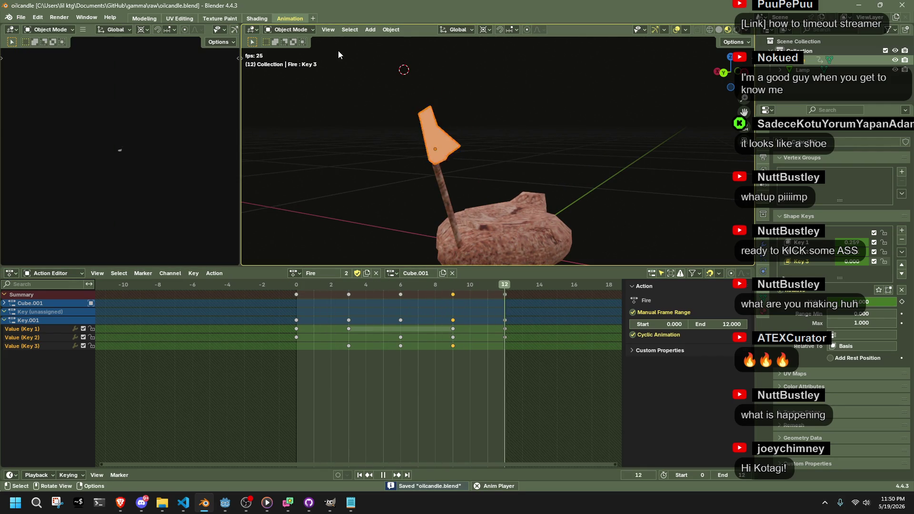
{"action": "mouse_move", "coordinate": [590, 98]}
{"action": "middle_mouse_down"}
{"action": "mouse_move", "coordinate": [568, 123]}
{"action": "mouse_move", "coordinate": [458, 145]}
{"action": "mouse_move", "coordinate": [390, 124]}
{"action": "middle_mouse_up"}
{"action": "key", "text": "ctrl+shift+e"}
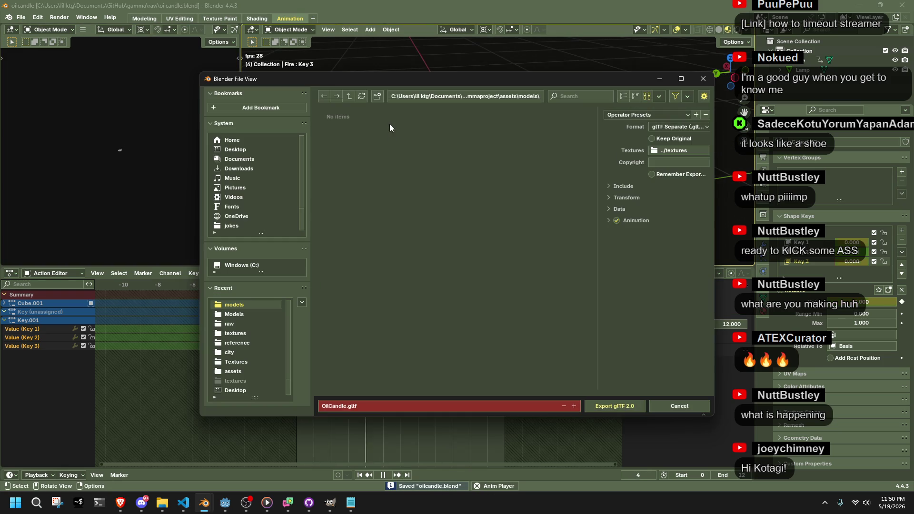
{"action": "left_click", "coordinate": [598, 404]}
{"action": "key", "text": "alt+Tab"}
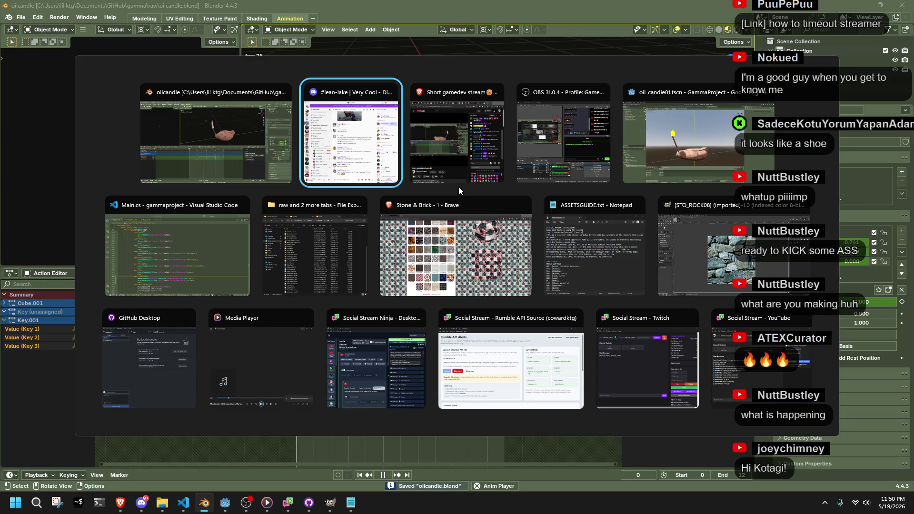
In Main.cs, replace "Out" with "Fire" on line 174 so the OilCandle plays Fire.
{"action": "key", "text": "alt+Tab"}
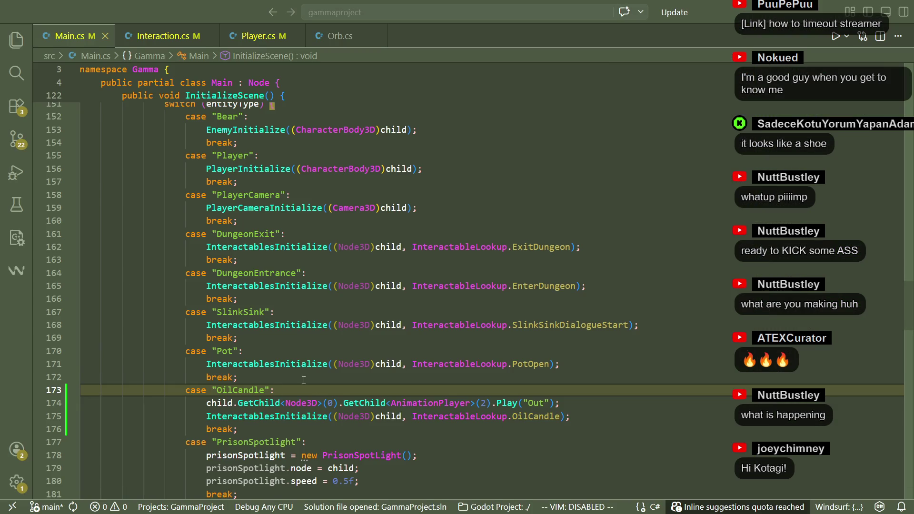
{"action": "left_click", "coordinate": [418, 409]}
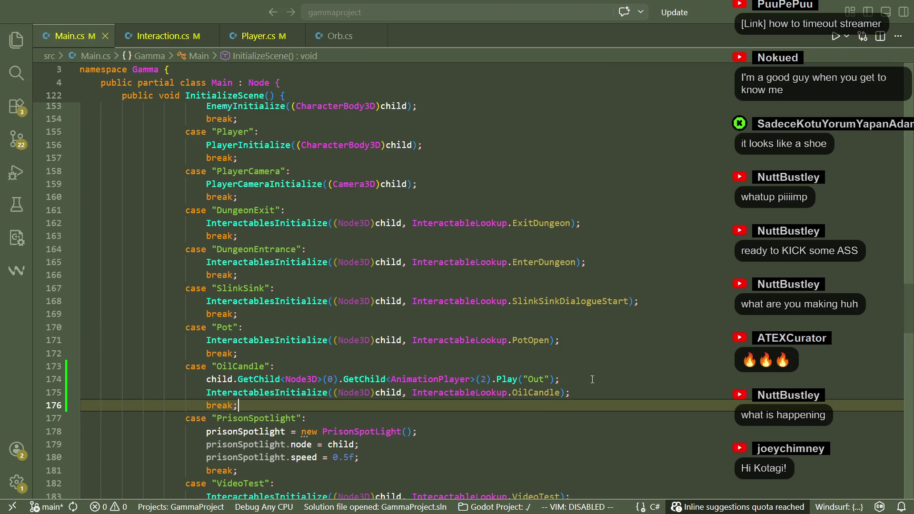
{"action": "left_click_drag", "start_coordinate": [592, 379], "coordinate": [595, 371]}
{"action": "left_click", "coordinate": [574, 407]}
{"action": "scroll", "coordinate": [575, 408], "scroll_direction": "up", "scroll_amount": 5}
{"action": "scroll", "coordinate": [575, 408], "scroll_direction": "down", "scroll_amount": 5}
{"action": "left_click", "coordinate": [591, 388]}
{"action": "left_click", "coordinate": [534, 379]}
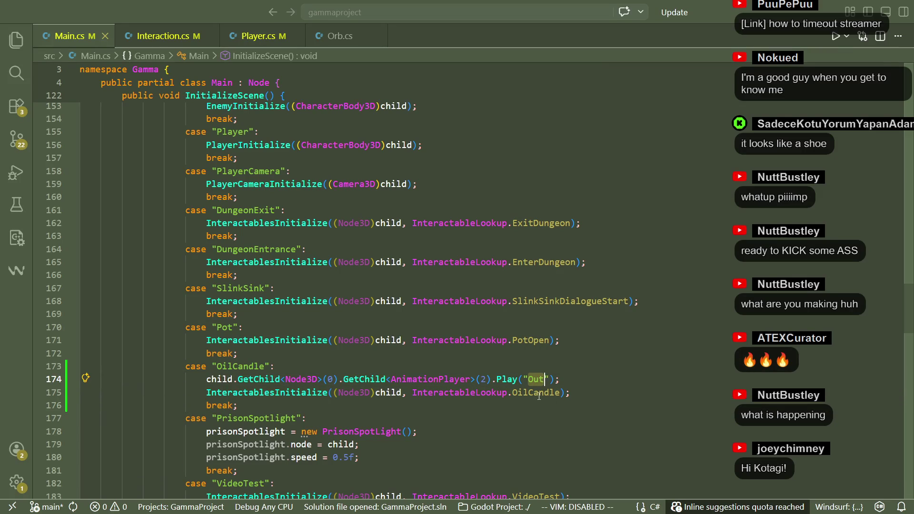
{"action": "left_click", "coordinate": [539, 380]}
{"action": "double_click", "coordinate": [541, 380]}
{"action": "type", "text": "Fire"}
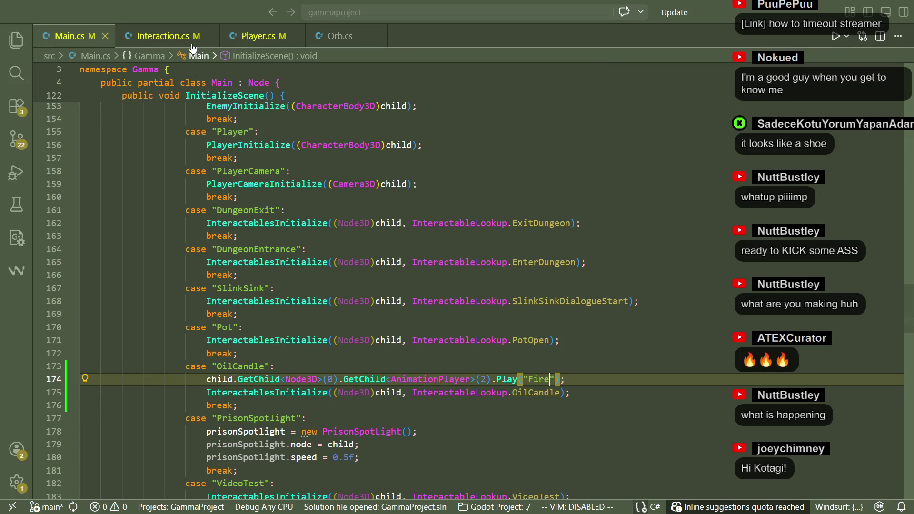
{"action": "left_click", "coordinate": [163, 34]}
Delete line 93, which plays the Out animation, in Interaction.cs.
{"action": "left_click", "coordinate": [548, 314]}
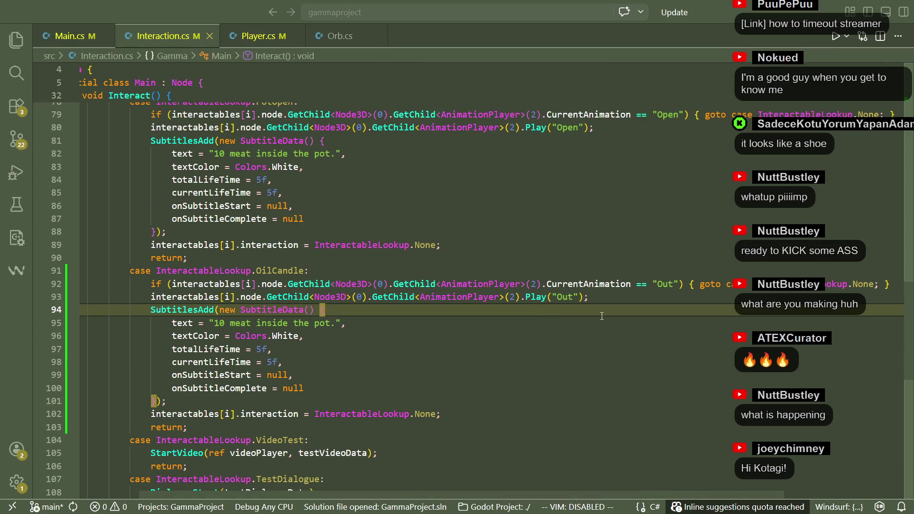
{"action": "key", "text": "Up"}
{"action": "key", "text": "End"}
{"action": "key", "text": "shift+Up"}
{"action": "key", "text": "shift+End"}
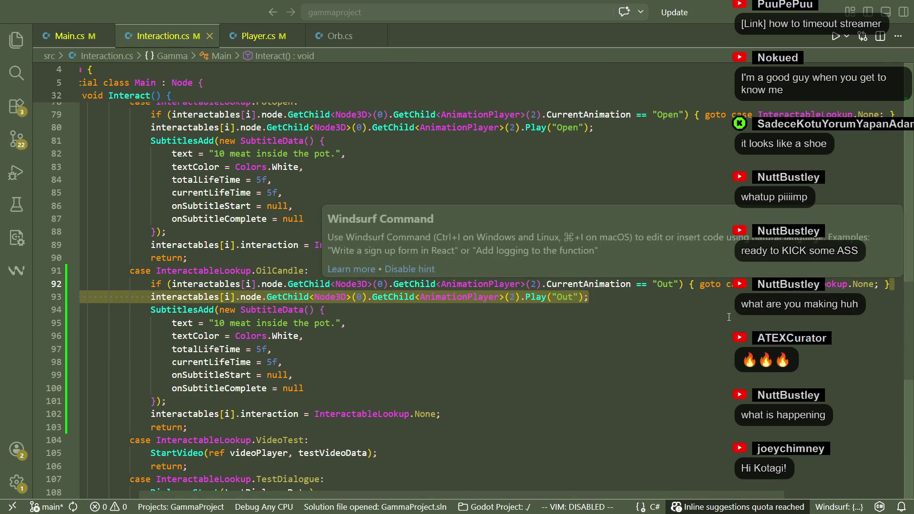
{"action": "key", "text": "Delete"}
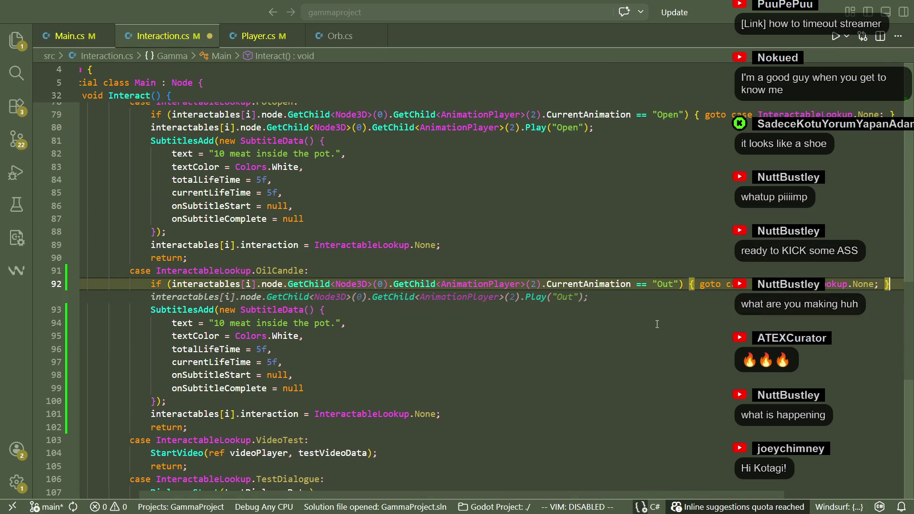
{"action": "key", "text": "Down"}
{"action": "key", "text": "Down"}
{"action": "key", "text": "Down"}
Replace the CurrentAnimation == "Out" comparison on line 92 with != null and save.
{"action": "double_click", "coordinate": [667, 284]}
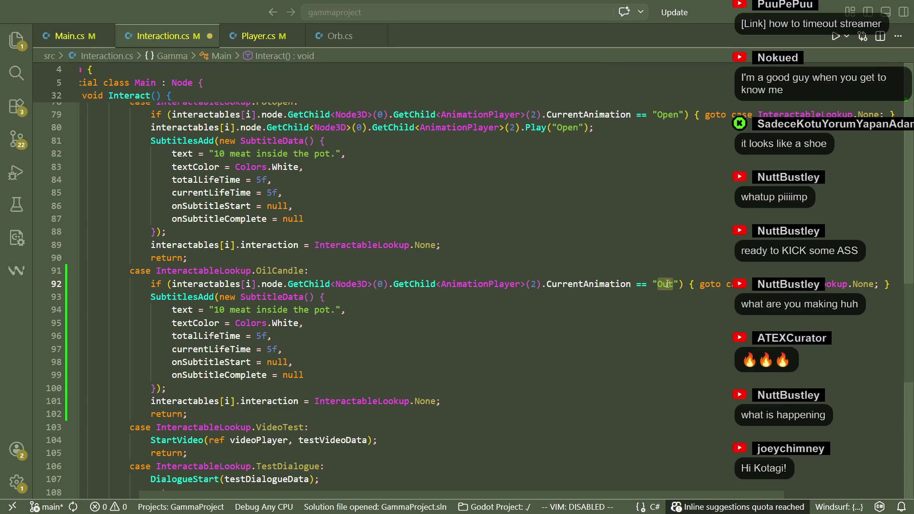
{"action": "mouse_move", "coordinate": [678, 284]}
{"action": "left_mouse_down"}
{"action": "mouse_move", "coordinate": [329, 297]}
{"action": "mouse_move", "coordinate": [547, 289]}
{"action": "left_mouse_up"}
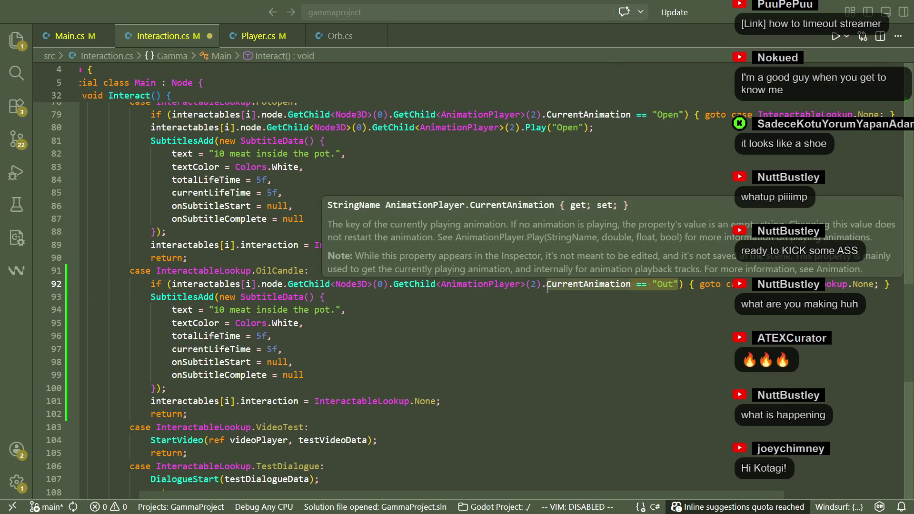
{"action": "key", "text": "BackSpace"}
{"action": "key", "text": "BackSpace"}
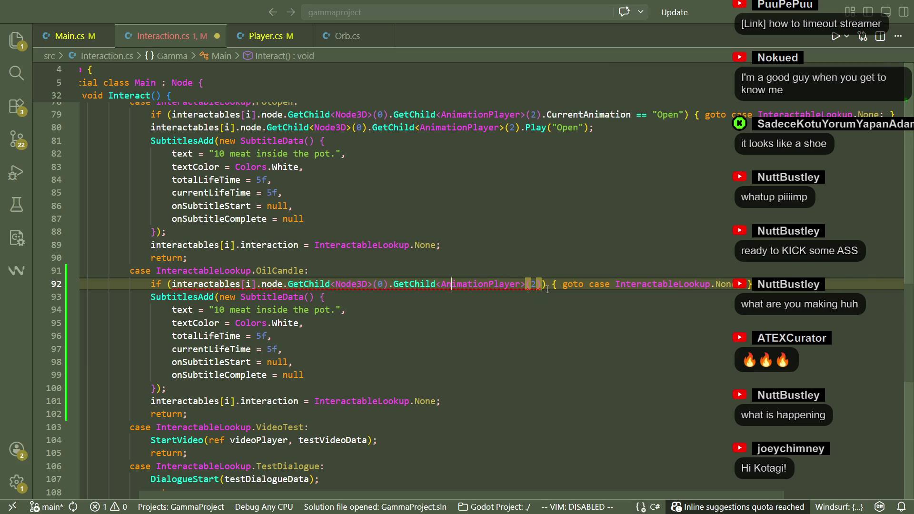
{"action": "key", "text": "Left"}
{"action": "key", "text": "Left"}
{"action": "key", "text": "Left"}
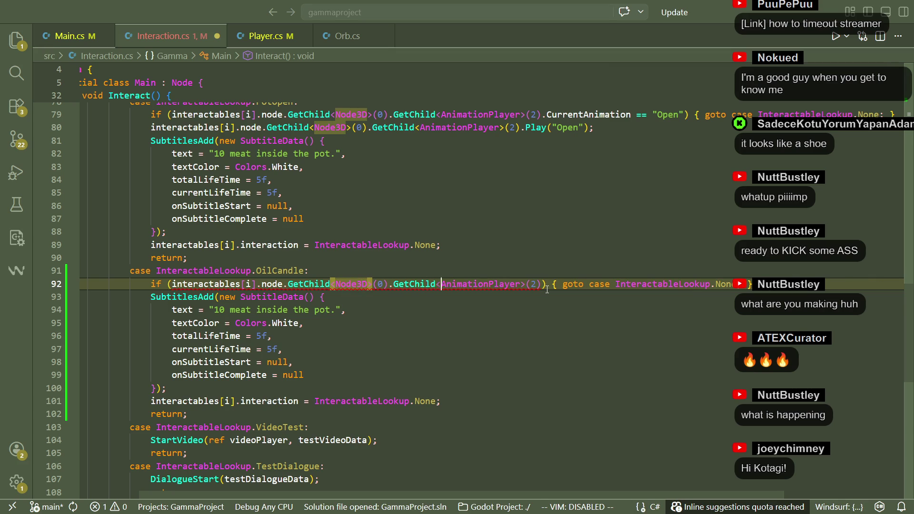
{"action": "key", "text": "Right"}
{"action": "key", "text": "Right"}
{"action": "key", "text": "Right"}
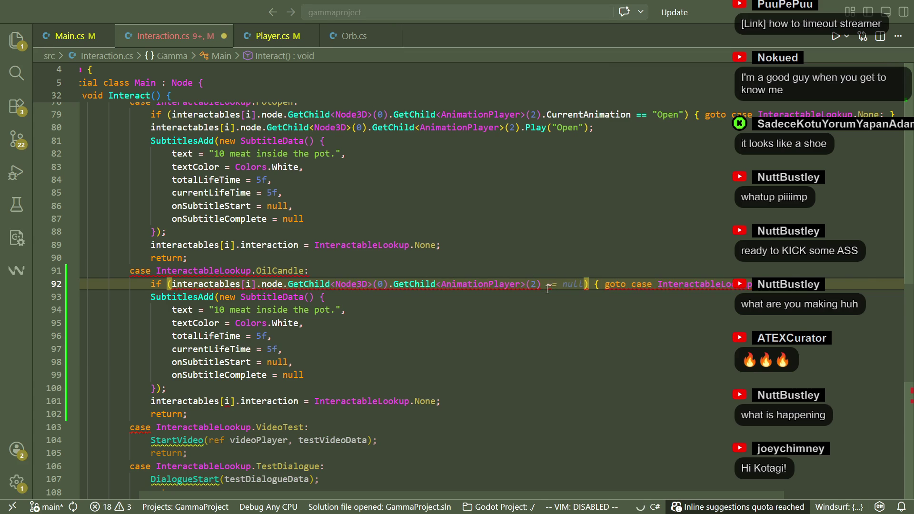
{"action": "type", "text": "."}
{"action": "key", "text": "BackSpace"}
{"action": "type", "text": "!= null"}
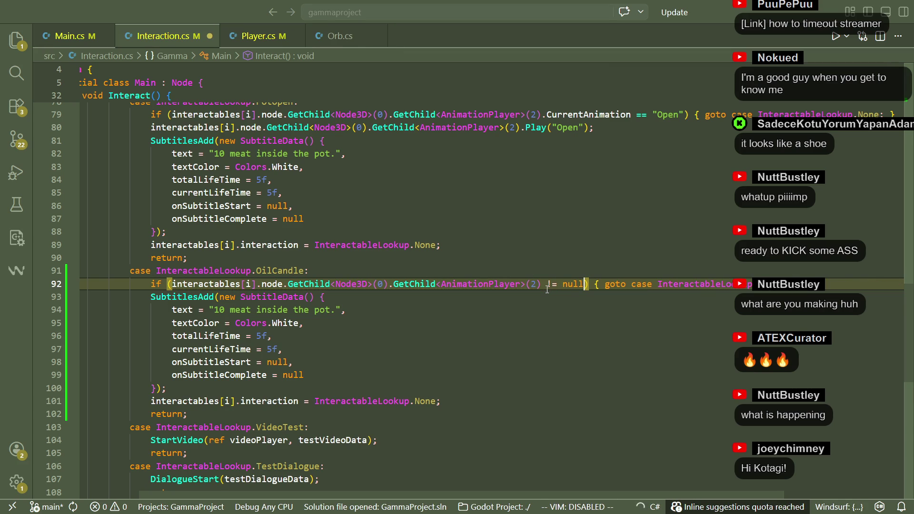
{"action": "left_click", "coordinate": [591, 307]}
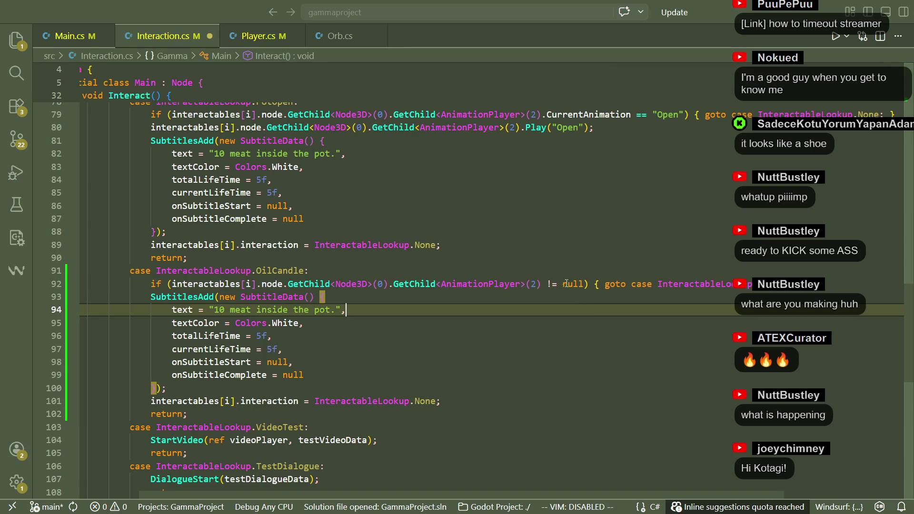
{"action": "left_click", "coordinate": [588, 284]}
{"action": "type", "text": "="}
{"action": "key", "text": "ctrl+s"}
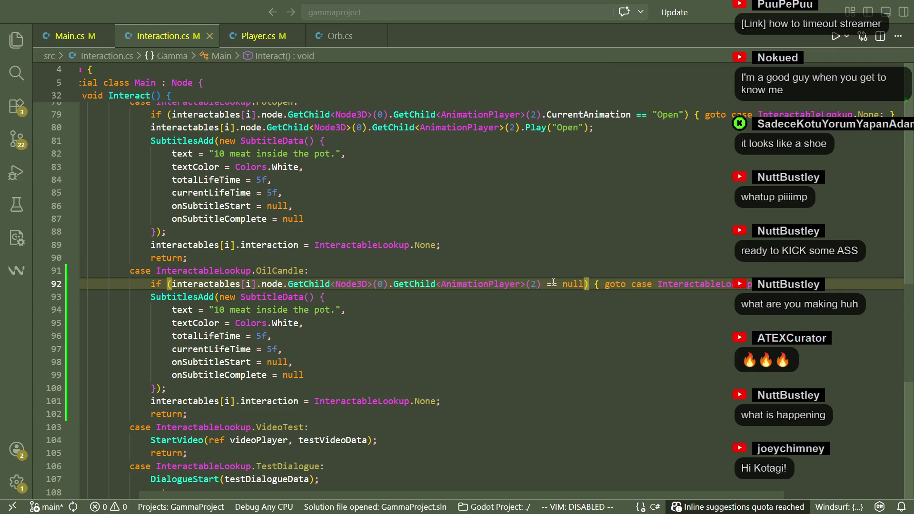
Replace the line 94 subtitle text with 'You blow out the candle.' and save.
{"action": "key", "text": "Down"}
{"action": "key", "text": "Down"}
{"action": "key", "text": "Down"}
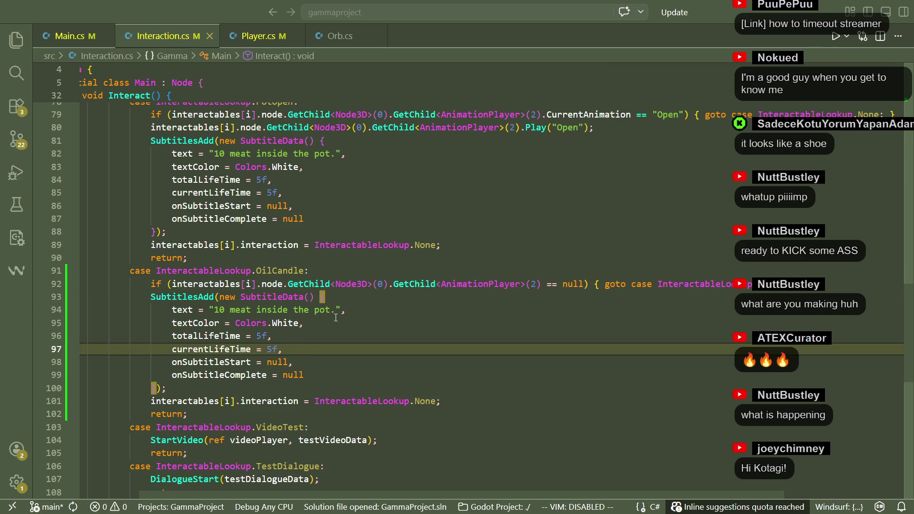
{"action": "left_click", "coordinate": [336, 317]}
{"action": "left_click", "coordinate": [334, 313]}
{"action": "left_click_drag", "start_coordinate": [334, 311], "coordinate": [220, 311]}
{"action": "key", "text": "BackSpace"}
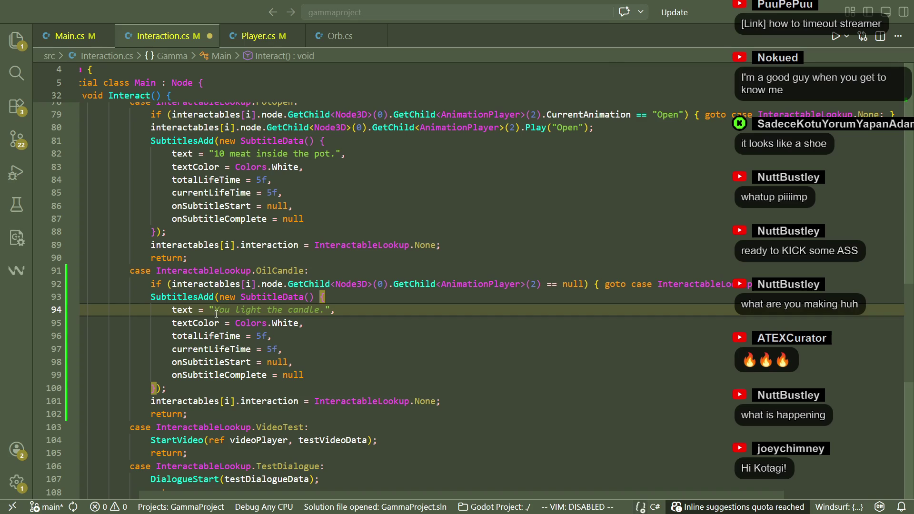
{"action": "type", "text": "You "}
{"action": "type", "text": "blow"}
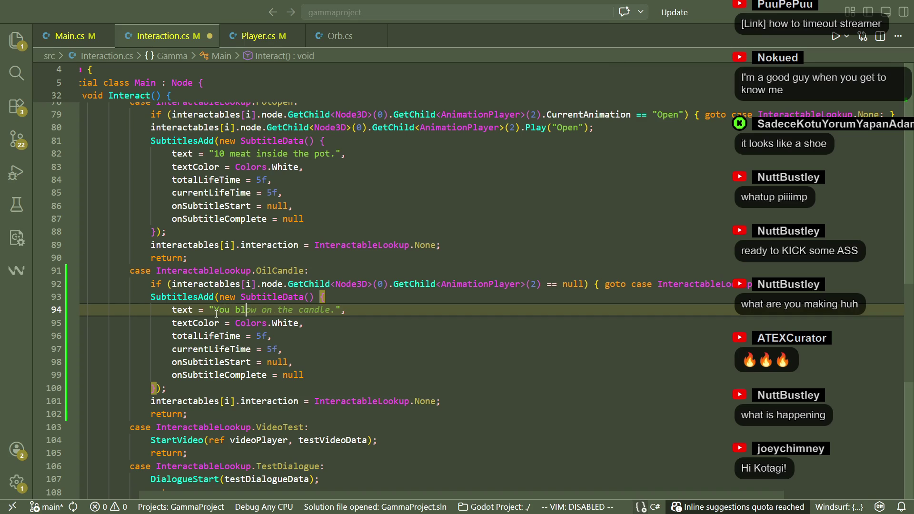
{"action": "type", "text": " out the candle."}
{"action": "key", "text": "ctrl+s"}
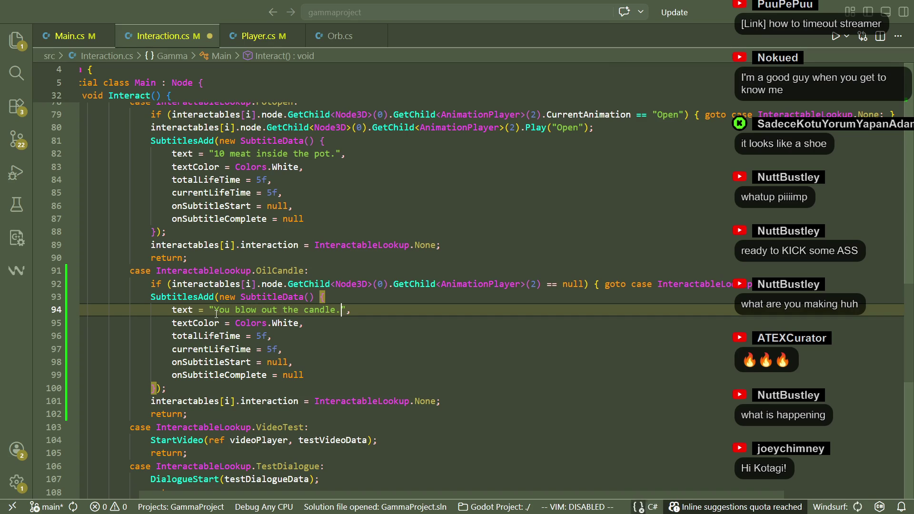
Look over the subtitle lifetime, onSubtitleStart, reset and return lines of the candle case.
{"action": "key", "text": "Down"}
{"action": "key", "text": "Down"}
{"action": "key", "text": "Down"}
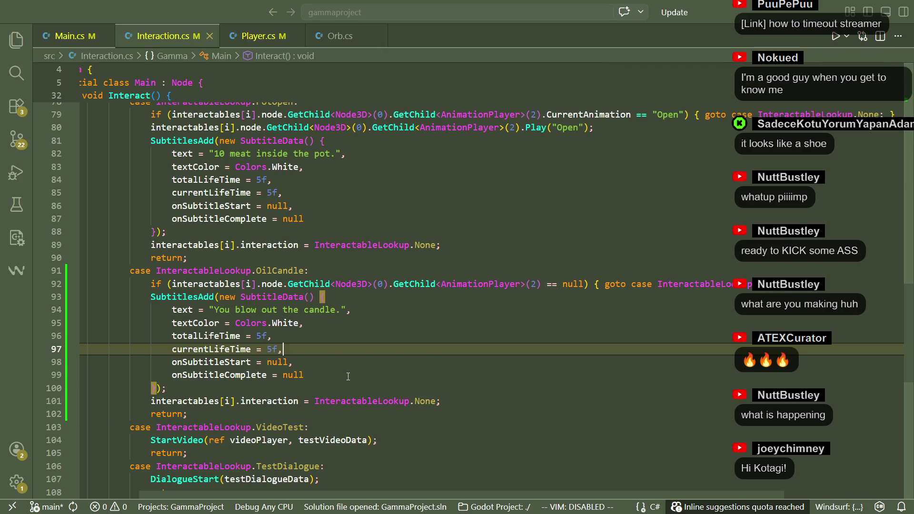
{"action": "left_click", "coordinate": [348, 376]}
{"action": "left_click", "coordinate": [332, 363]}
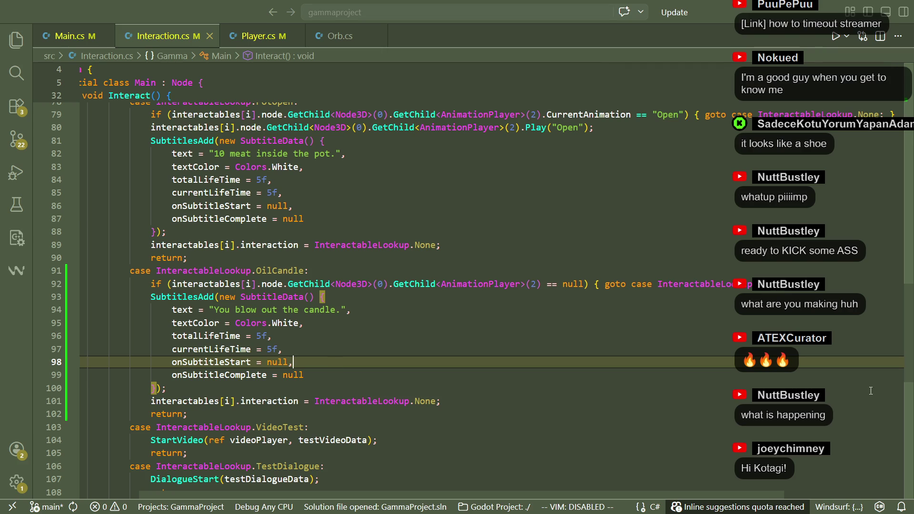
{"action": "left_click", "coordinate": [481, 410]}
{"action": "left_click", "coordinate": [473, 405]}
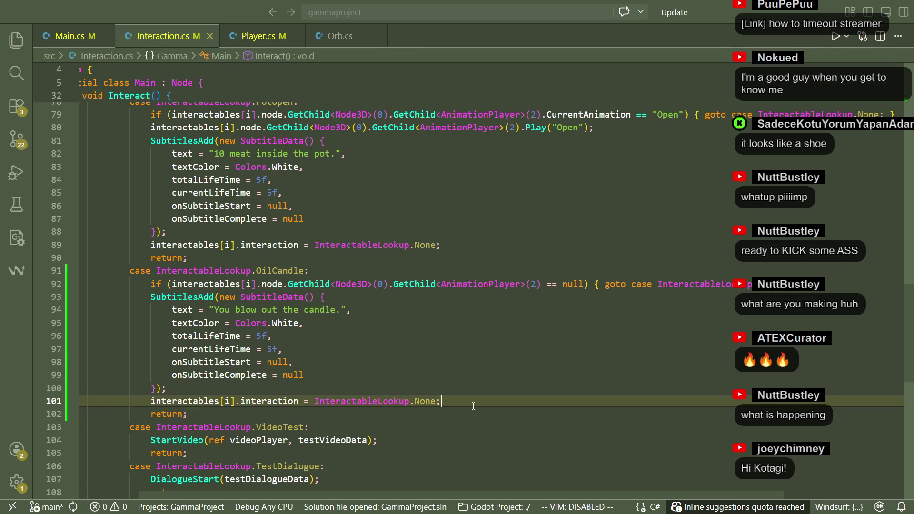
{"action": "left_click", "coordinate": [426, 379]}
{"action": "left_click", "coordinate": [438, 388]}
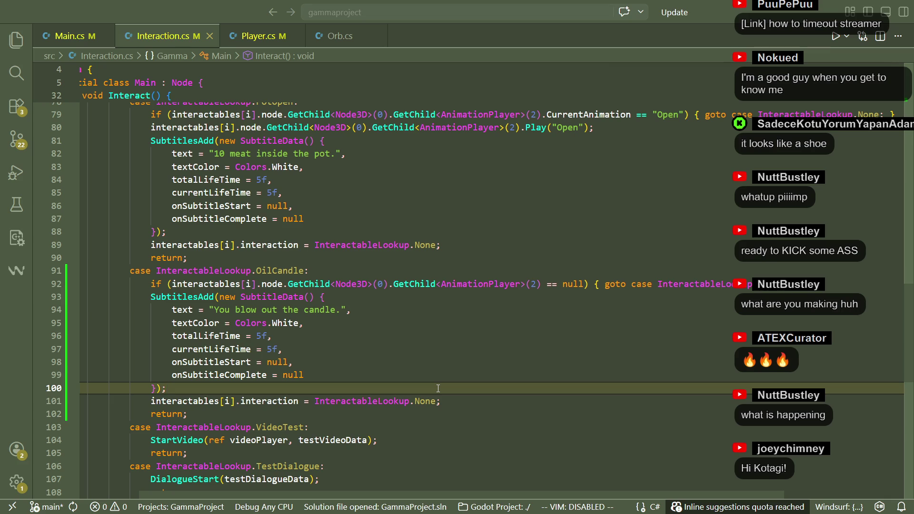
Add a line after the animation check that frees child 1 with Free().
{"action": "left_click", "coordinate": [485, 300]}
{"action": "left_click", "coordinate": [826, 284]}
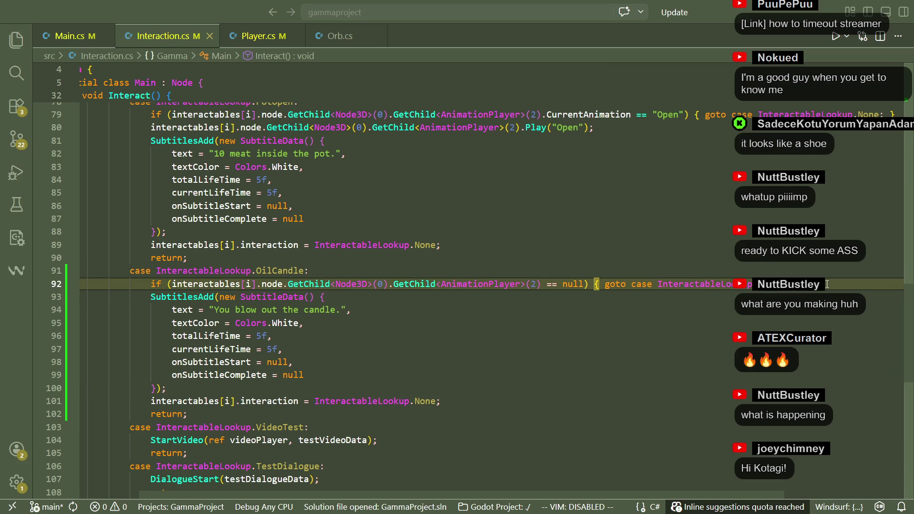
{"action": "key", "text": "Return"}
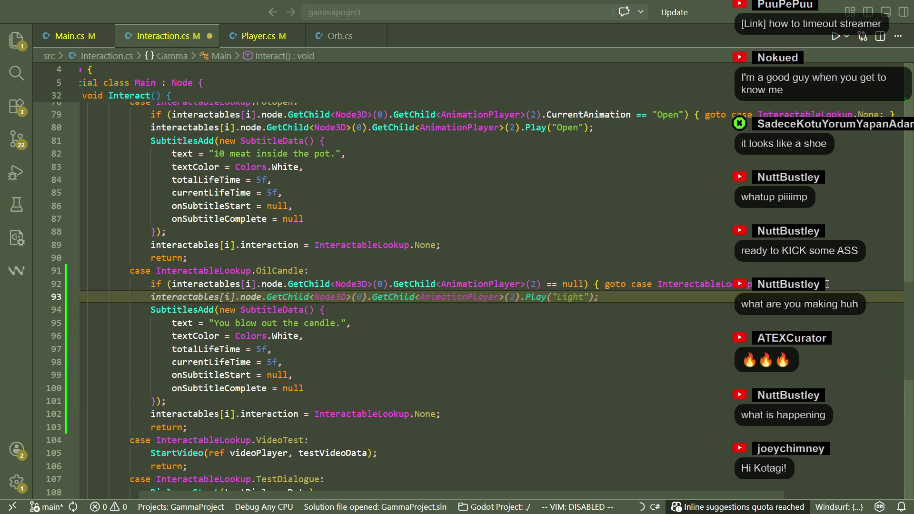
{"action": "key", "text": "Tab"}
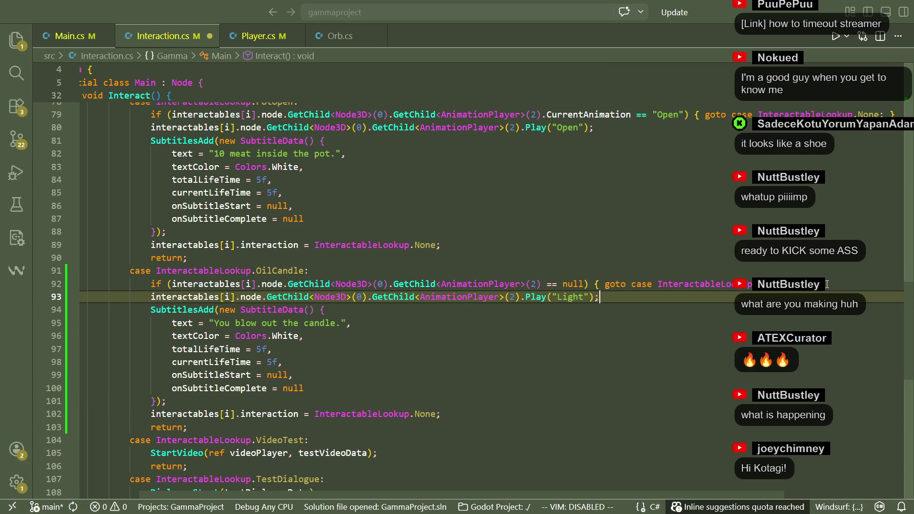
{"action": "key", "text": "BackSpace"}
{"action": "key", "text": "BackSpace"}
{"action": "key", "text": "BackSpace"}
{"action": "key", "text": "BackSpace"}
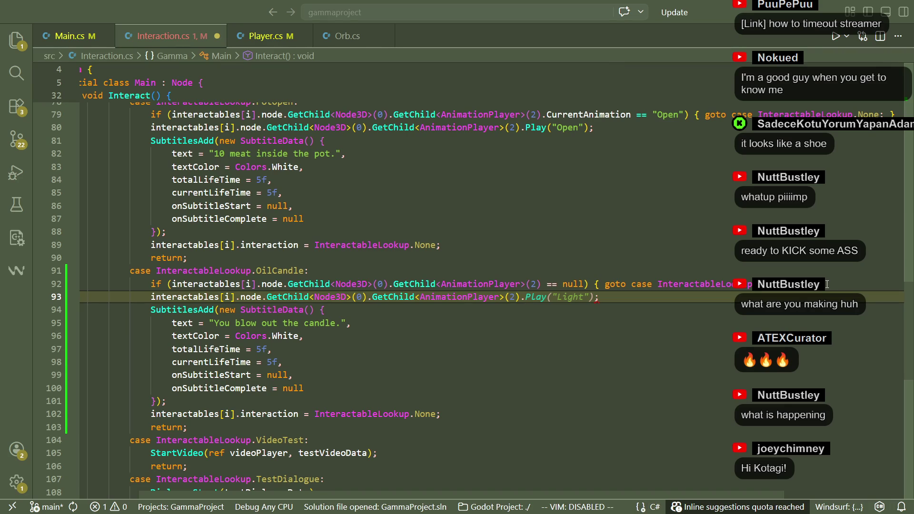
{"action": "key", "text": "Left"}
{"action": "key", "text": "Left"}
{"action": "key", "text": "BackSpace"}
{"action": "type", "text": "1"}
{"action": "key", "text": "Right"}
{"action": "key", "text": "Right"}
{"action": "type", "text": "Free"}
{"action": "type", "text": "("}
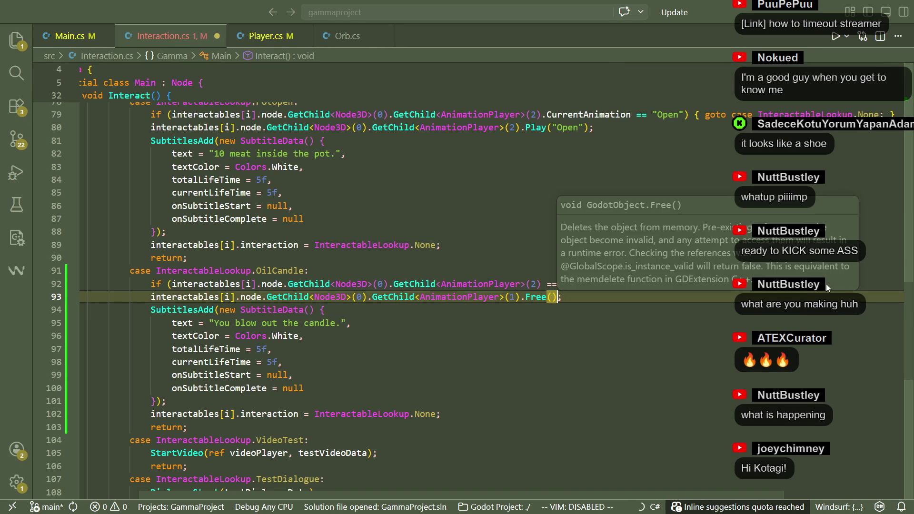
{"action": "key", "text": "End"}
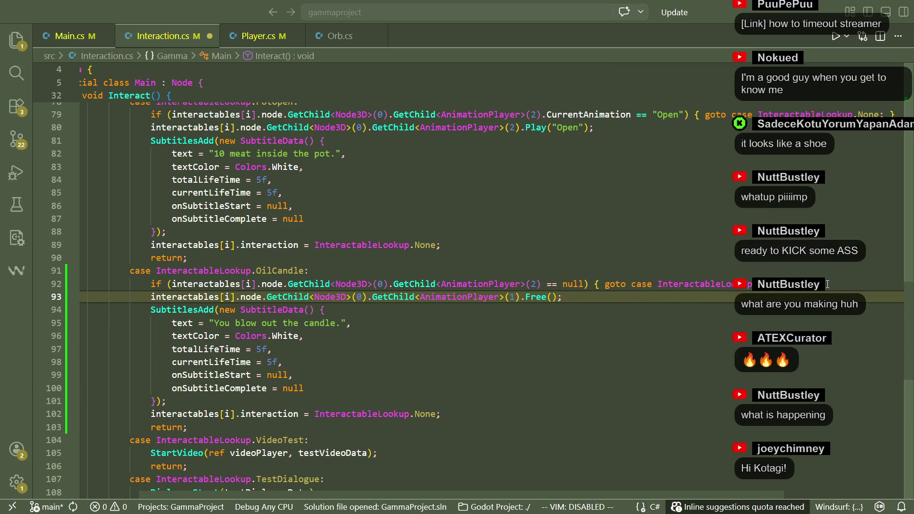
Add a second line calling Free() on the AnimationPlayer child.
{"action": "left_click_drag", "start_coordinate": [541, 283], "coordinate": [171, 284]}
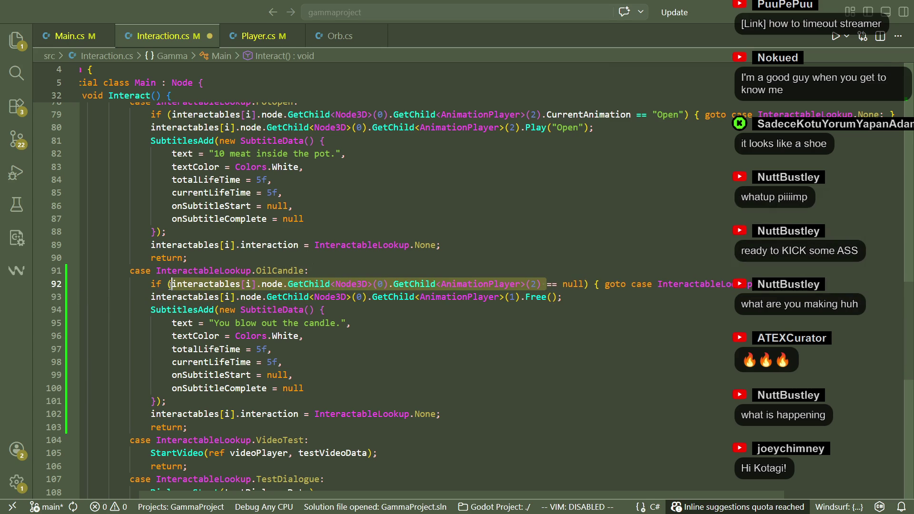
{"action": "left_click", "coordinate": [569, 323]}
{"action": "left_click", "coordinate": [595, 284]}
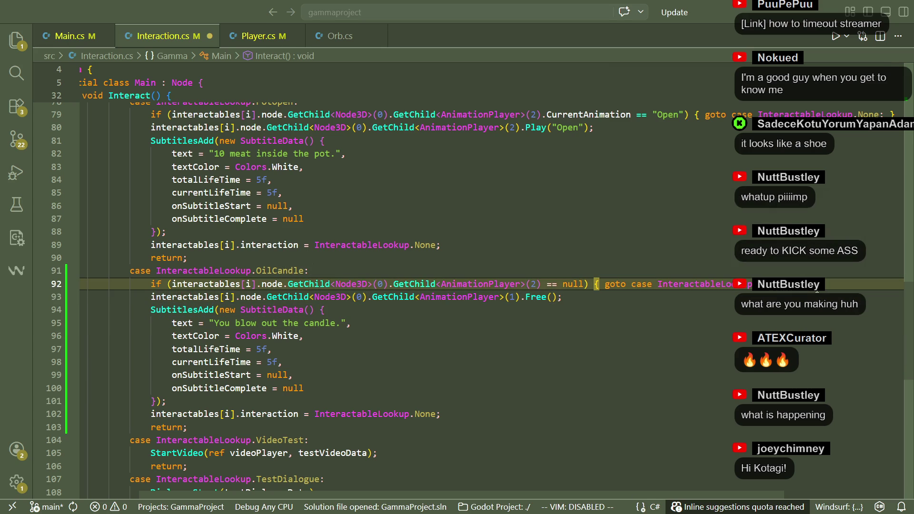
{"action": "key", "text": "Down"}
{"action": "key", "text": "Return"}
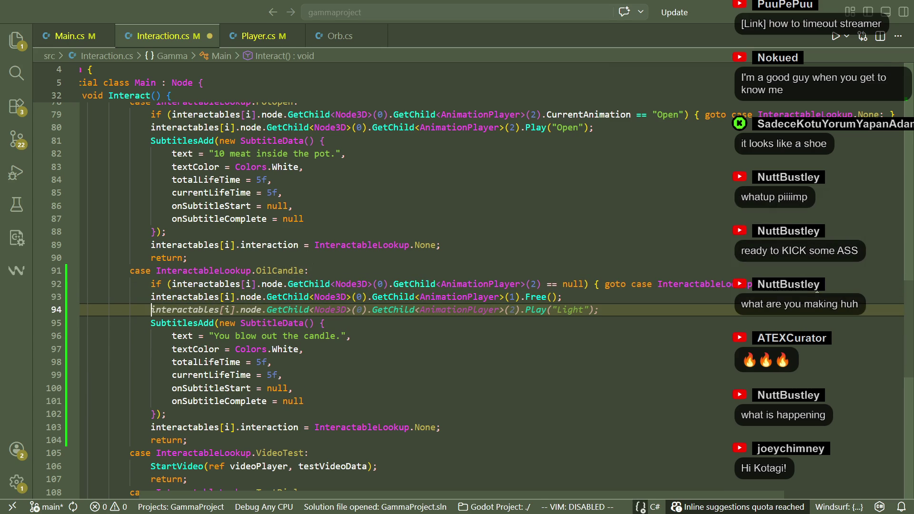
{"action": "key", "text": "Tab"}
{"action": "left_click_drag", "start_coordinate": [595, 310], "coordinate": [524, 313]}
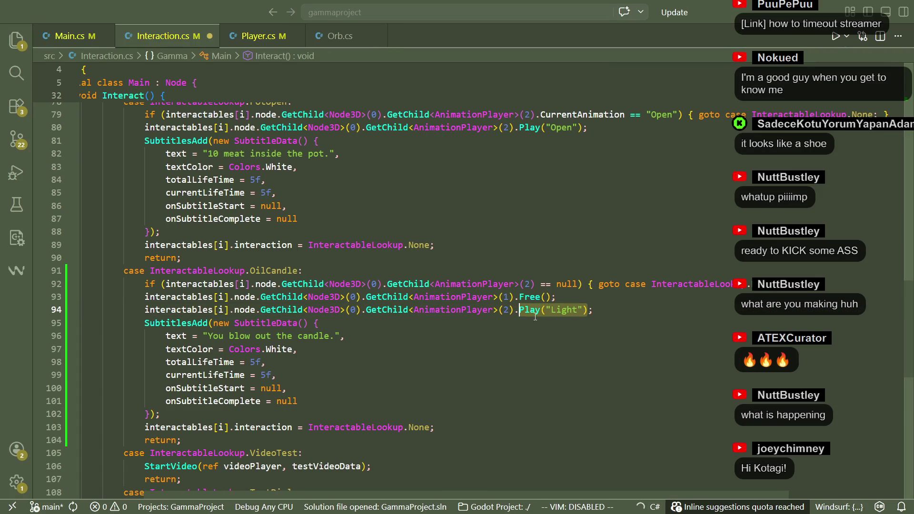
{"action": "type", "text": "Free"}
{"action": "key", "text": "Tab"}
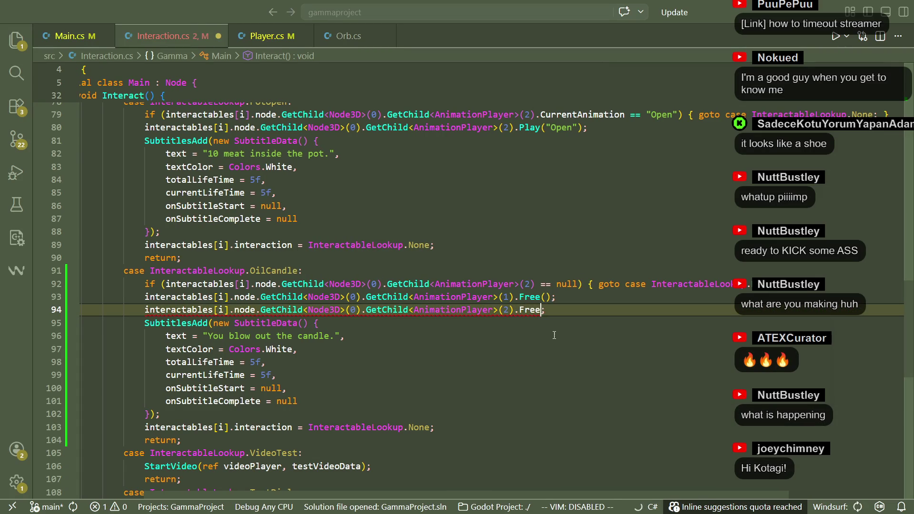
{"action": "type", "text": "()"}
Change the child type on line 93 from AnimationPlayer to MeshInstance3D.
{"action": "left_click", "coordinate": [554, 335]}
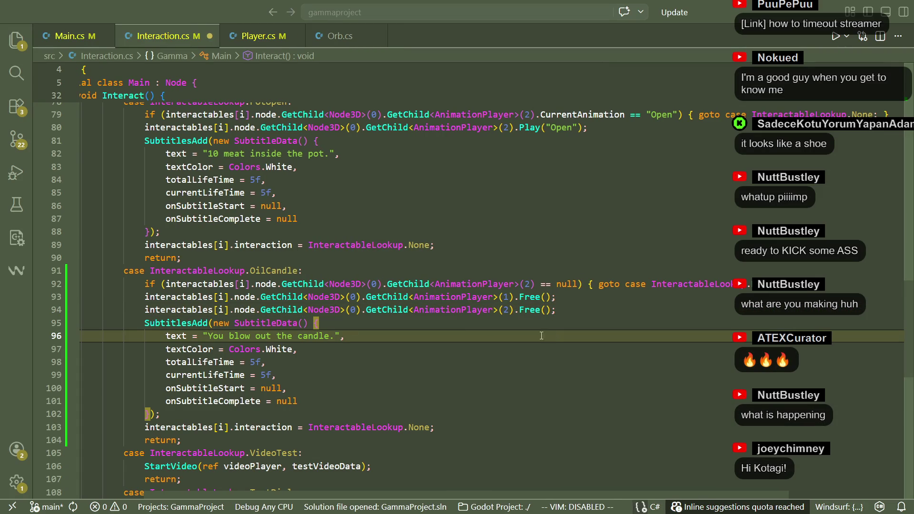
{"action": "left_click", "coordinate": [495, 297]}
{"action": "double_click", "coordinate": [454, 301]}
{"action": "type", "text": "MeshInstanc"}
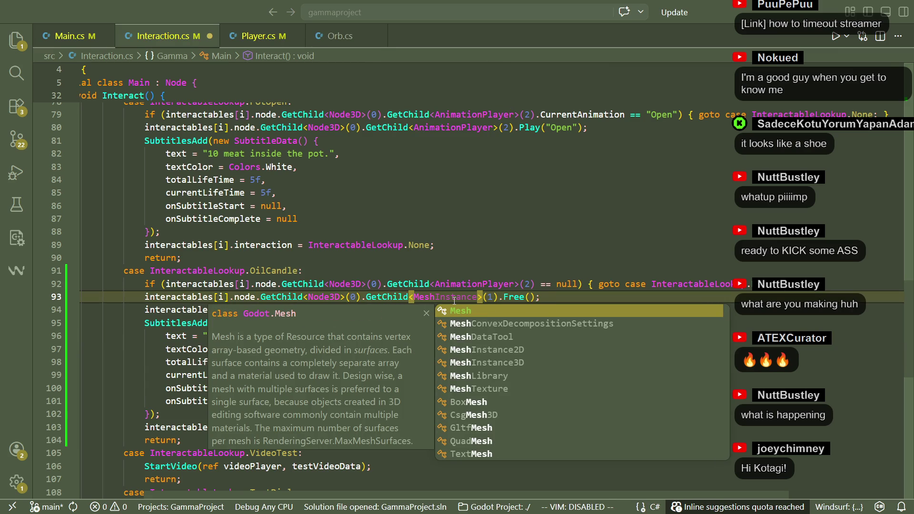
{"action": "type", "text": "Insta"}
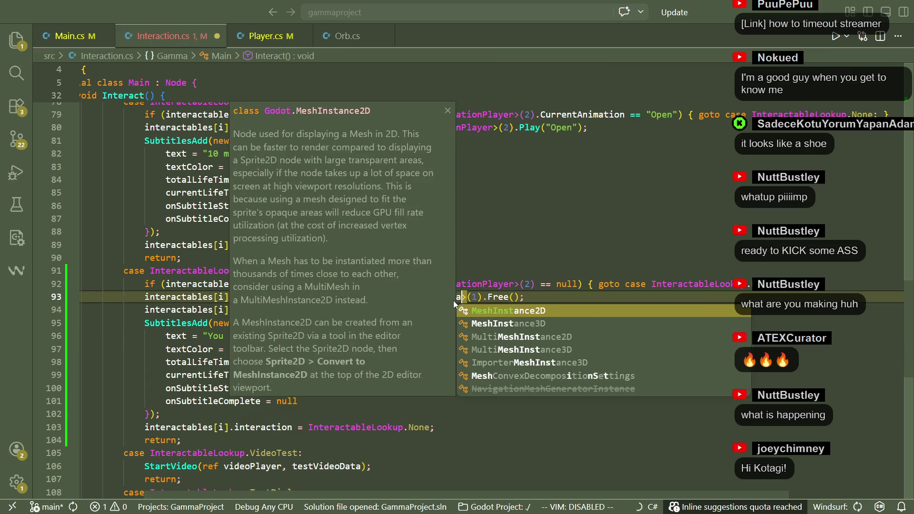
{"action": "key", "text": "Down"}
{"action": "key", "text": "Tab"}
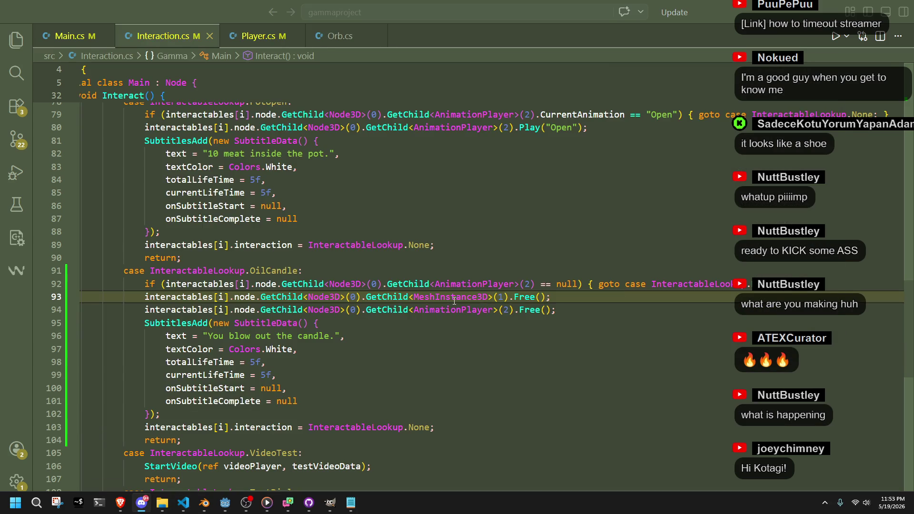
Save the oil candle Blender file and re-export it.
{"action": "key", "text": "alt+Tab"}
{"action": "key", "text": "ctrl+s"}
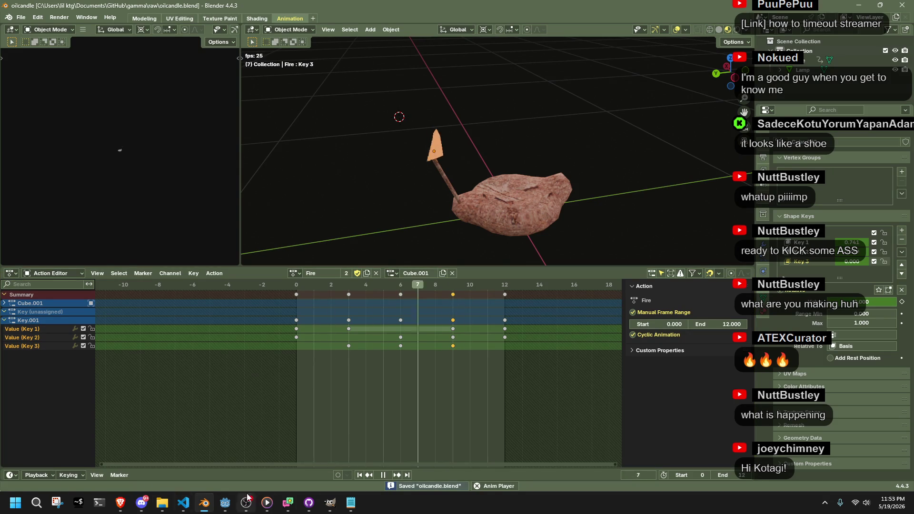
{"action": "key", "text": "ctrl+shift+s"}
{"action": "left_click", "coordinate": [614, 408]}
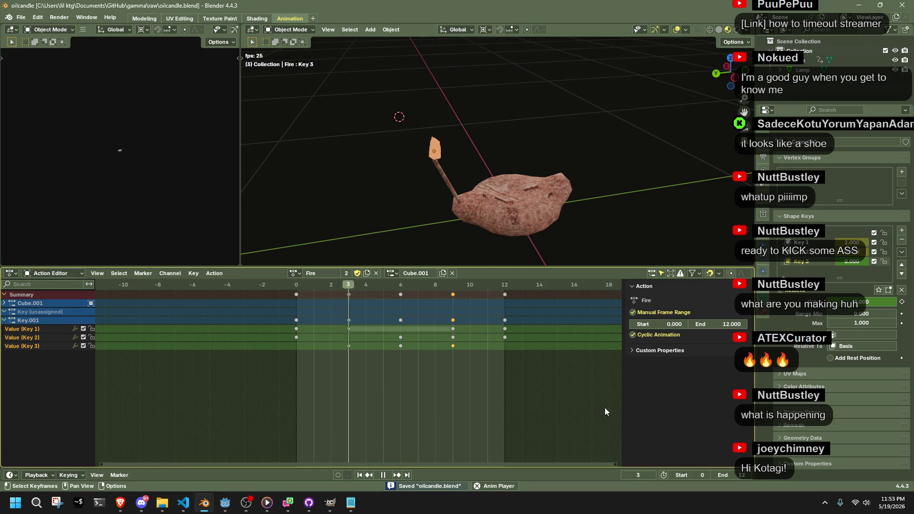
In Godot, check the reimported candle's AnimationPlayer still has the Fire animation.
{"action": "left_click", "coordinate": [225, 502]}
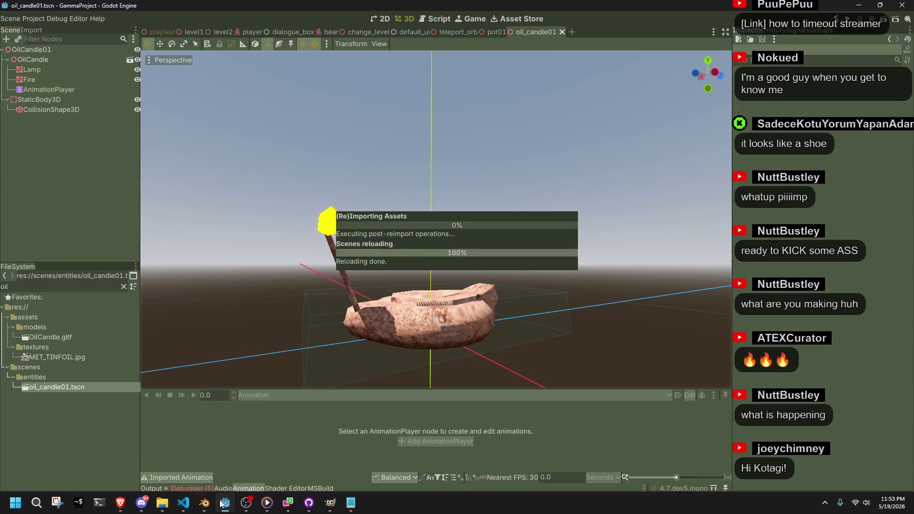
{"action": "left_click", "coordinate": [39, 89]}
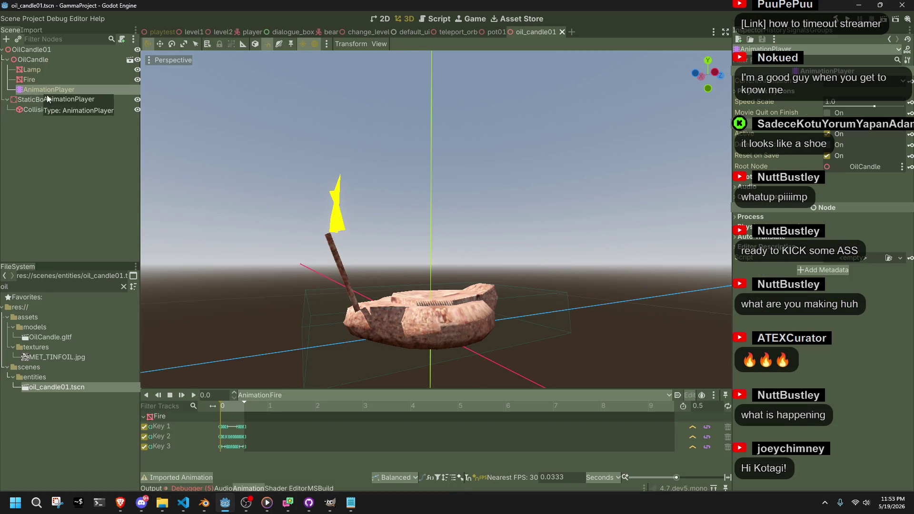
{"action": "left_click", "coordinate": [281, 395]}
{"action": "left_click", "coordinate": [281, 395]}
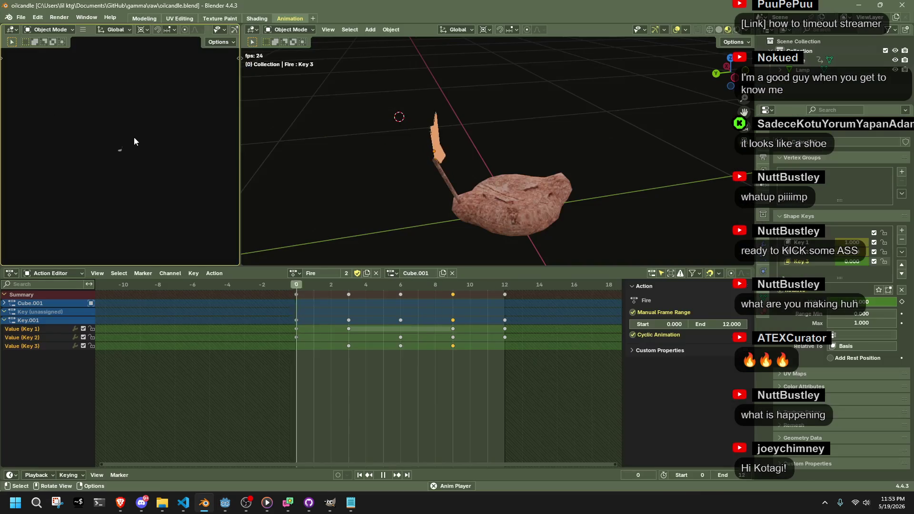
{"action": "key", "text": "alt+Tab"}
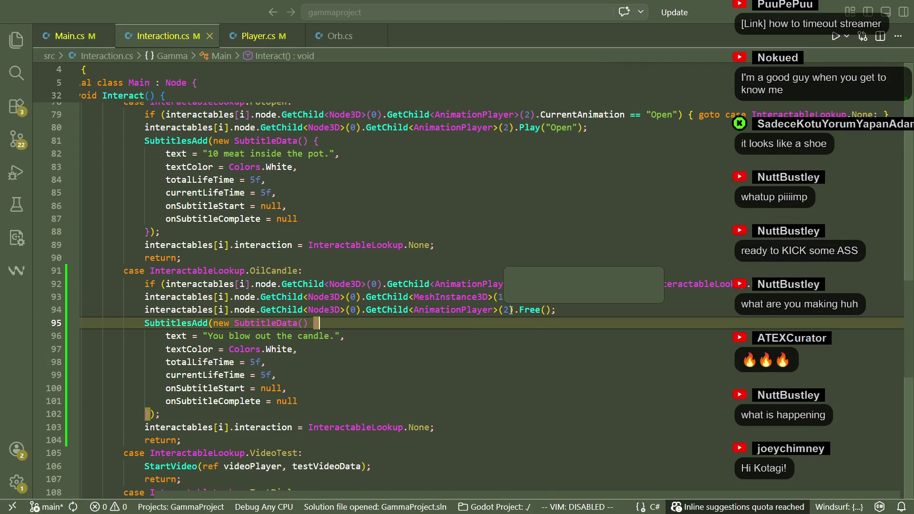
{"action": "left_click", "coordinate": [531, 285]}
Change the child index to 3 in the animation check and the AnimationPlayer Free line.
{"action": "key", "text": "BackSpace"}
{"action": "type", "text": "3"}
{"action": "key", "text": "Down"}
{"action": "key", "text": "Down"}
{"action": "key", "text": "Left"}
{"action": "key", "text": "Left"}
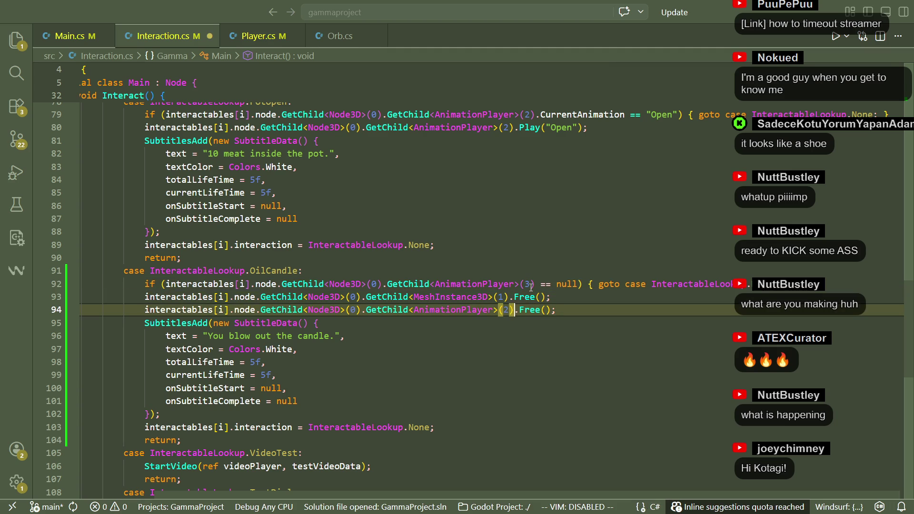
{"action": "key", "text": "BackSpace"}
{"action": "type", "text": "3"}
{"action": "key", "text": "Up"}
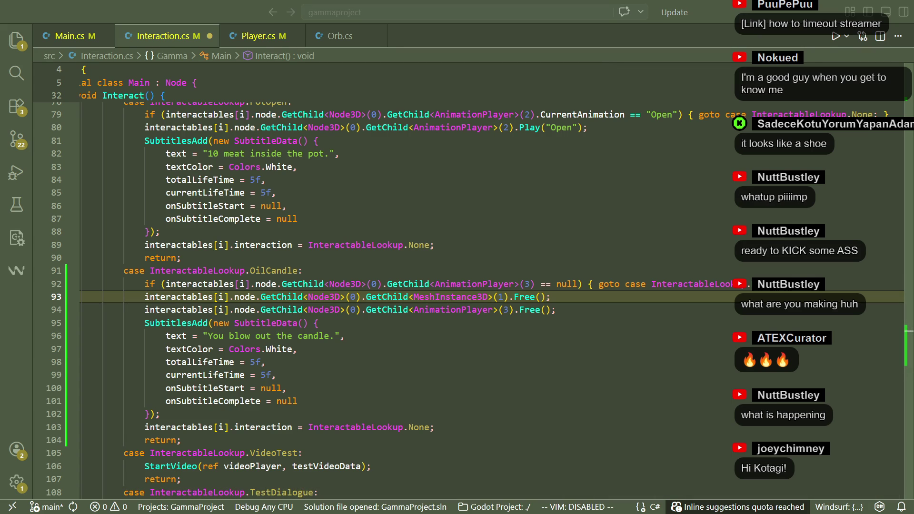
{"action": "left_click", "coordinate": [548, 380]}
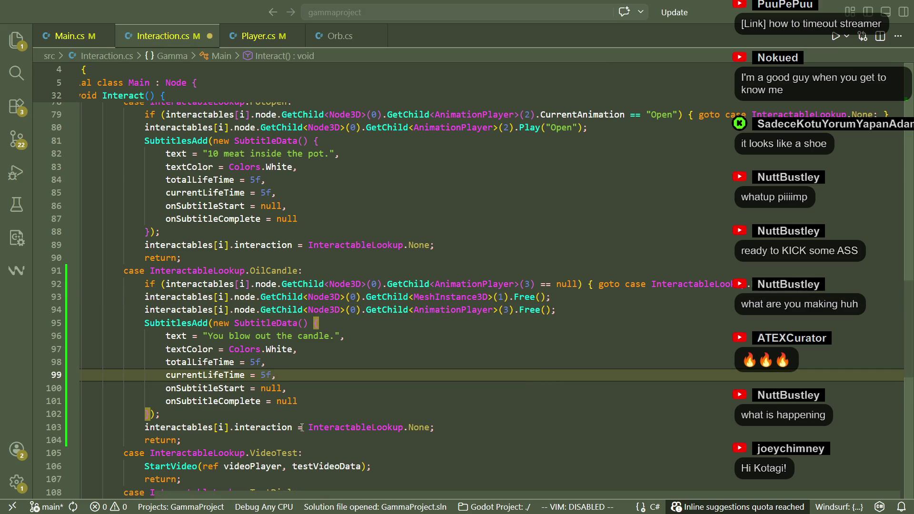
{"action": "left_click", "coordinate": [507, 399]}
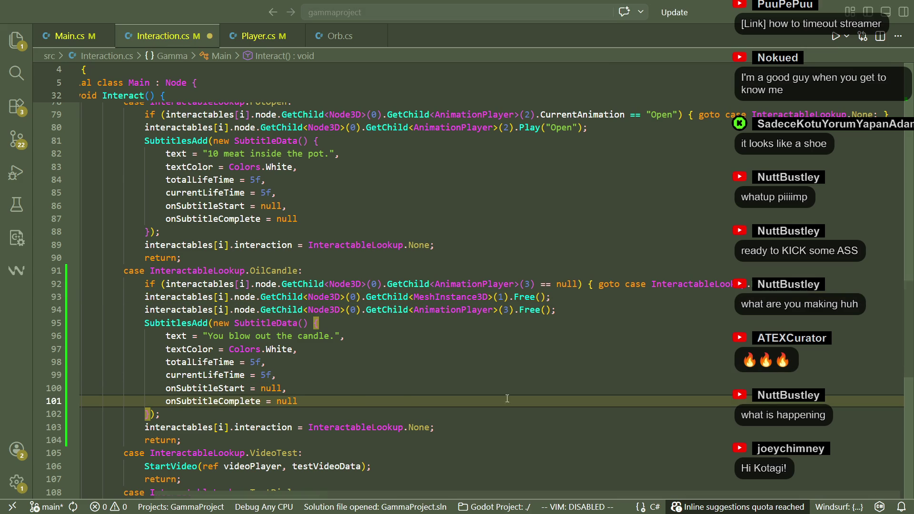
{"action": "key", "text": "Up"}
{"action": "key", "text": "Up"}
{"action": "key", "text": "Up"}
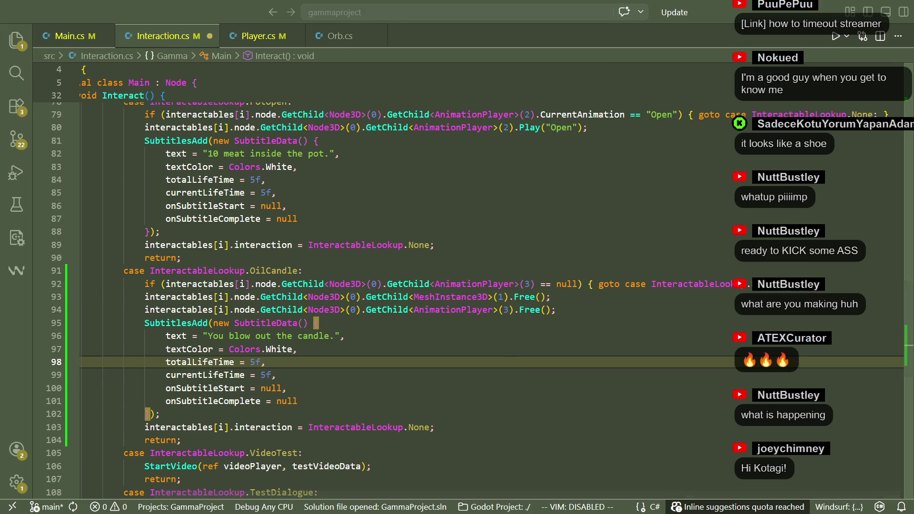
In Godot, inspect the order of the Lamp, Fire and AnimationPlayer nodes.
{"action": "key", "text": "alt+Tab"}
{"action": "left_click", "coordinate": [211, 176]}
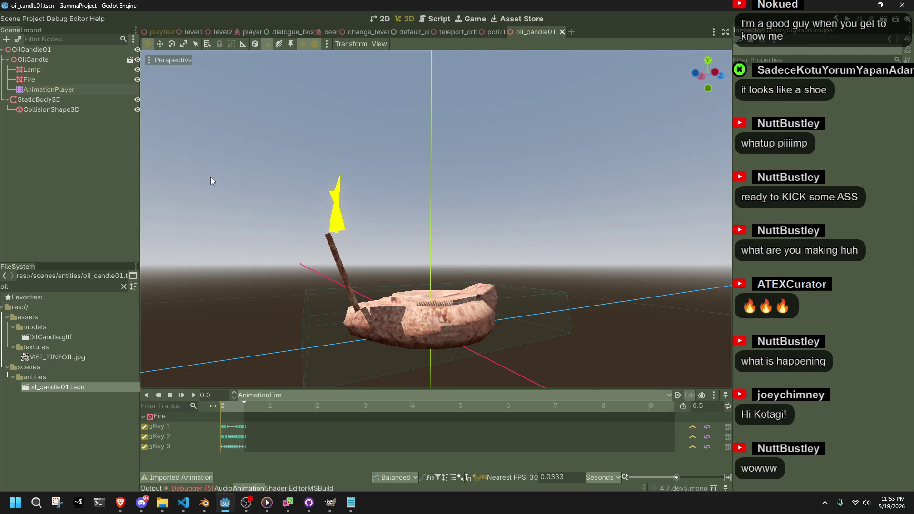
{"action": "left_click", "coordinate": [30, 56]}
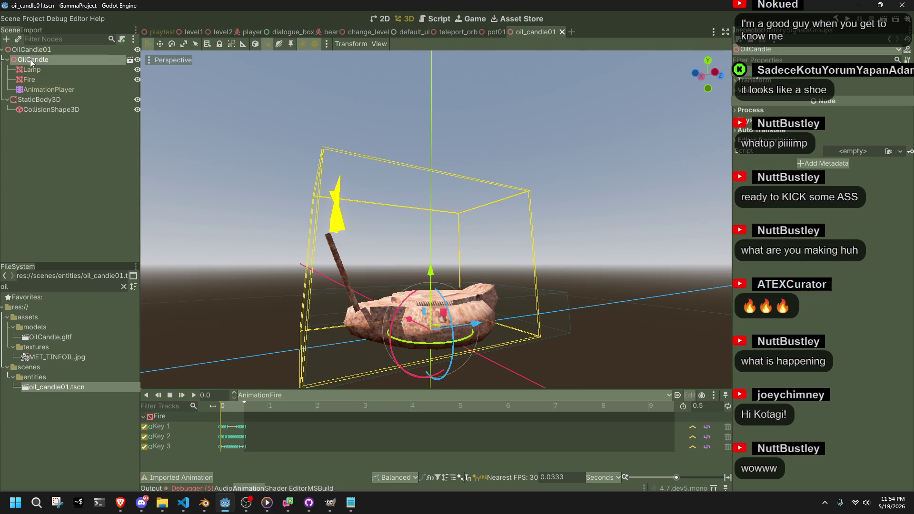
{"action": "left_click", "coordinate": [32, 67]}
{"action": "left_click", "coordinate": [44, 80]}
{"action": "left_click", "coordinate": [53, 90]}
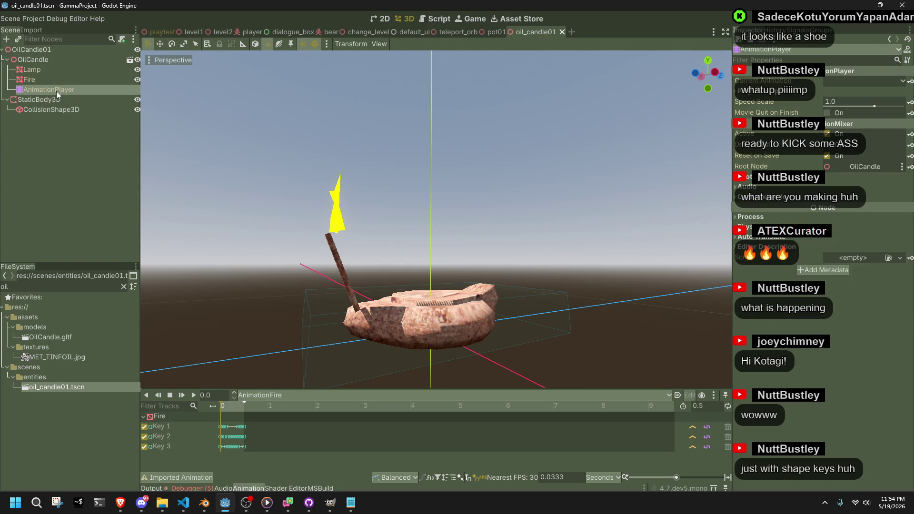
Set the AnimationPlayer child index to 2 on lines 94 and 92 and save Interaction.cs.
{"action": "left_click", "coordinate": [184, 502]}
{"action": "left_click", "coordinate": [509, 310]}
{"action": "key", "text": "BackSpace"}
{"action": "type", "text": "2"}
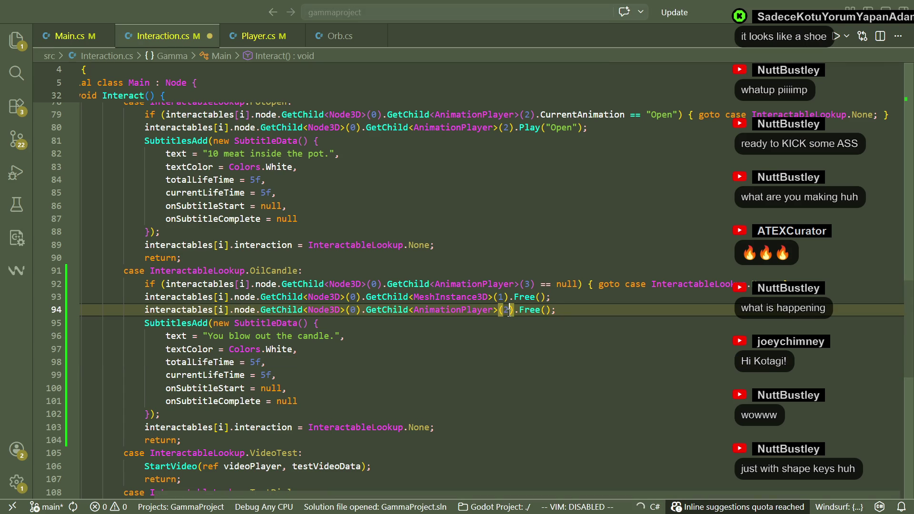
{"action": "key", "text": "Up"}
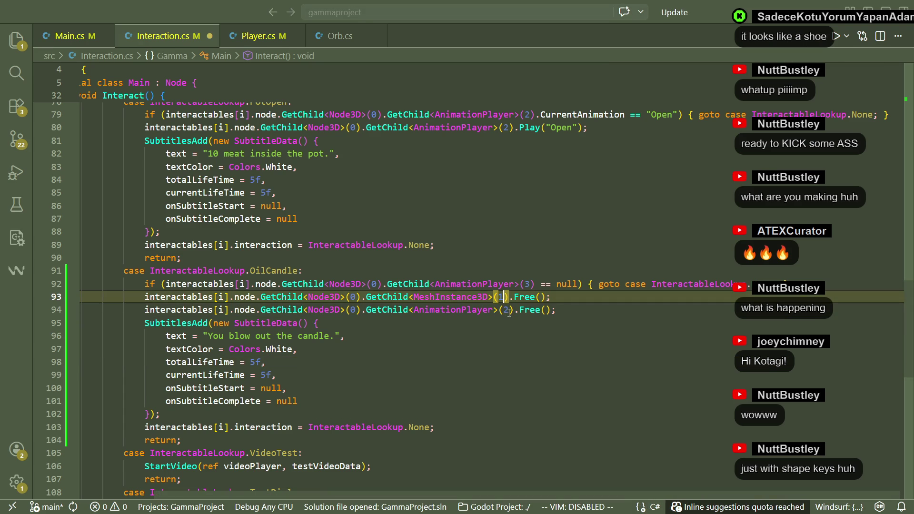
{"action": "left_click", "coordinate": [509, 343]}
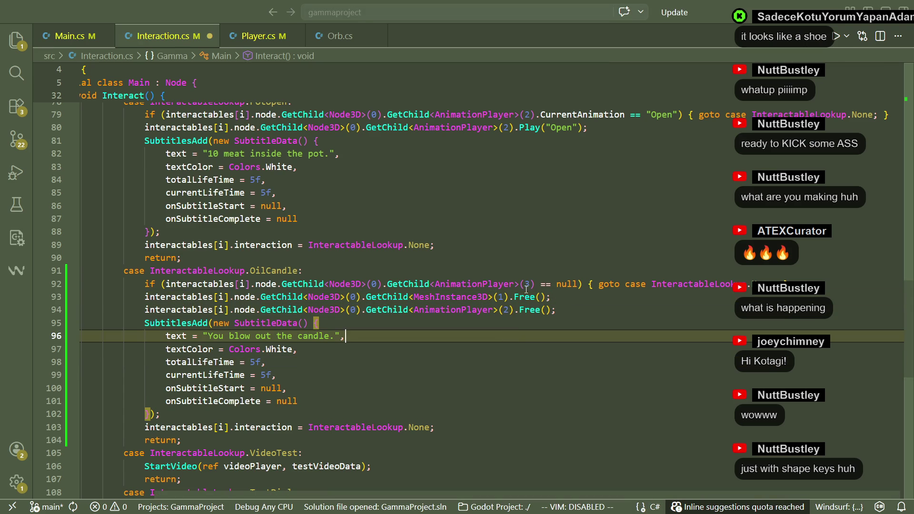
{"action": "left_click", "coordinate": [530, 285]}
{"action": "key", "text": "BackSpace"}
{"action": "type", "text": "2"}
{"action": "key", "text": "ctrl+s"}
{"action": "left_click", "coordinate": [277, 374]}
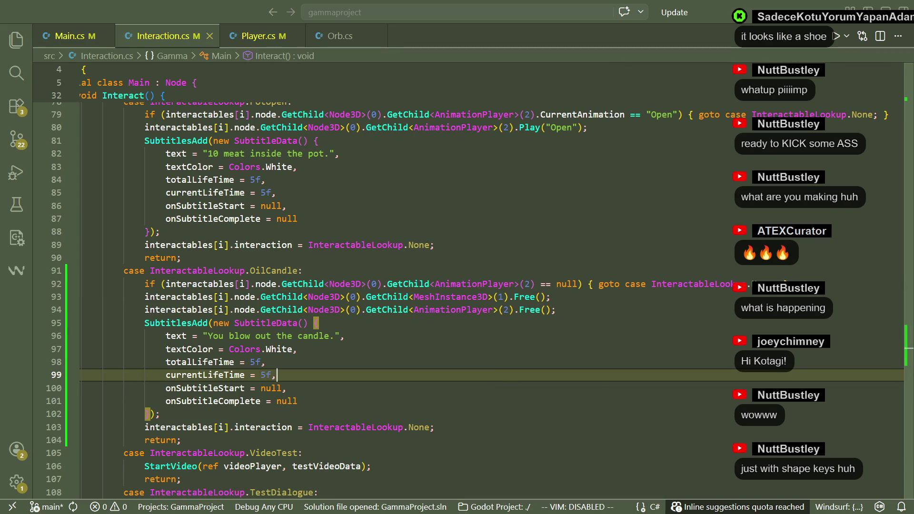
{"action": "key", "text": "alt+Tab"}
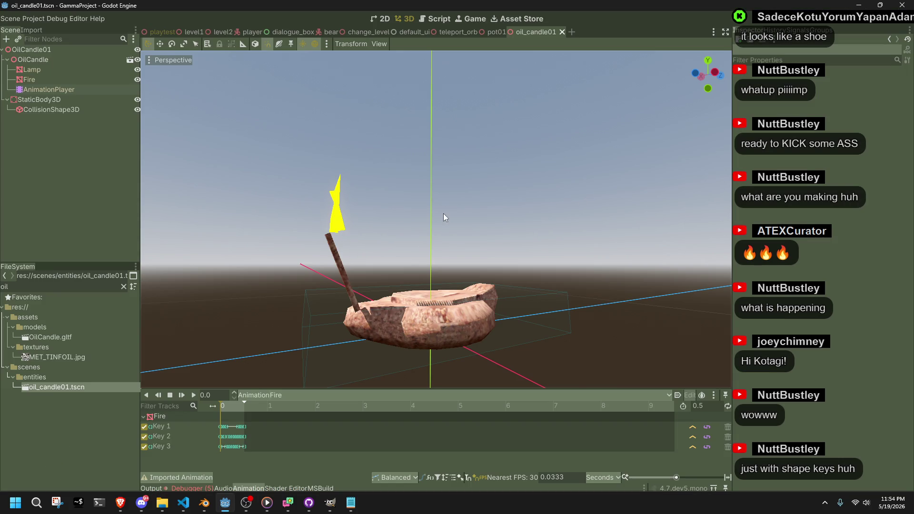
Scrub the Fire animation to 0.33 s and dismiss the loop-mode warning.
{"action": "left_click", "coordinate": [370, 305]}
{"action": "mouse_move", "coordinate": [225, 407]}
{"action": "left_mouse_down"}
{"action": "mouse_move", "coordinate": [242, 409]}
{"action": "mouse_move", "coordinate": [214, 408]}
{"action": "left_mouse_up"}
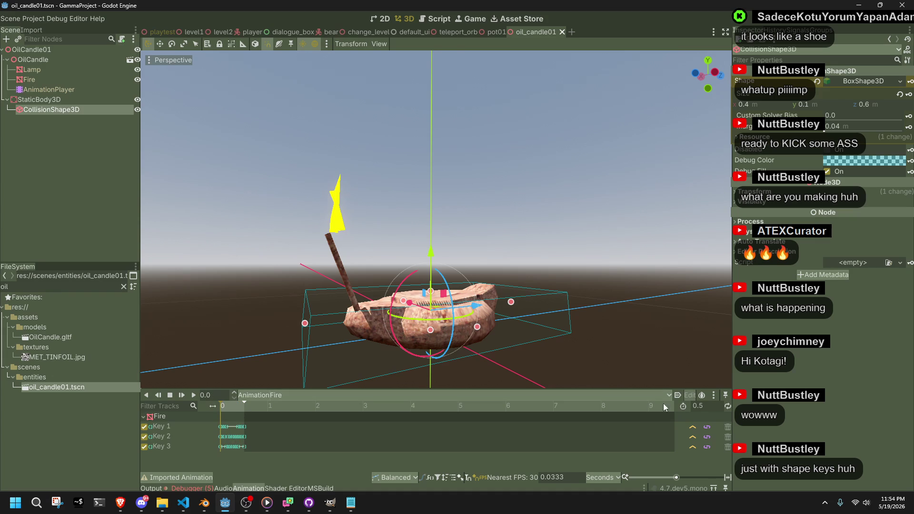
{"action": "left_click", "coordinate": [726, 406]}
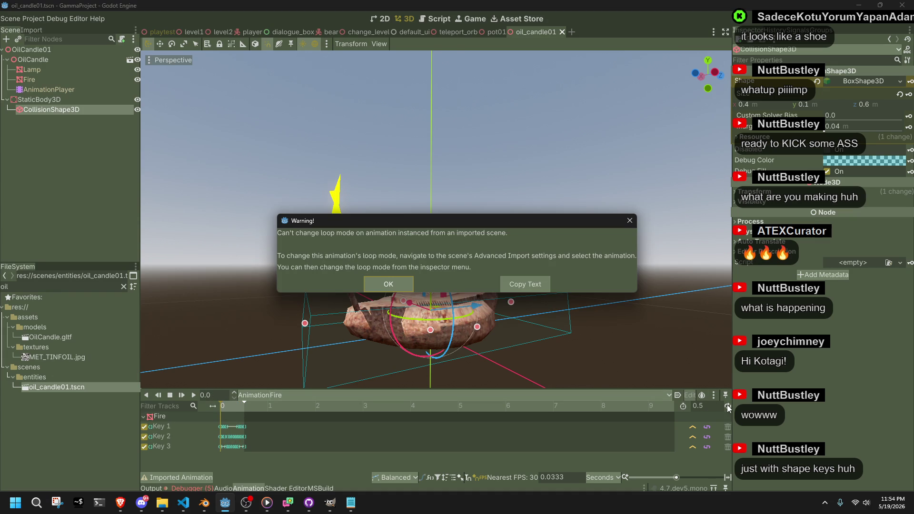
{"action": "left_click", "coordinate": [404, 283]}
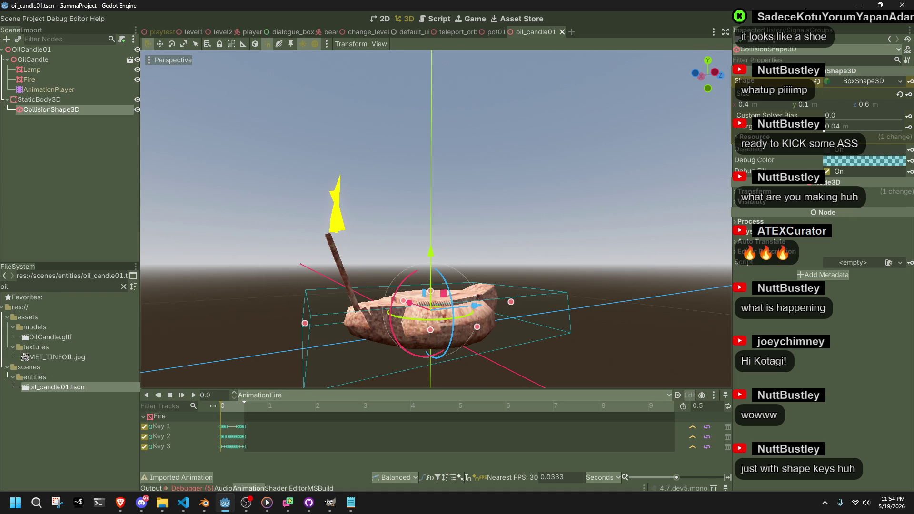
Run the game, walk the character toward the candle, then close it.
{"action": "left_click", "coordinate": [848, 24]}
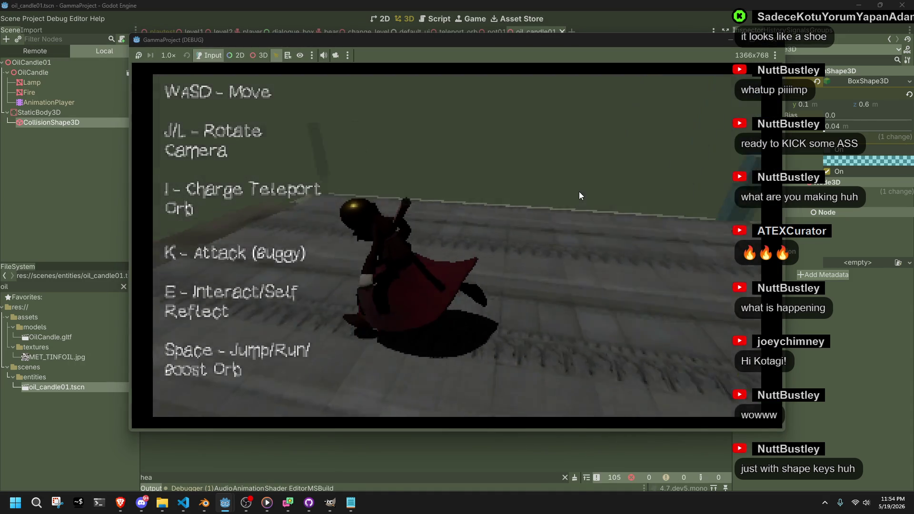
{"action": "key", "text": "w"}
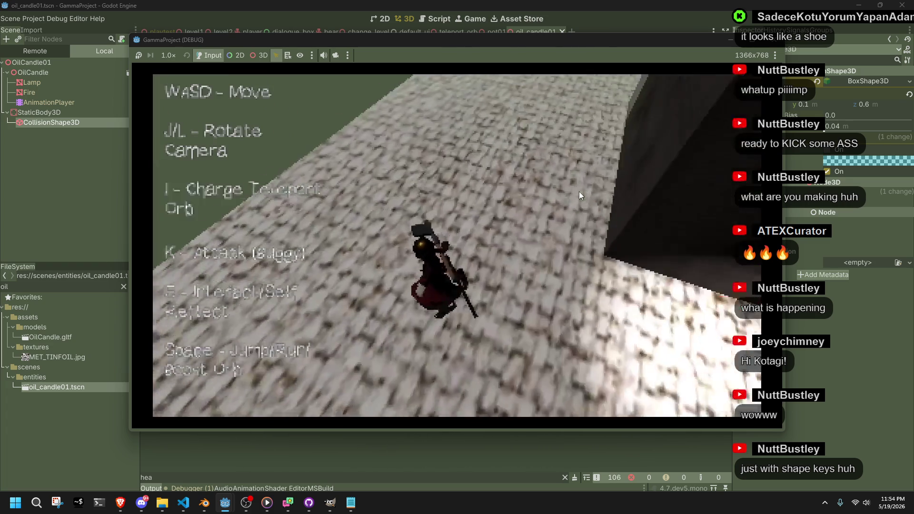
{"action": "key", "text": "a"}
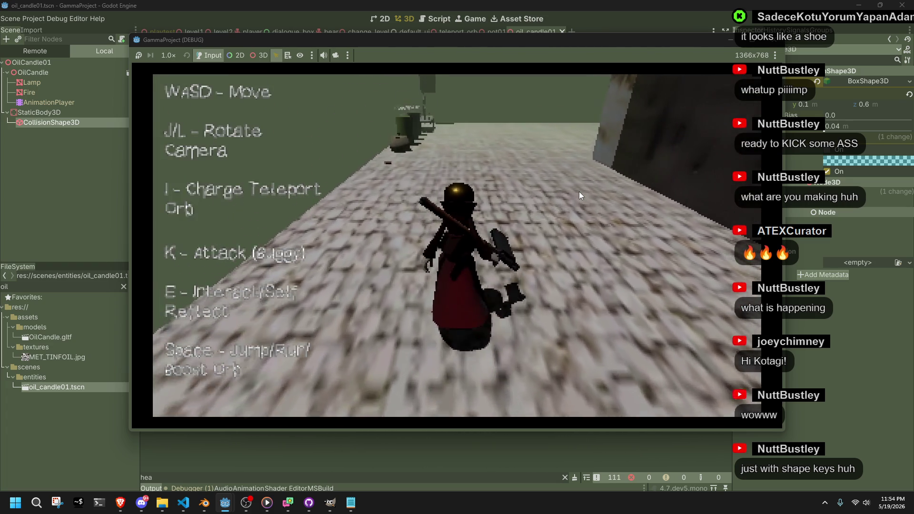
{"action": "key", "text": "w"}
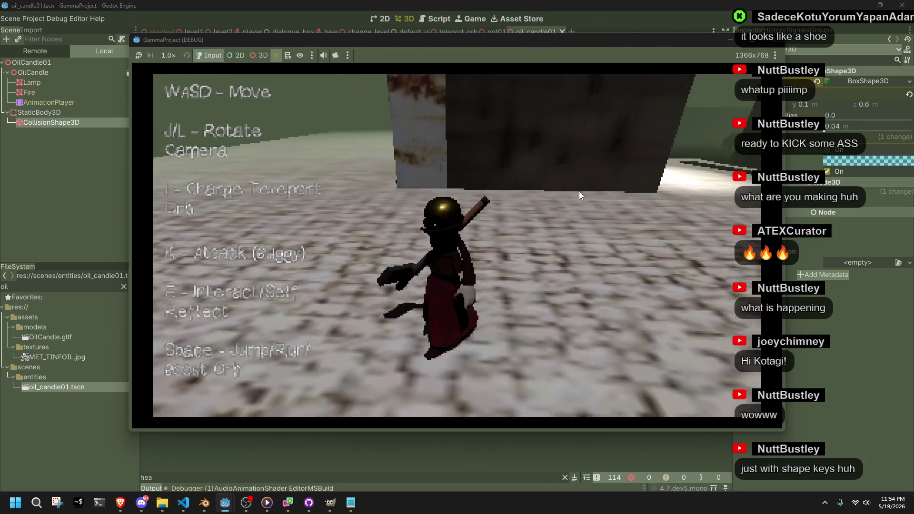
{"action": "key", "text": "d"}
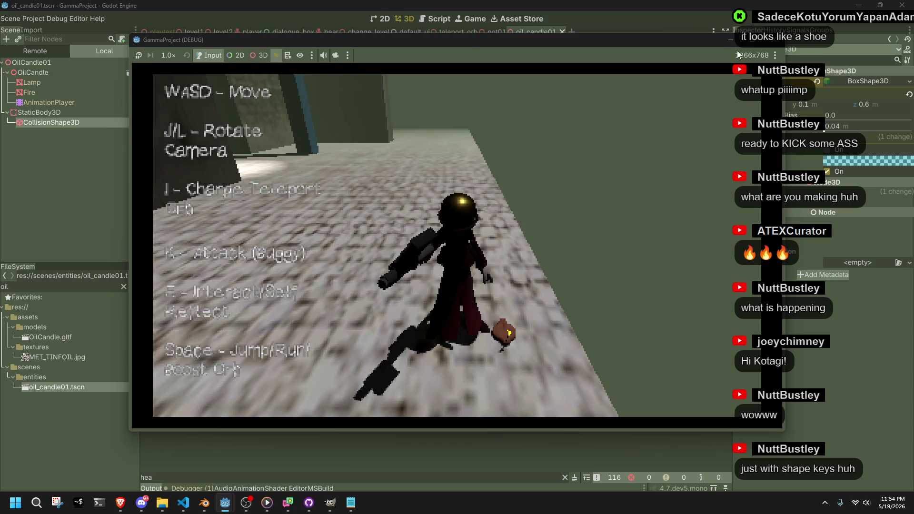
{"action": "key", "text": "F8"}
Bring up the file options for OilCandle.gltf in the FileSystem.
{"action": "right_click", "coordinate": [73, 386]}
{"action": "right_click", "coordinate": [58, 339]}
{"action": "right_click", "coordinate": [58, 337]}
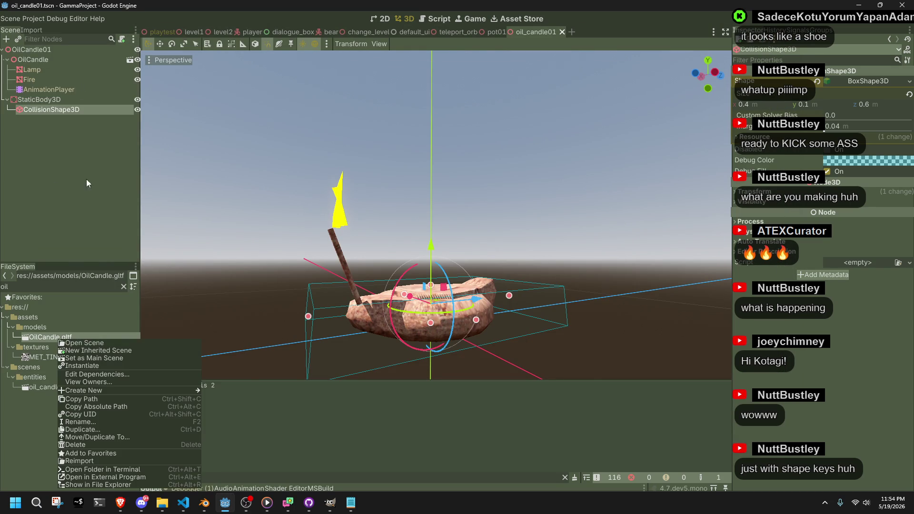
Set OilCandle.gltf's Fire animation Loop Mode to Linear in Advanced import settings and reimport.
{"action": "key", "text": "Escape"}
{"action": "left_click", "coordinate": [31, 30]}
{"action": "left_click", "coordinate": [36, 257]}
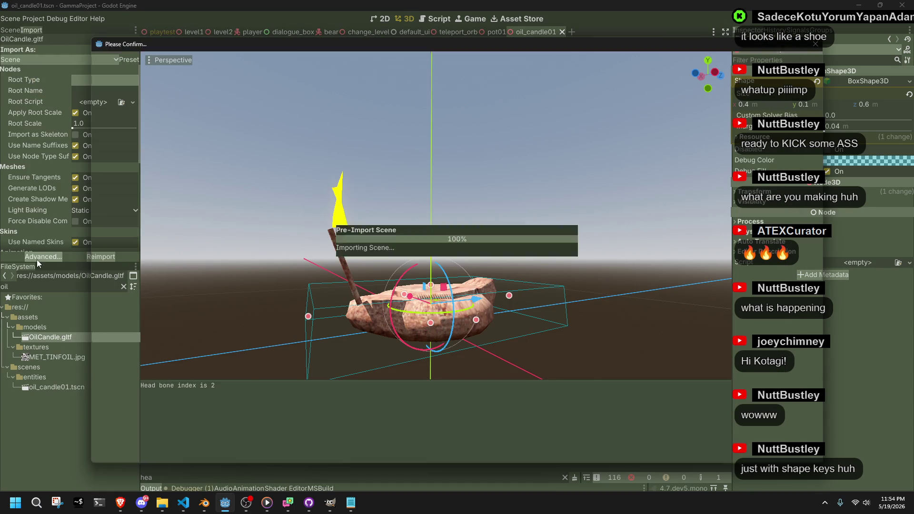
{"action": "left_click", "coordinate": [146, 135]}
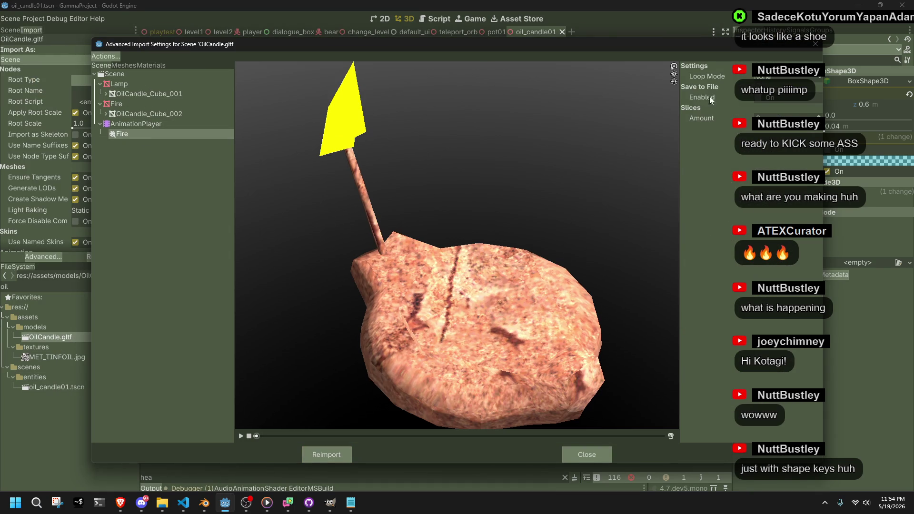
{"action": "left_click", "coordinate": [764, 78]}
{"action": "left_click", "coordinate": [767, 99]}
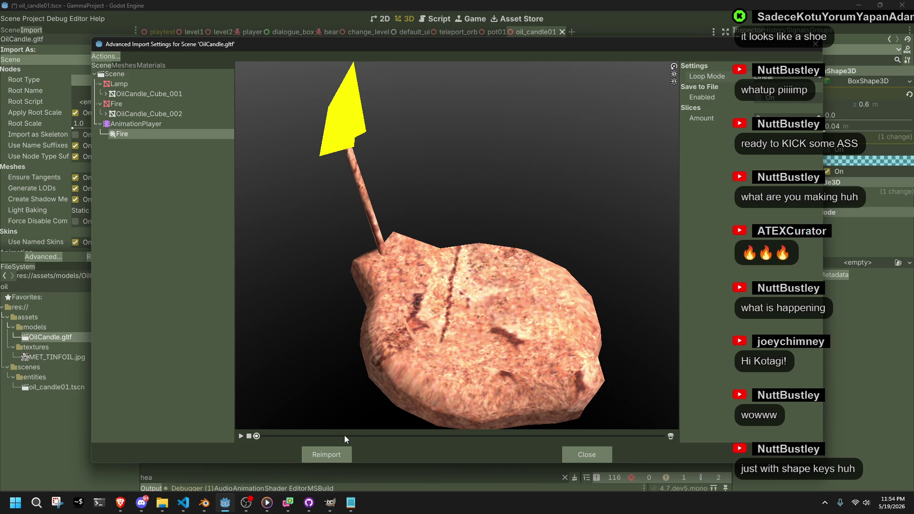
{"action": "left_click", "coordinate": [341, 457]}
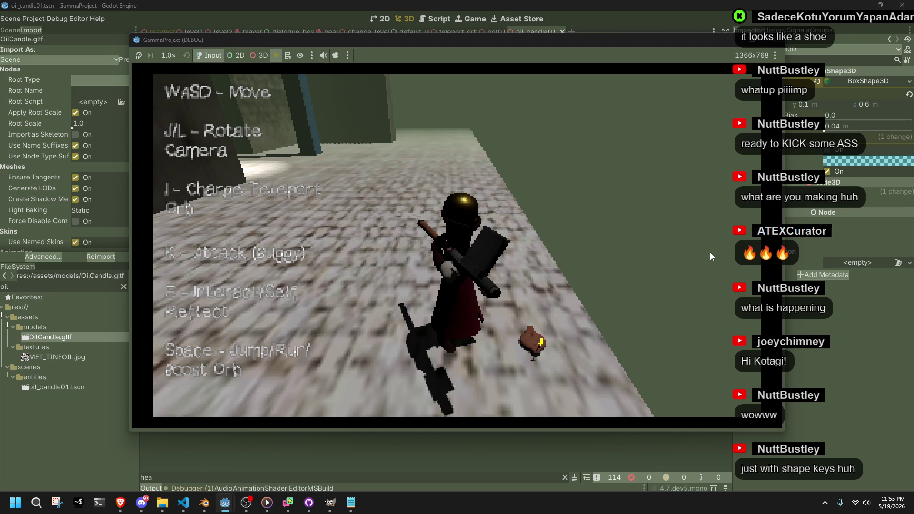
Face the candle in the running game, try to blow it out, then close the game.
{"action": "key", "text": "l"}
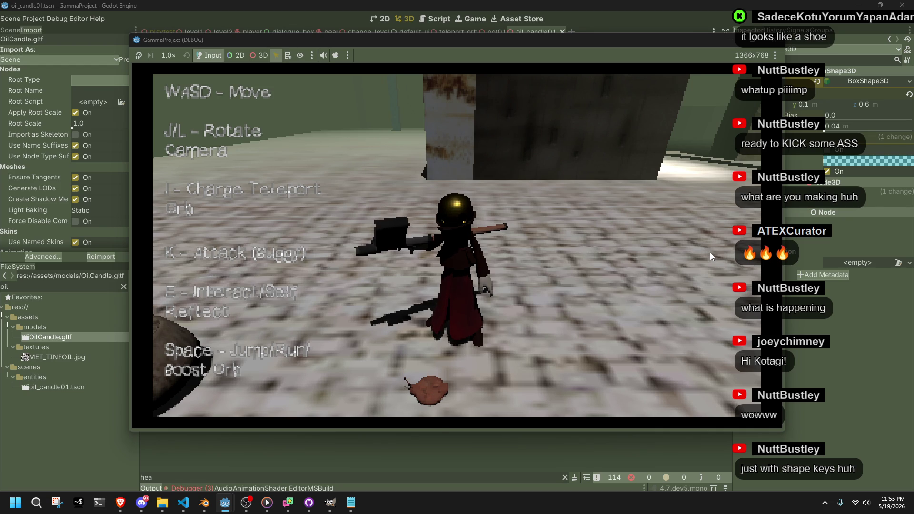
{"action": "key", "text": "k"}
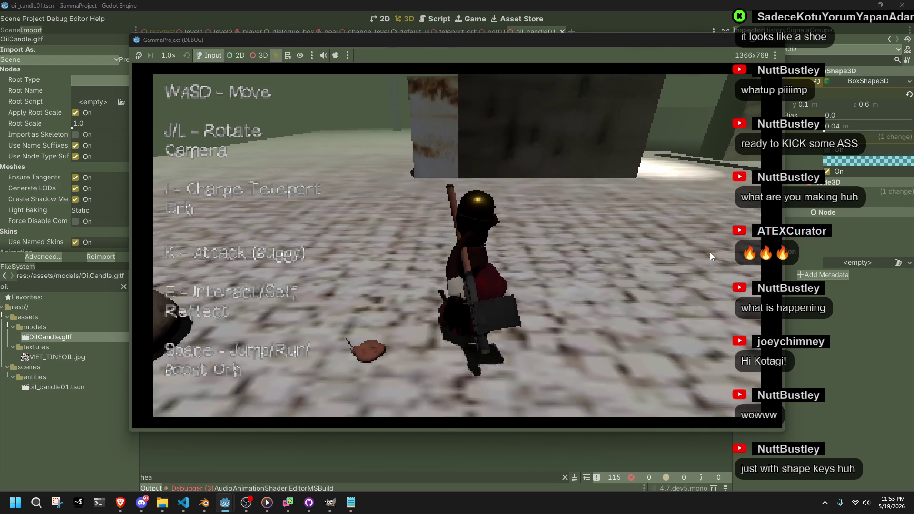
{"action": "key", "text": "k"}
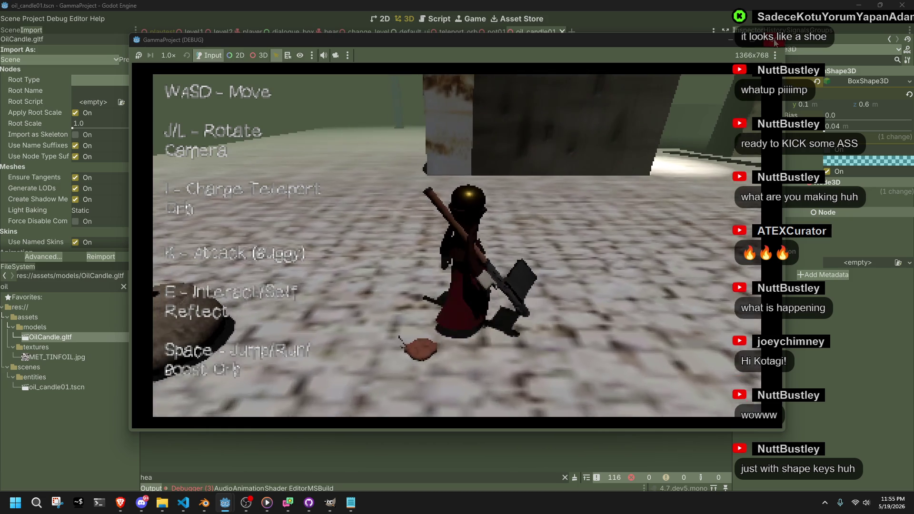
{"action": "key", "text": "F8"}
Review the NullReferenceException errors in the debugger, then return to Interaction.cs.
{"action": "left_click", "coordinate": [198, 487]}
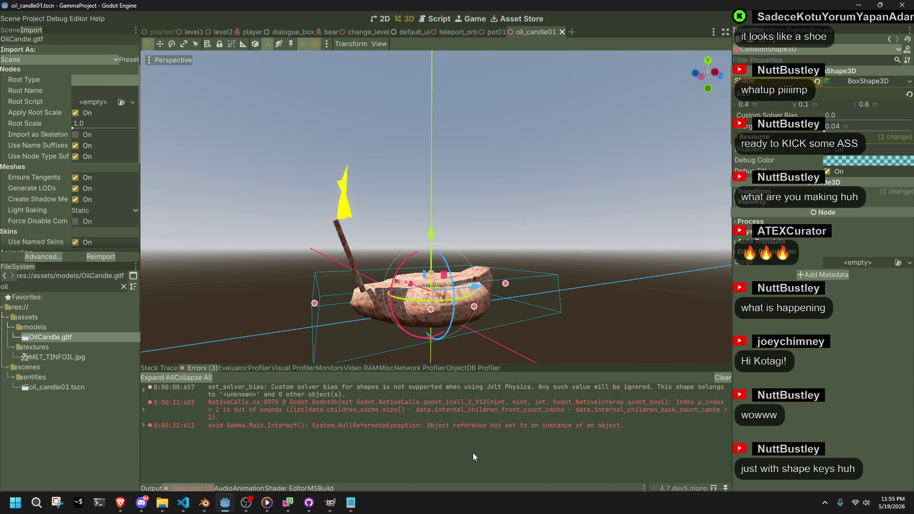
{"action": "key", "text": "alt+Tab"}
{"action": "left_click", "coordinate": [354, 360]}
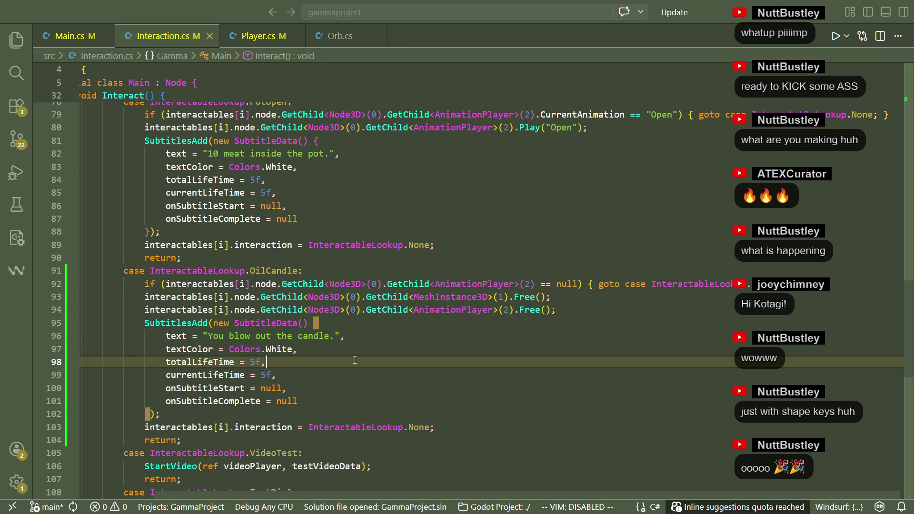
Inspect the SubtitlesAdd block's braces and textColor line, then return to Godot.
{"action": "scroll", "coordinate": [355, 360], "scroll_direction": "down", "scroll_amount": 2}
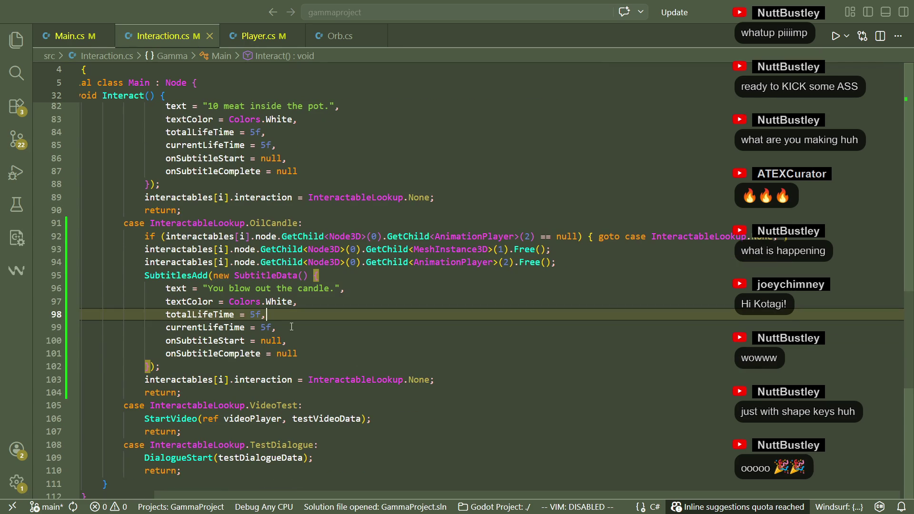
{"action": "double_click", "coordinate": [186, 273]}
{"action": "left_click", "coordinate": [292, 305]}
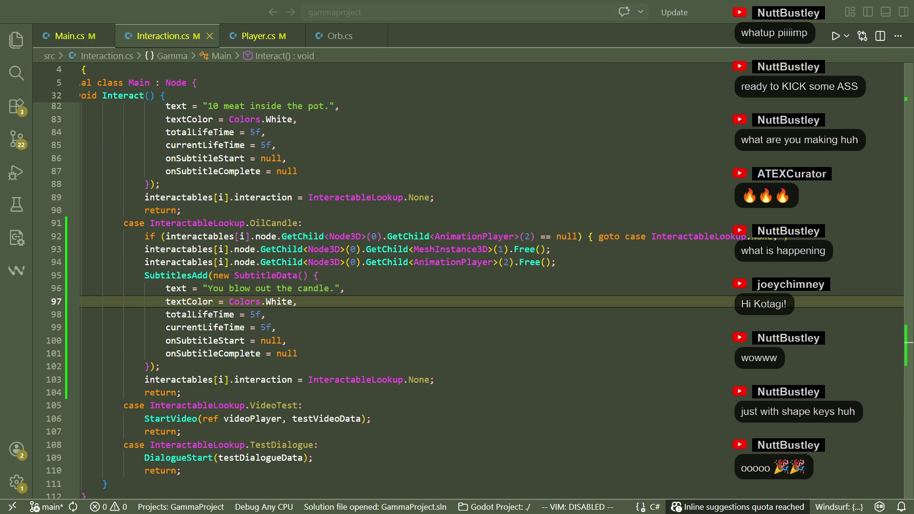
{"action": "key", "text": "Down"}
{"action": "key", "text": "Down"}
{"action": "key", "text": "Down"}
{"action": "key", "text": "Up"}
{"action": "key", "text": "Up"}
{"action": "key", "text": "Up"}
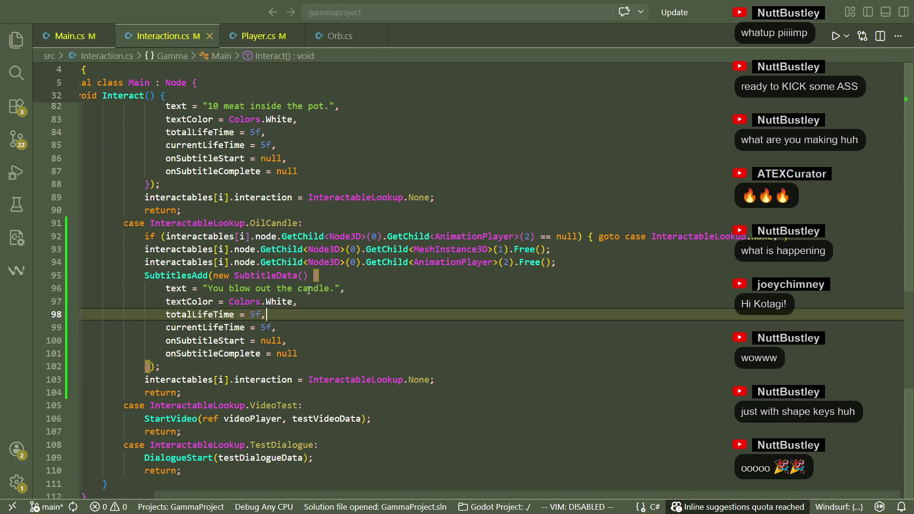
{"action": "left_click", "coordinate": [448, 305]}
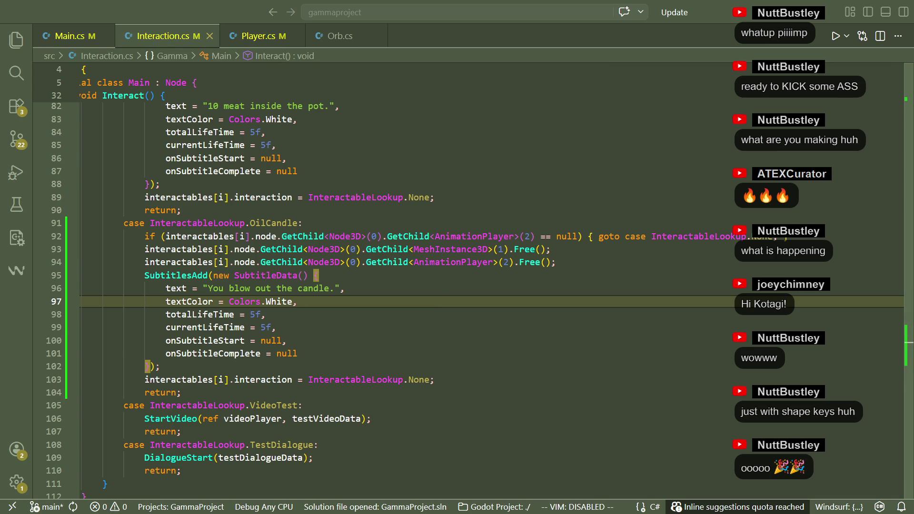
{"action": "key", "text": "alt+Tab"}
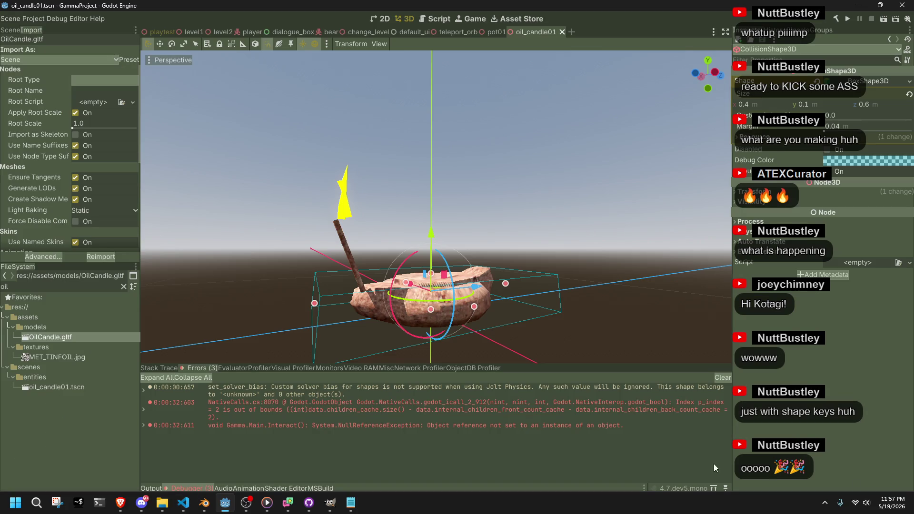
Expand and collapse the NullReferenceException stack trace in the debugger.
{"action": "double_click", "coordinate": [484, 427]}
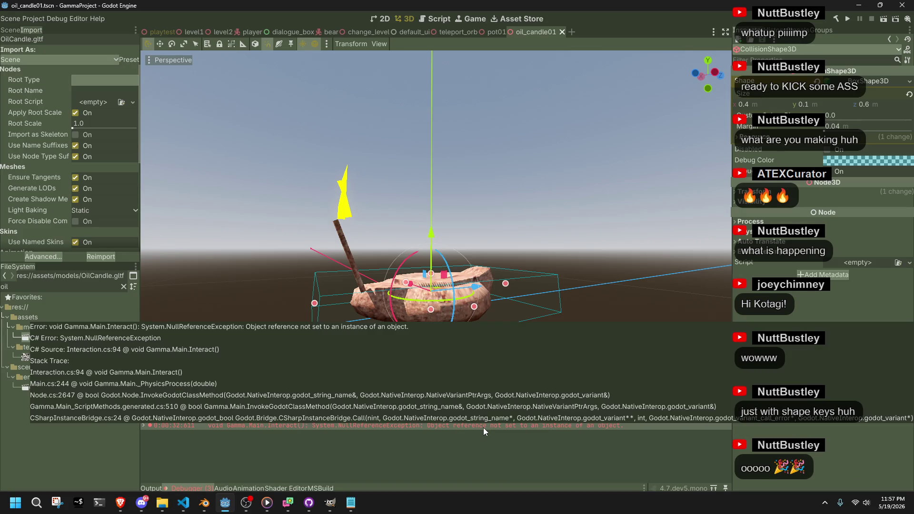
{"action": "double_click", "coordinate": [484, 428]}
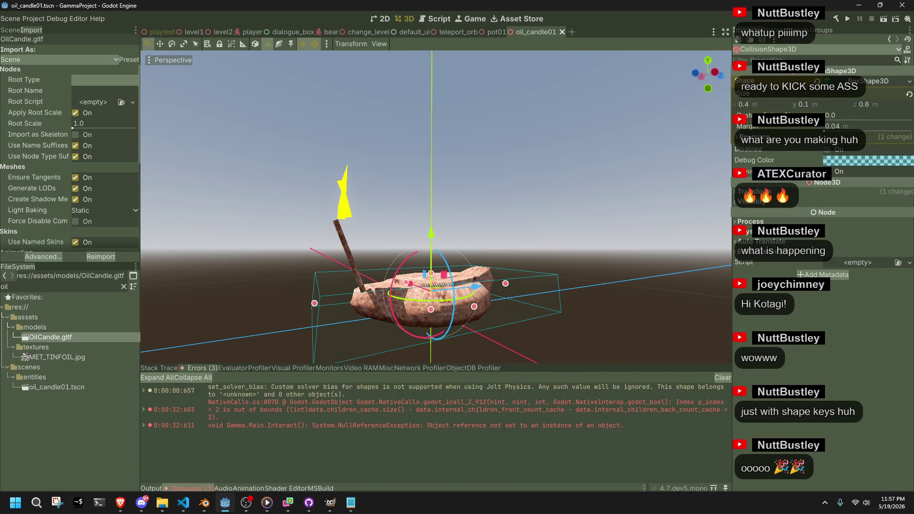
{"action": "key", "text": "alt+Tab"}
{"action": "key", "text": "alt+Tab"}
Run the game, walk to the oil candle, press E to interact, then close it.
{"action": "left_click", "coordinate": [850, 17]}
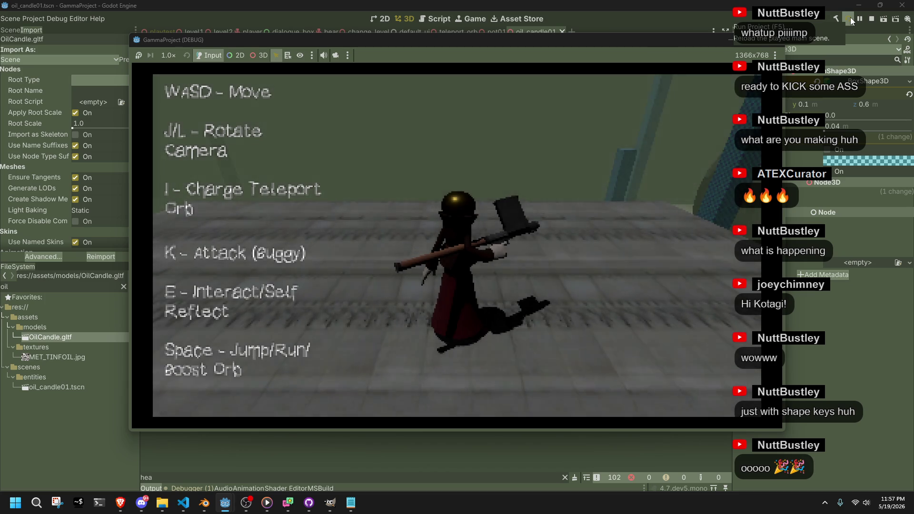
{"action": "key", "text": "w"}
{"action": "key", "text": "space"}
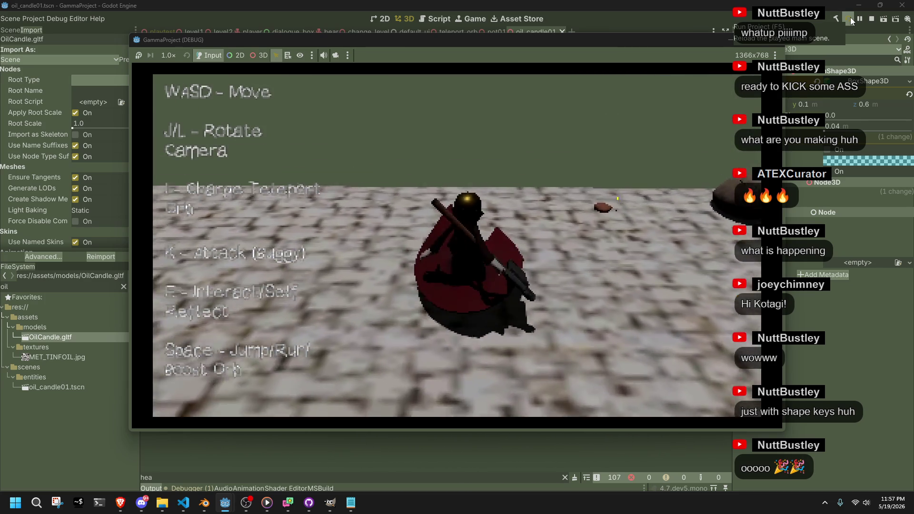
{"action": "key", "text": "d"}
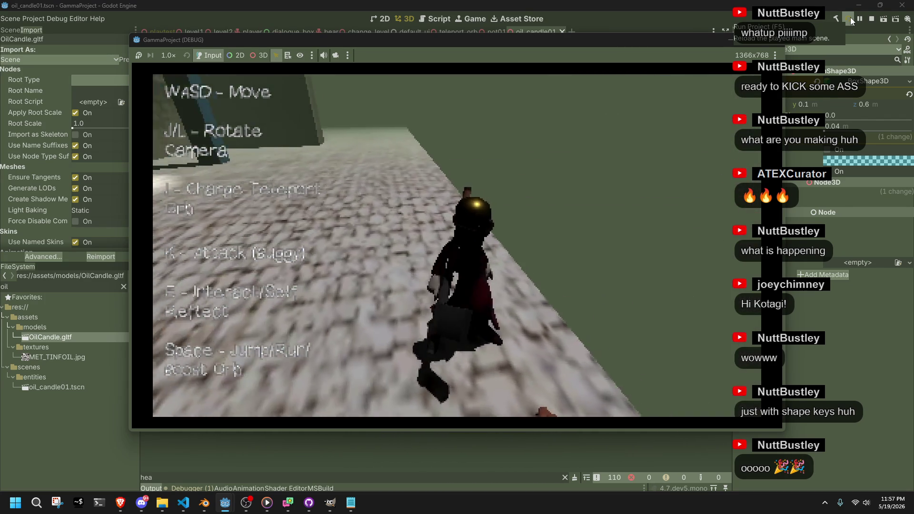
{"action": "key", "text": "j"}
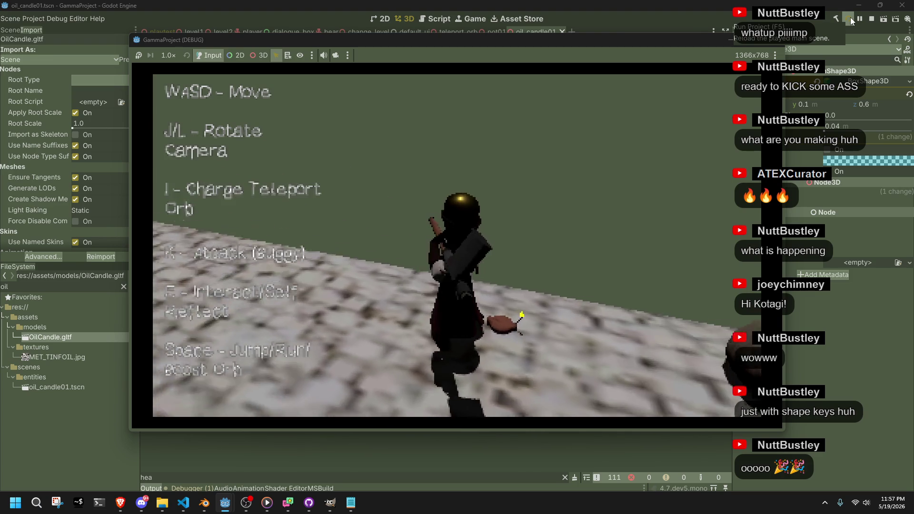
{"action": "key", "text": "j"}
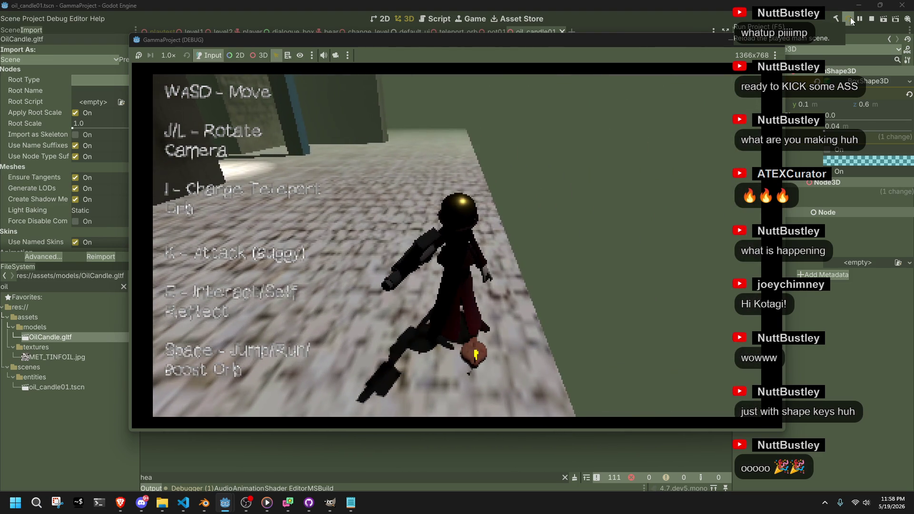
{"action": "key", "text": "l"}
{"action": "key", "text": "l"}
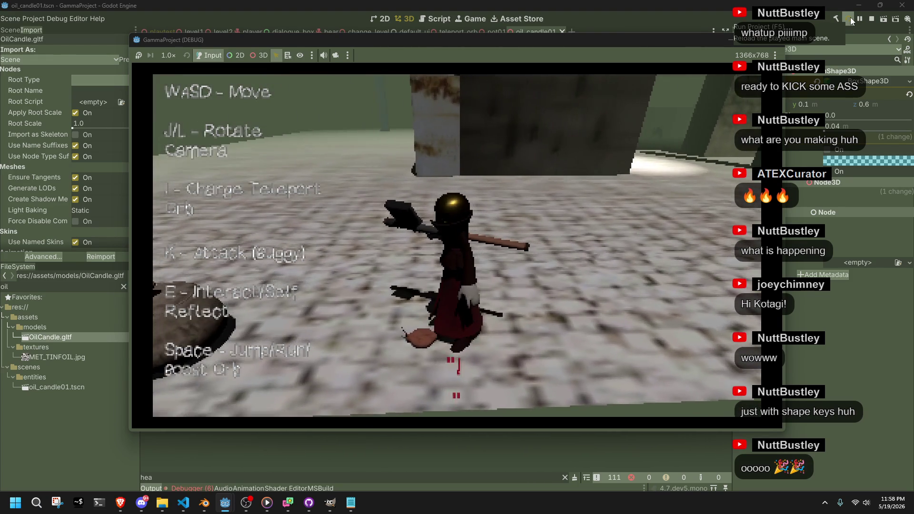
{"action": "key", "text": "e"}
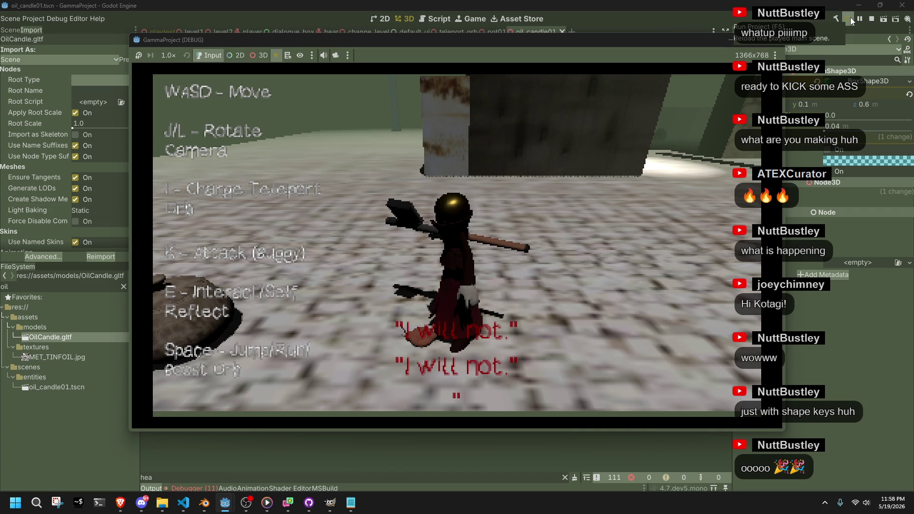
{"action": "left_click", "coordinate": [772, 39]}
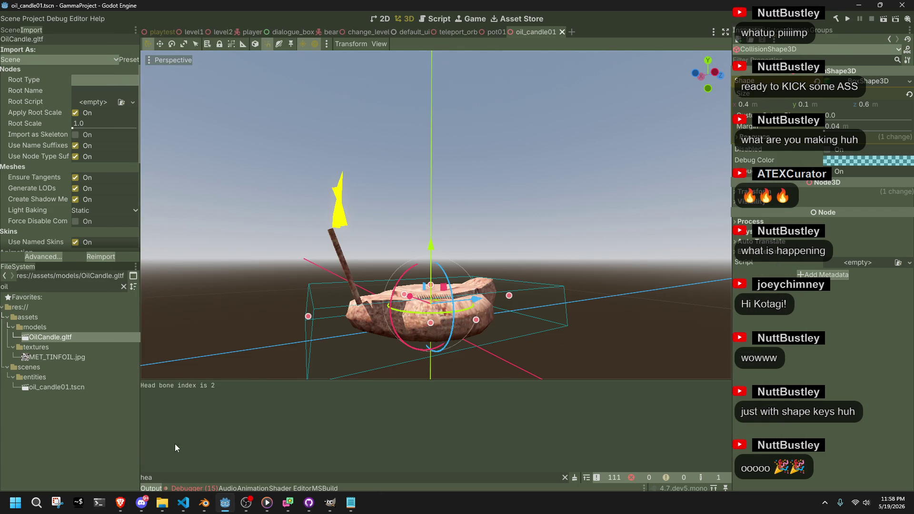
Remove the Free() call from the MeshInstance3D lookup on line 93.
{"action": "left_click", "coordinate": [183, 502]}
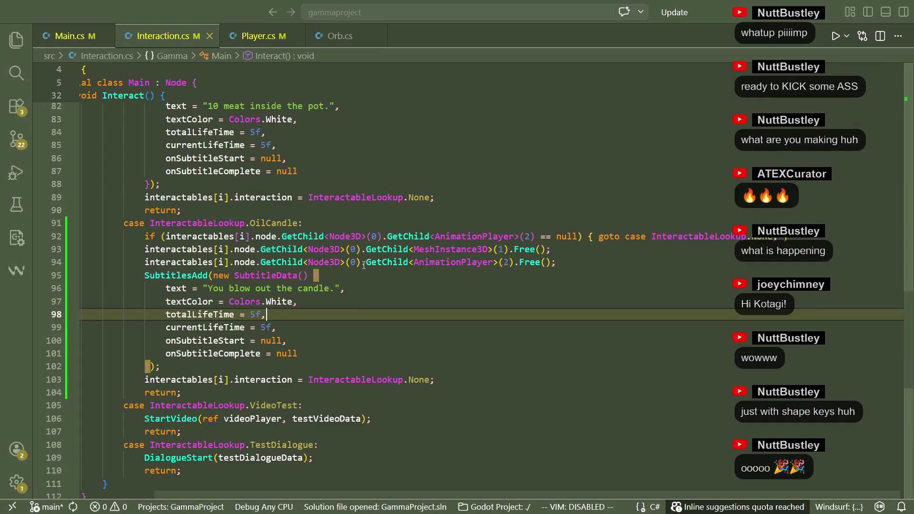
{"action": "key", "text": "Up"}
{"action": "key", "text": "Up"}
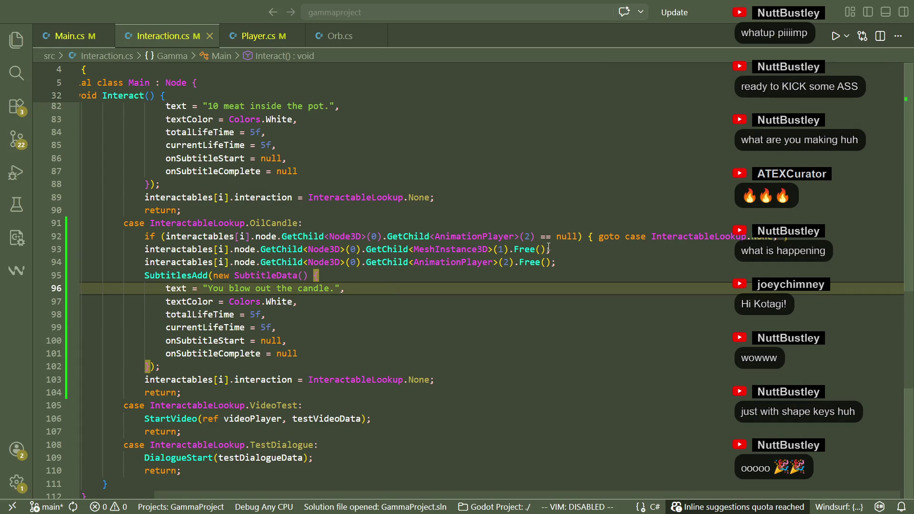
{"action": "left_click", "coordinate": [514, 248]}
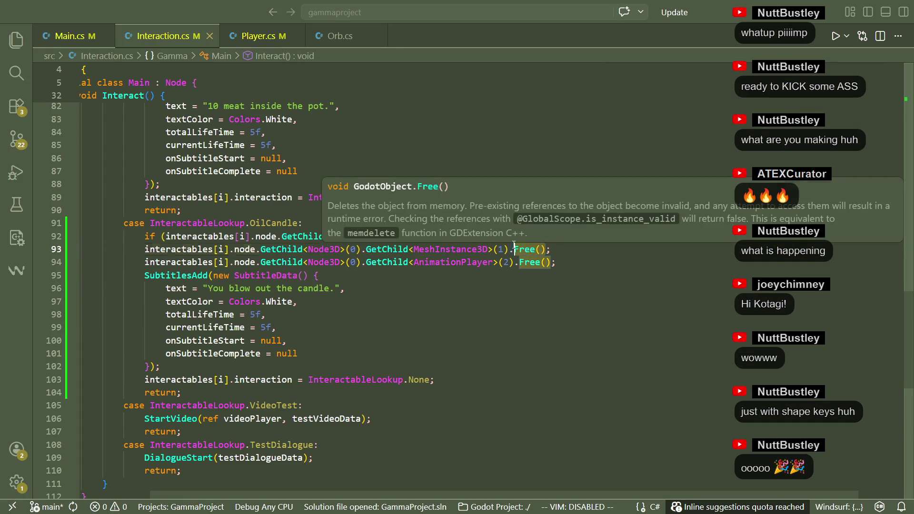
{"action": "key", "text": "Delete"}
{"action": "key", "text": "Delete"}
{"action": "key", "text": "Delete"}
In Interaction.cs, set the flame's Visible = false and replace Free() with Stop(), then save.
{"action": "type", "text": "visible"}
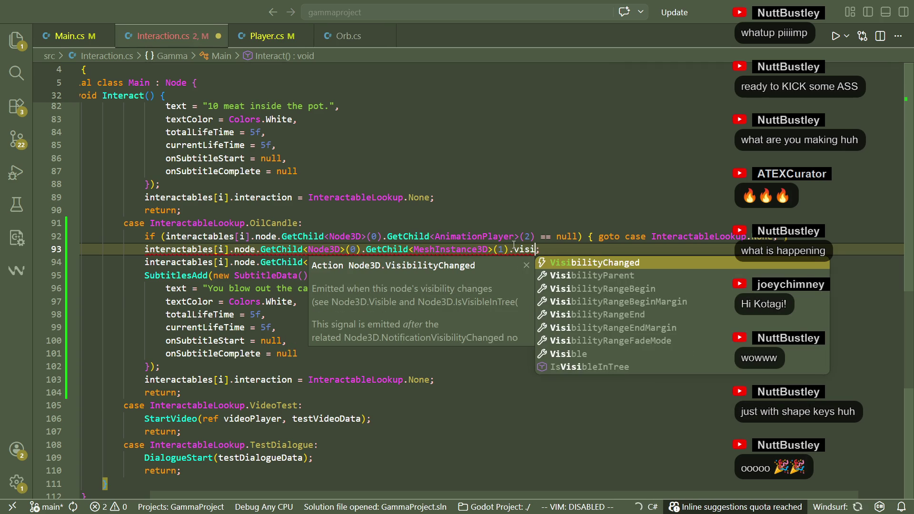
{"action": "key", "text": "Return"}
{"action": "type", "text": "= "}
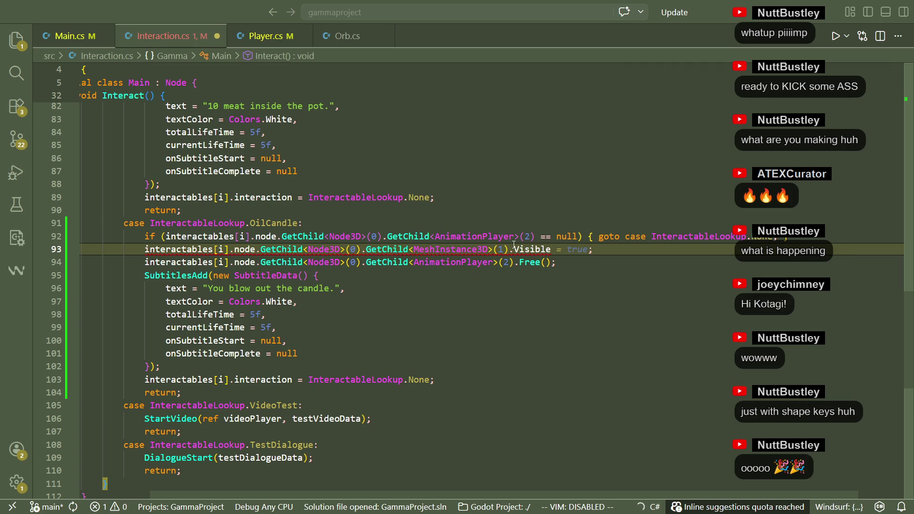
{"action": "type", "text": "false"}
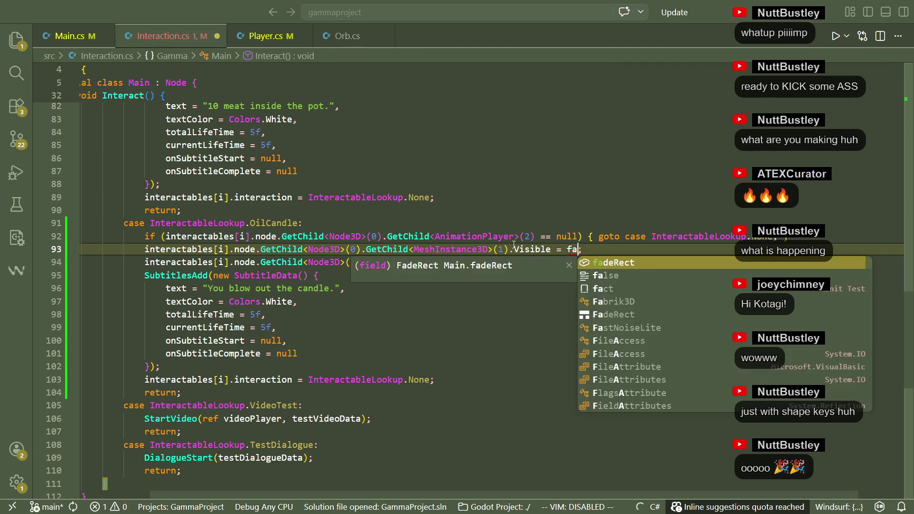
{"action": "key", "text": "Down"}
{"action": "key", "text": "Left"}
{"action": "key", "text": "BackSpace"}
{"action": "key", "text": "BackSpace"}
{"action": "key", "text": "BackSpace"}
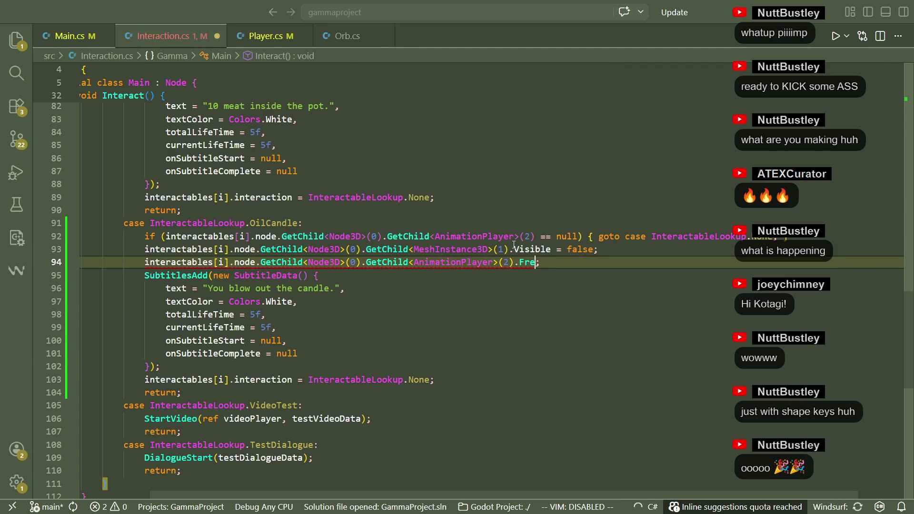
{"action": "type", "text": ".sto"}
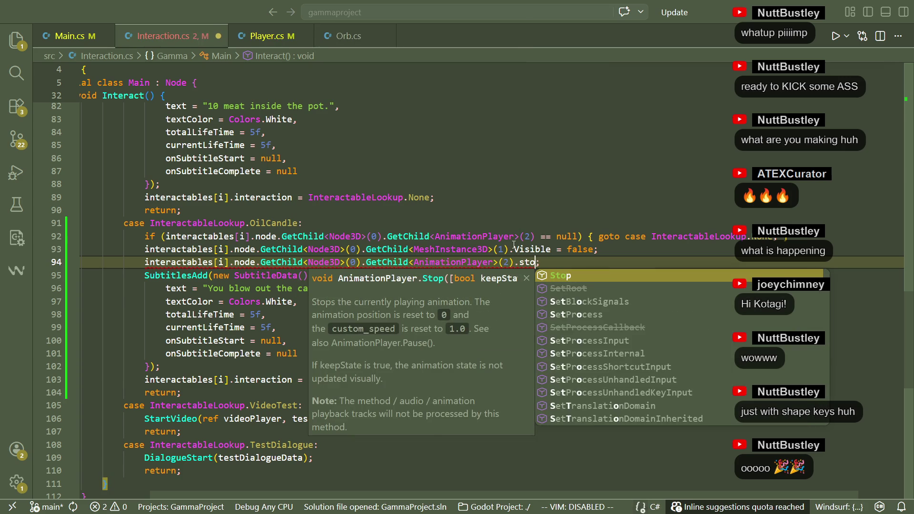
{"action": "key", "text": "Tab"}
{"action": "type", "text": "()"}
{"action": "key", "text": "ctrl+s"}
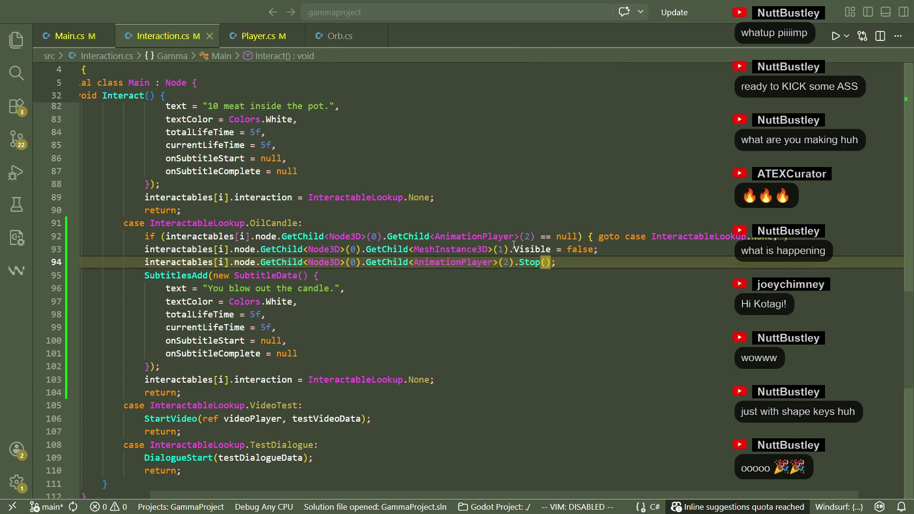
{"action": "key", "text": "Down"}
Replace the '== null' check on line 92 with IsPlaying(), then return to Godot.
{"action": "left_click", "coordinate": [591, 263]}
{"action": "mouse_move", "coordinate": [580, 236]}
{"action": "left_mouse_down"}
{"action": "mouse_move", "coordinate": [531, 227]}
{"action": "mouse_move", "coordinate": [534, 236]}
{"action": "left_mouse_up"}
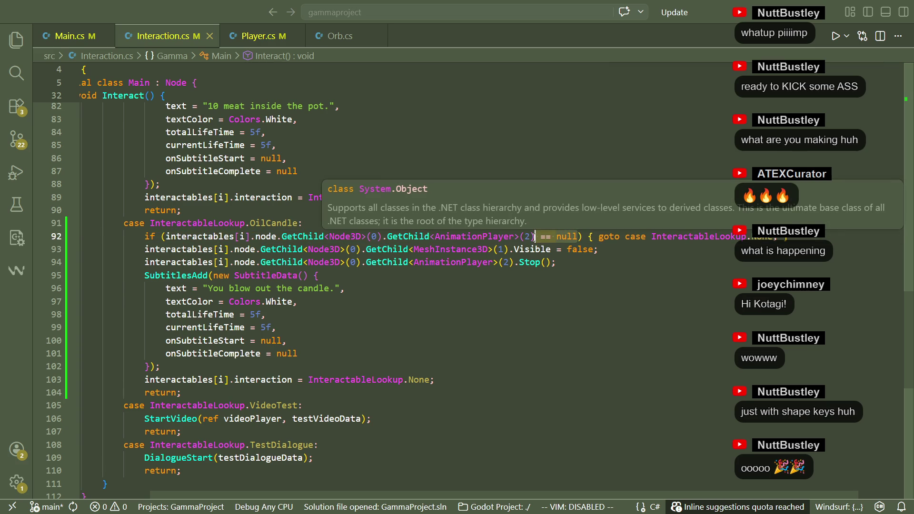
{"action": "type", "text": ".ispl"}
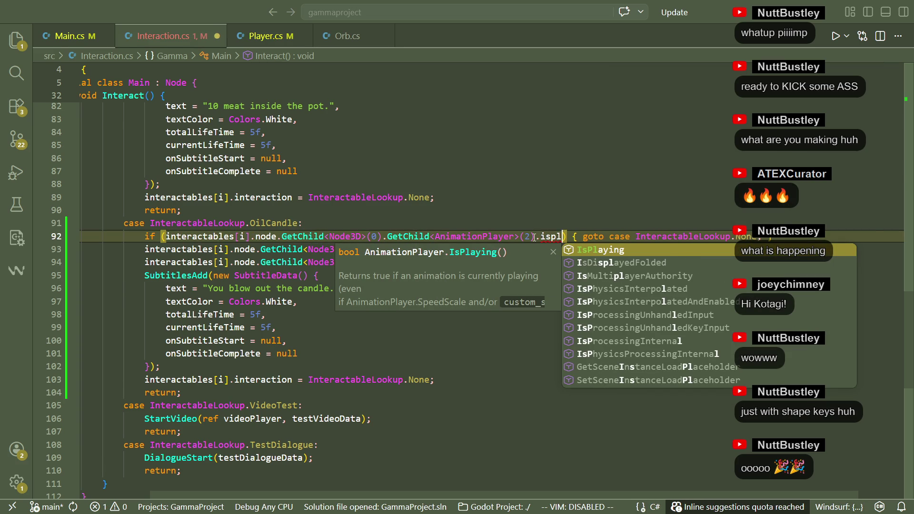
{"action": "key", "text": "BackSpace"}
{"action": "key", "text": "BackSpace"}
{"action": "key", "text": "BackSpace"}
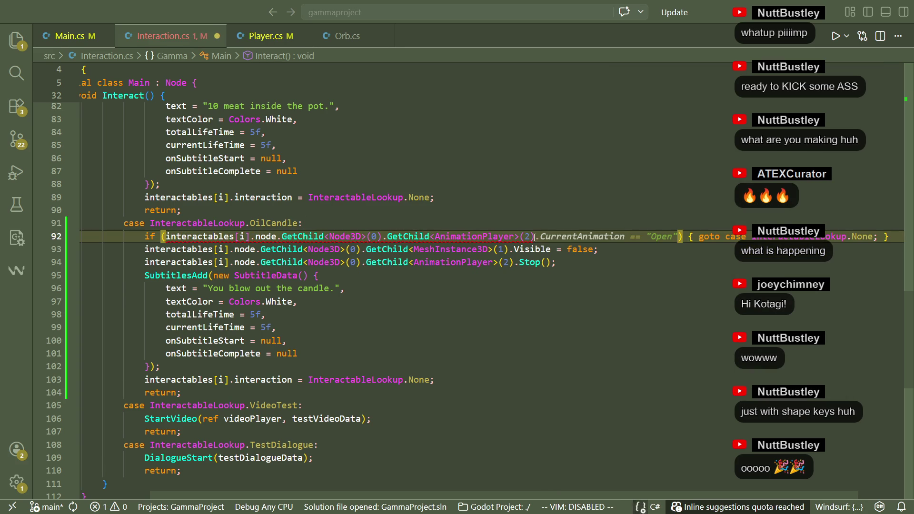
{"action": "type", "text": ".ispl"}
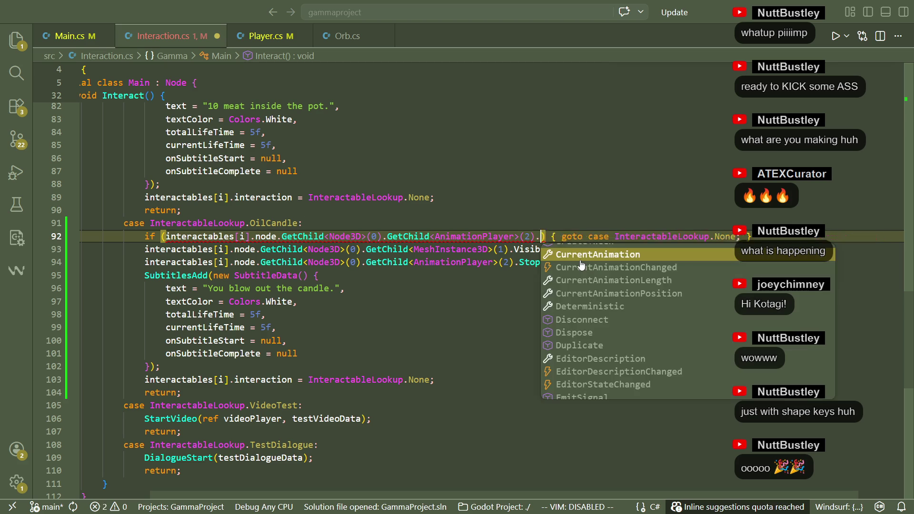
{"action": "key", "text": "Tab"}
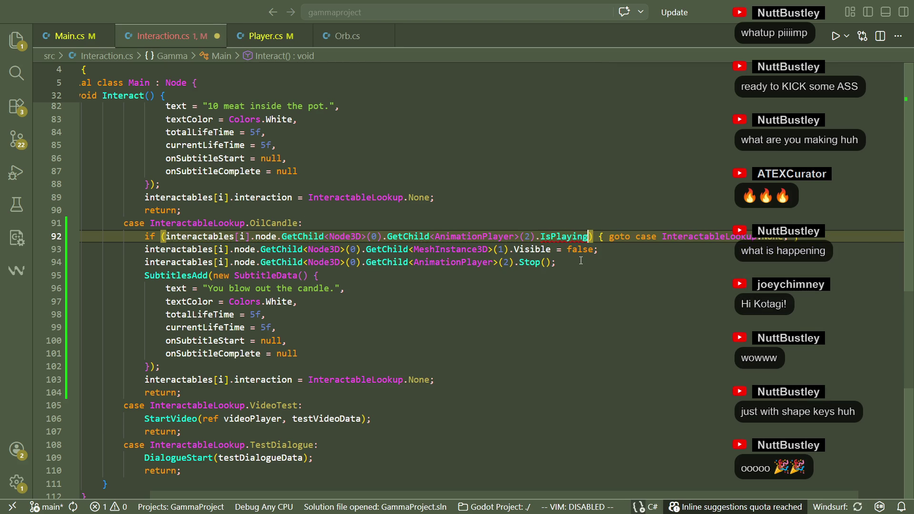
{"action": "key", "text": "BackSpace"}
{"action": "key", "text": "BackSpace"}
{"action": "key", "text": "BackSpace"}
{"action": "type", "text": "("}
{"action": "left_click", "coordinate": [579, 262]}
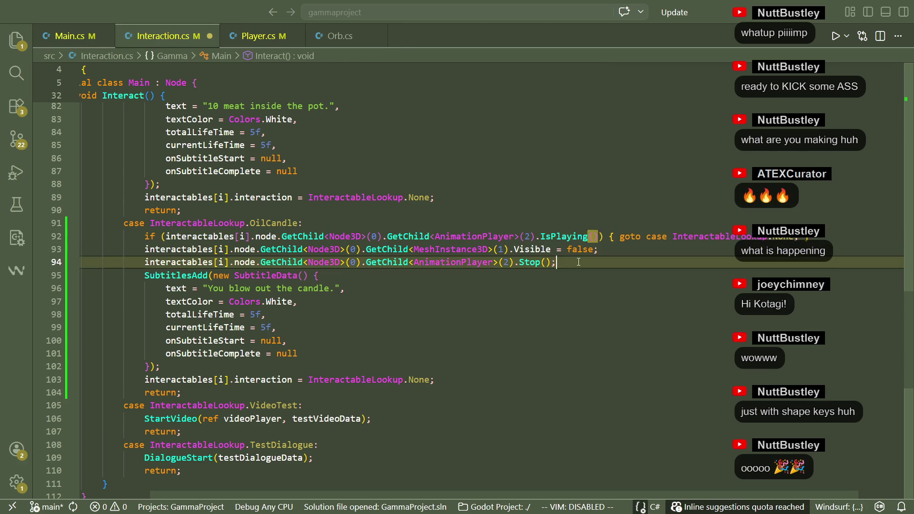
{"action": "left_click", "coordinate": [167, 238]}
{"action": "type", "text": "!"}
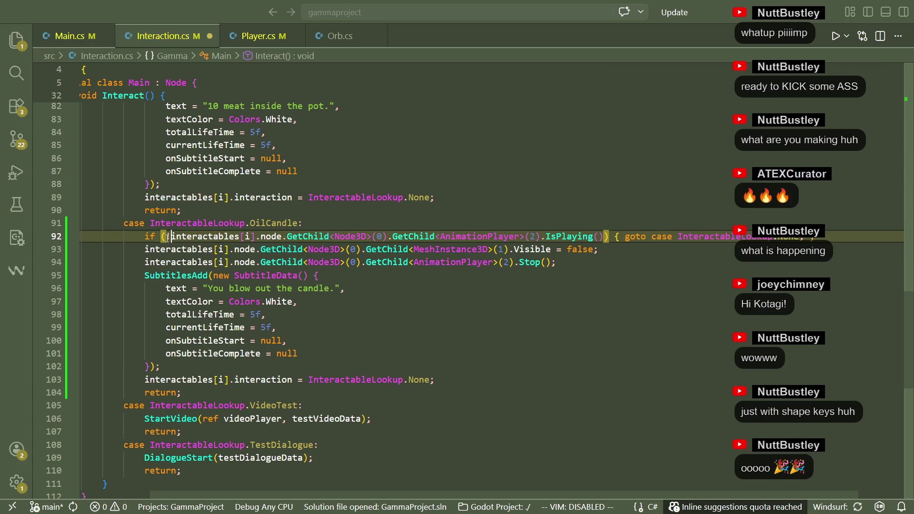
{"action": "key", "text": "alt+Tab"}
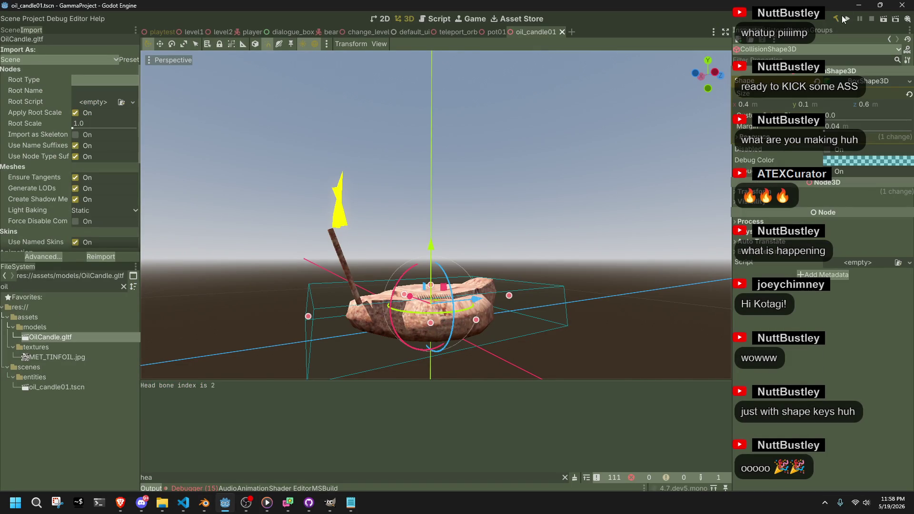
Run the game, walk to the oil candle and blow it out, getting 'You blow out the candle.'.
{"action": "left_click", "coordinate": [848, 19]}
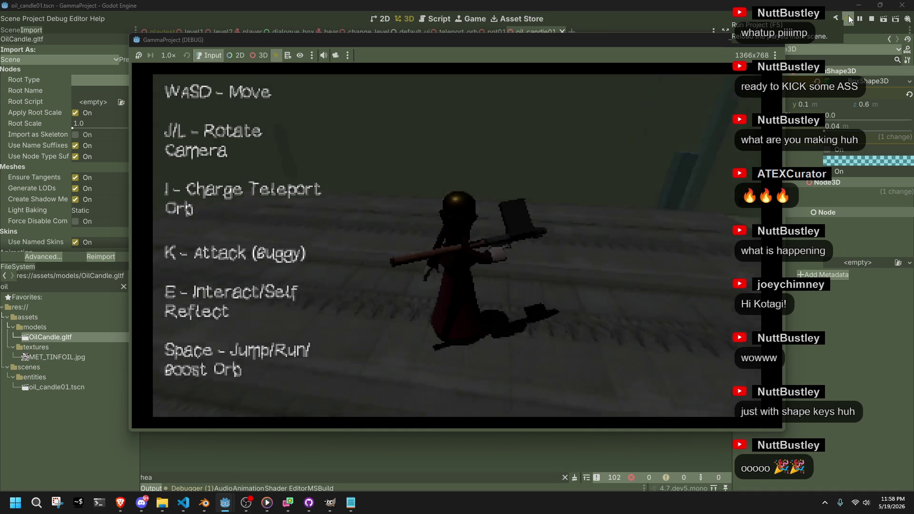
{"action": "key", "text": "w"}
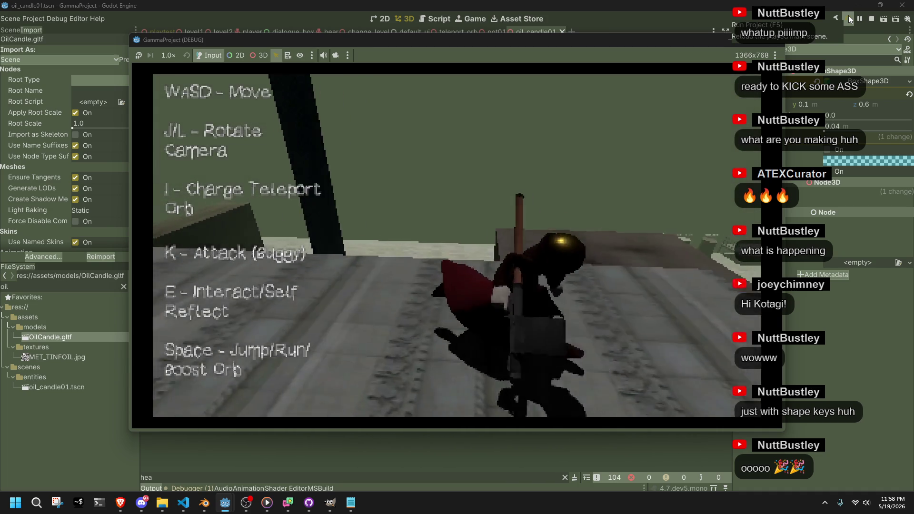
{"action": "key", "text": "w"}
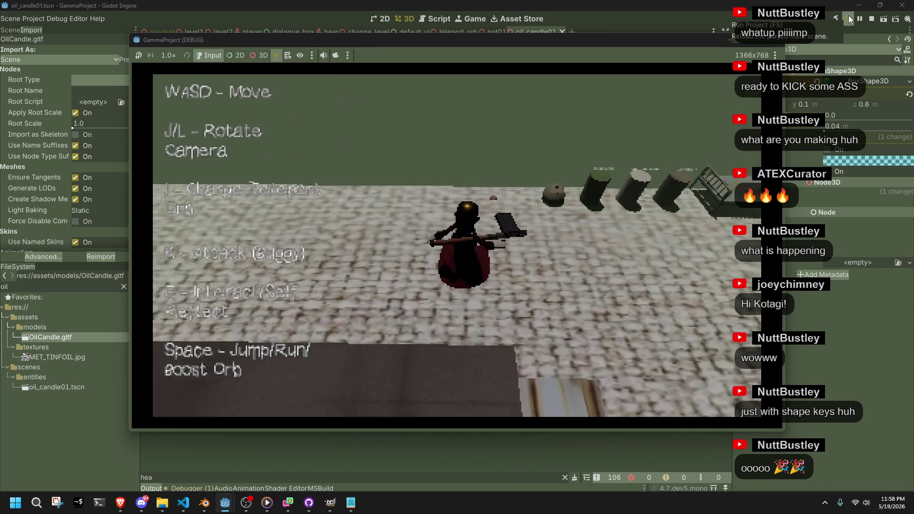
{"action": "key", "text": "l"}
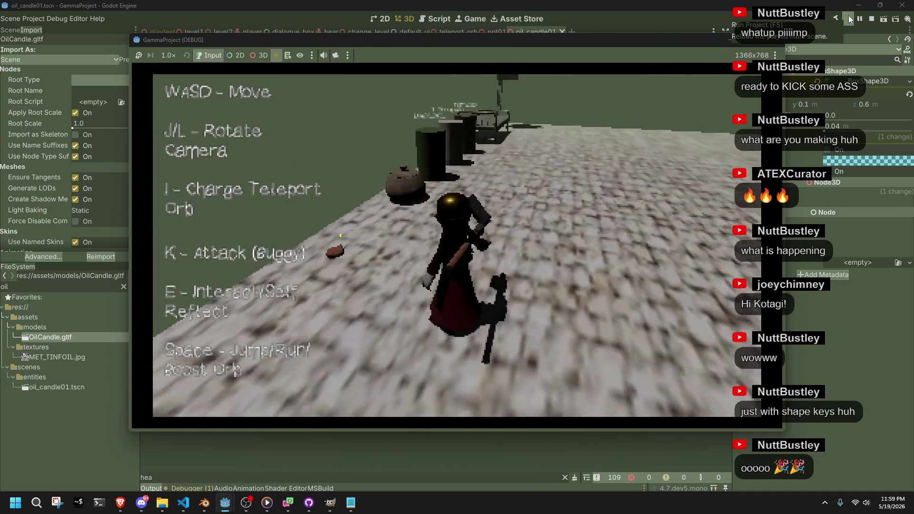
{"action": "key", "text": "l"}
{"action": "key", "text": "k"}
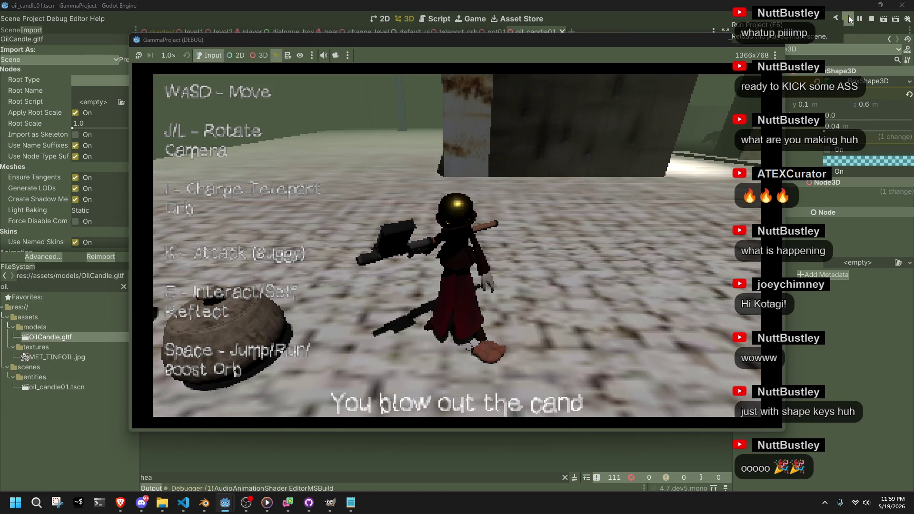
{"action": "key", "text": "j"}
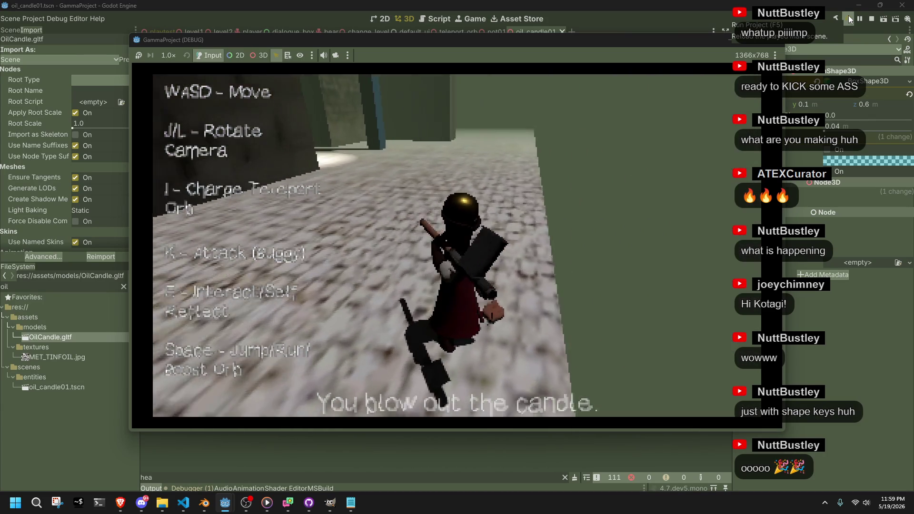
{"action": "key", "text": "l"}
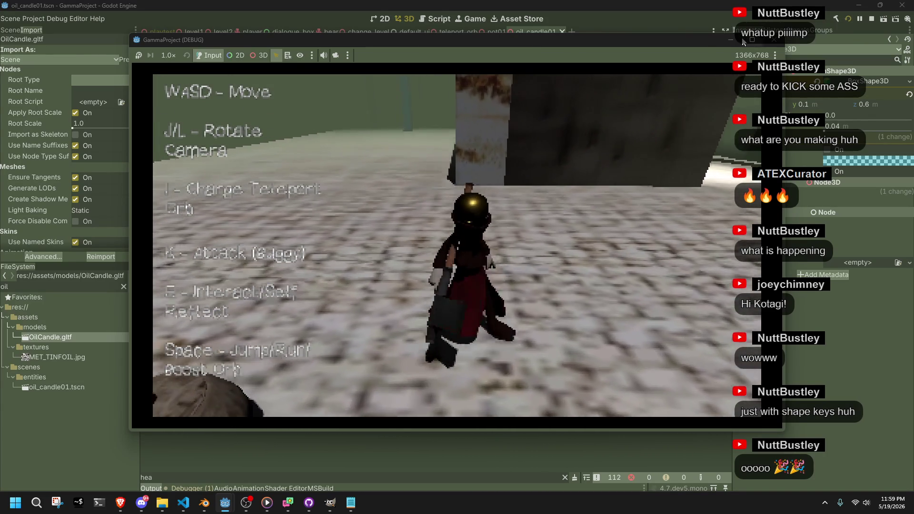
{"action": "left_click", "coordinate": [773, 40]}
{"action": "key", "text": "alt+Tab"}
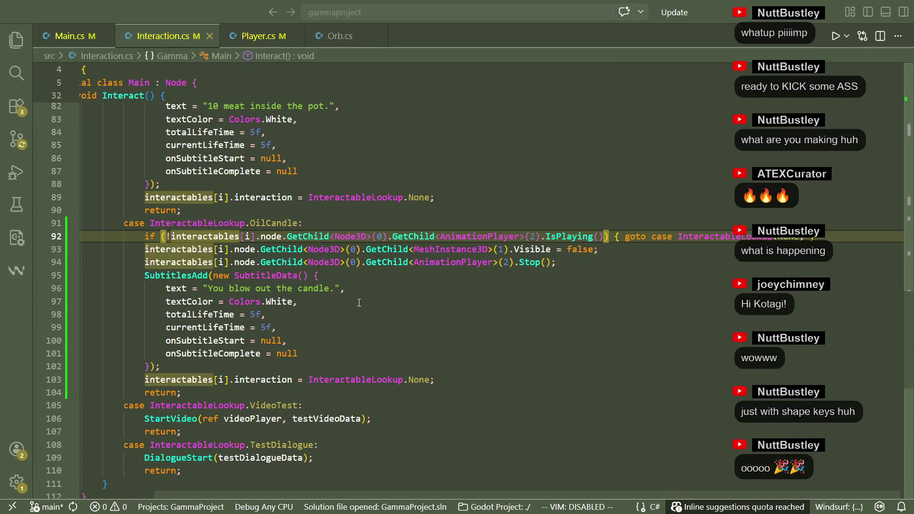
Delete the null argument after onSubtitleComplete on line 101, leaving it blank, then return to Godot.
{"action": "left_click", "coordinate": [345, 329]}
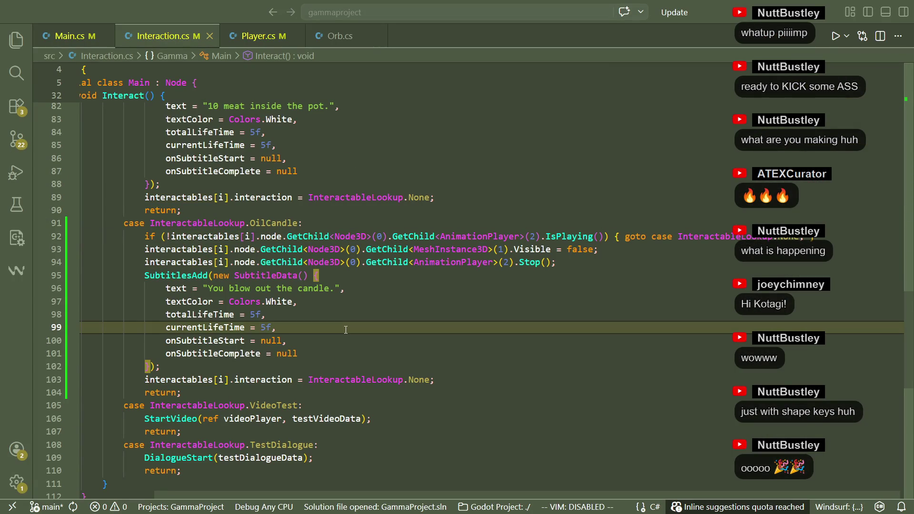
{"action": "left_click", "coordinate": [299, 369]}
{"action": "double_click", "coordinate": [288, 355]}
{"action": "key", "text": "BackSpace"}
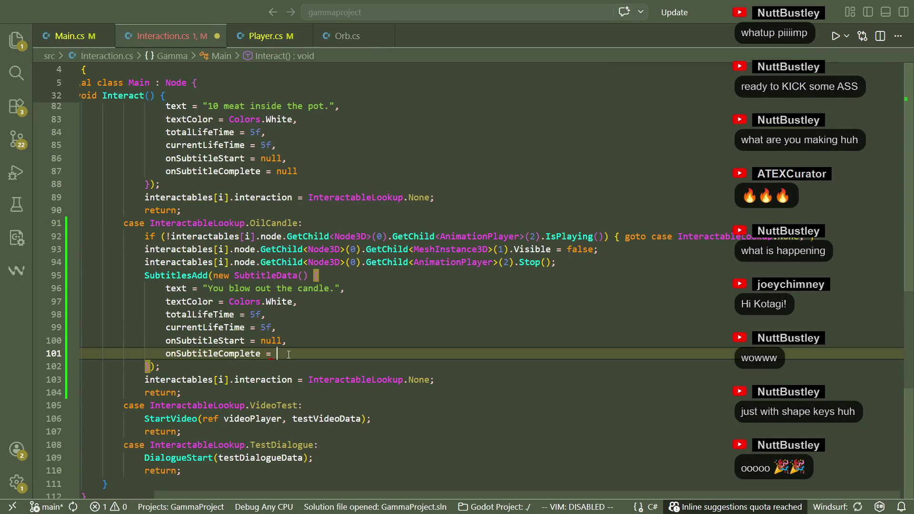
{"action": "type", "text": "ac"}
{"action": "type", "text": "t"}
{"action": "key", "text": "BackSpace"}
{"action": "key", "text": "BackSpace"}
{"action": "key", "text": "BackSpace"}
{"action": "type", "text": "Main"}
{"action": "key", "text": "BackSpace"}
{"action": "key", "text": "BackSpace"}
{"action": "key", "text": "BackSpace"}
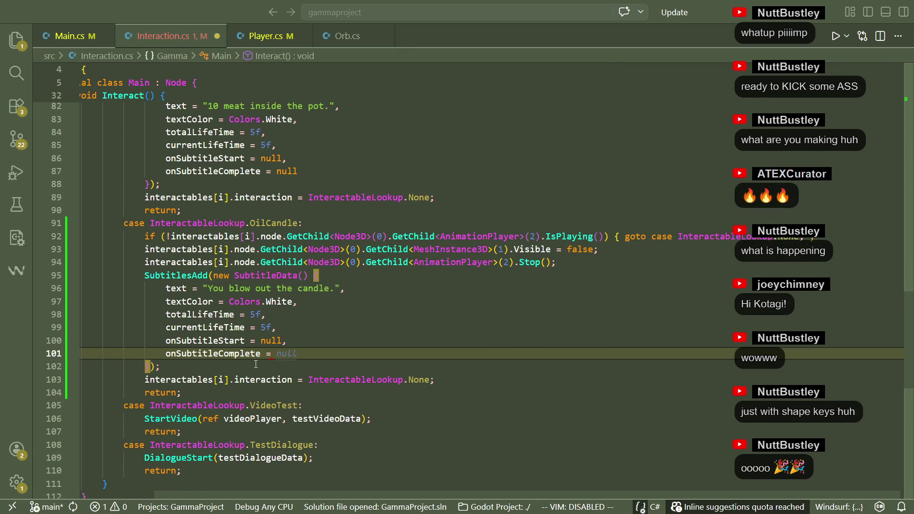
{"action": "key", "text": "alt+Tab"}
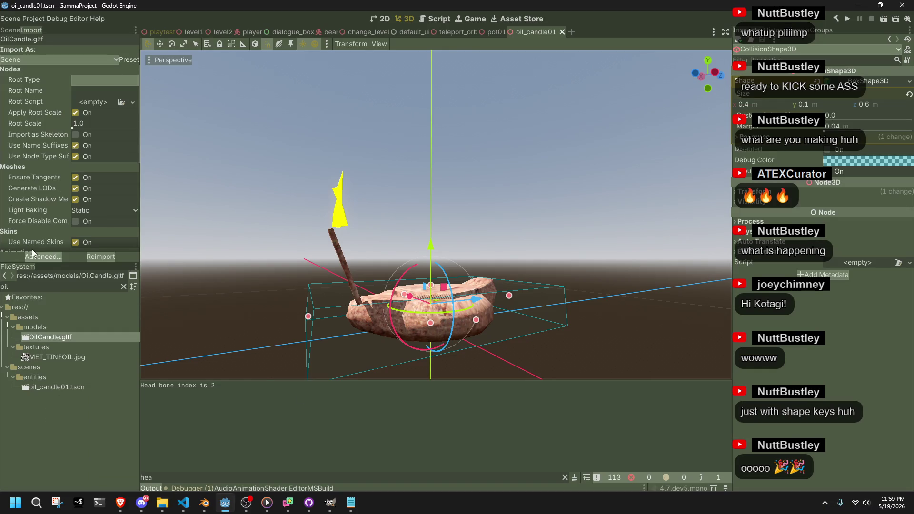
Show the OilCandle01 node tree, clear the 'oil' FileSystem filter, then bring Brave to the front.
{"action": "left_click", "coordinate": [19, 30]}
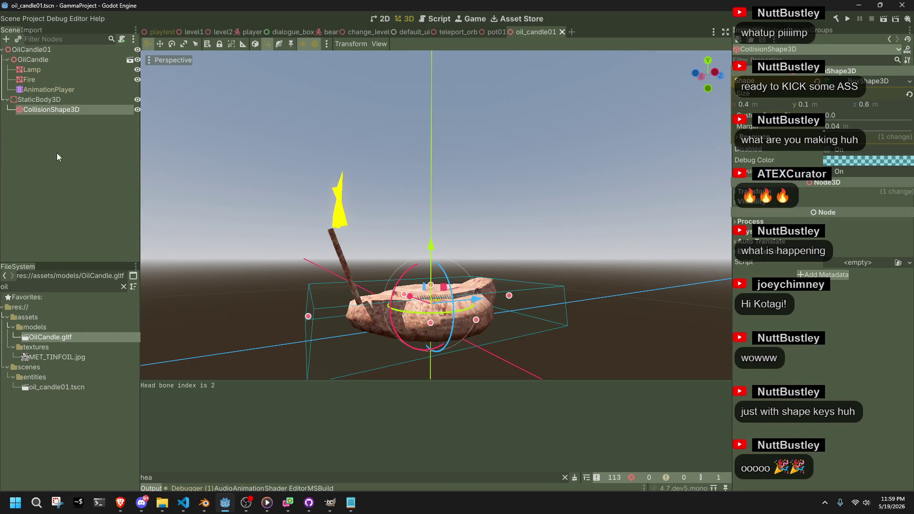
{"action": "left_click", "coordinate": [123, 287]}
{"action": "scroll", "coordinate": [95, 381], "scroll_direction": "down", "scroll_amount": 5}
{"action": "scroll", "coordinate": [88, 384], "scroll_direction": "down", "scroll_amount": 10}
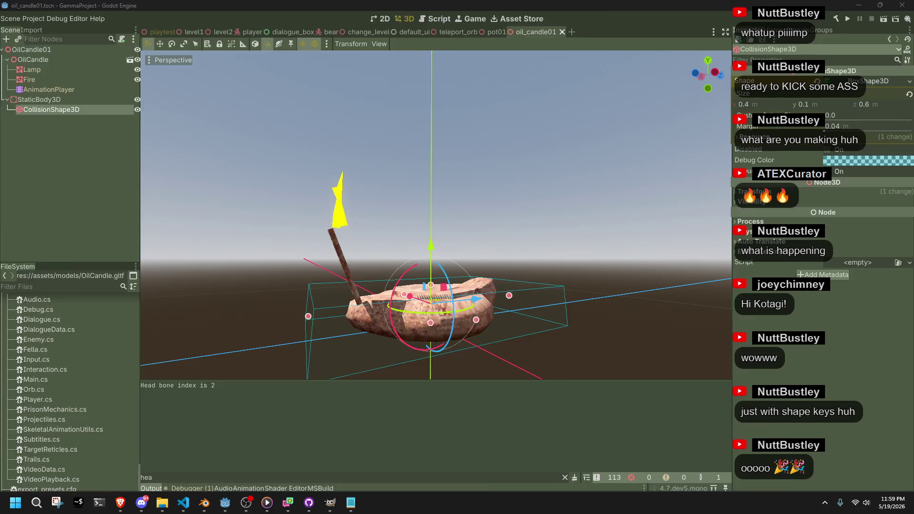
{"action": "left_click", "coordinate": [224, 502]}
{"action": "left_click", "coordinate": [120, 502]}
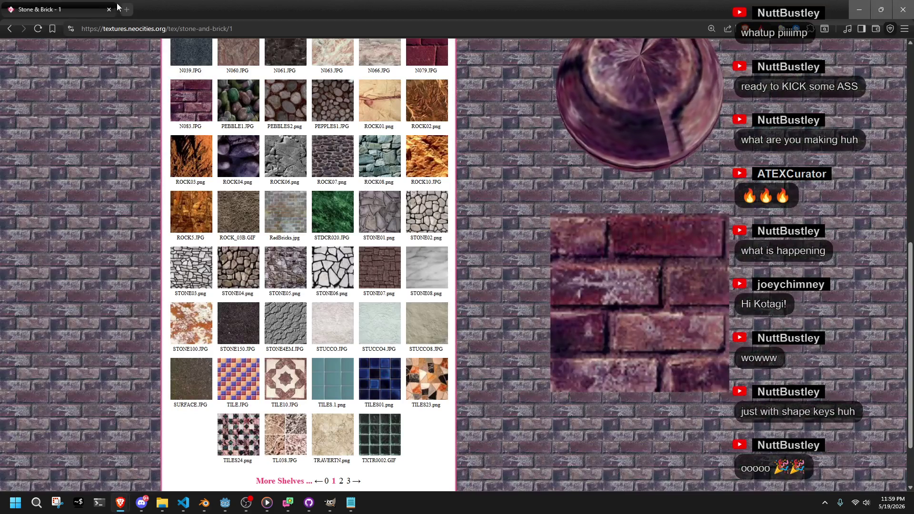
Open freesound.org in a new Brave tab and float the shrunken window over Godot.
{"action": "left_click", "coordinate": [126, 10]}
{"action": "type", "text": "freesound"}
{"action": "key", "text": "Return"}
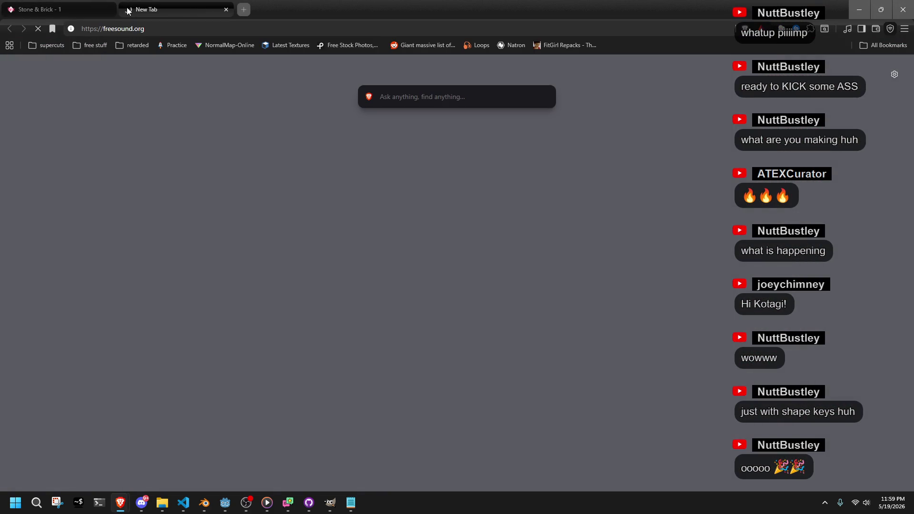
{"action": "mouse_move", "coordinate": [128, 10]}
{"action": "left_mouse_down"}
{"action": "mouse_move", "coordinate": [419, 29]}
{"action": "mouse_move", "coordinate": [912, 188]}
{"action": "left_mouse_up"}
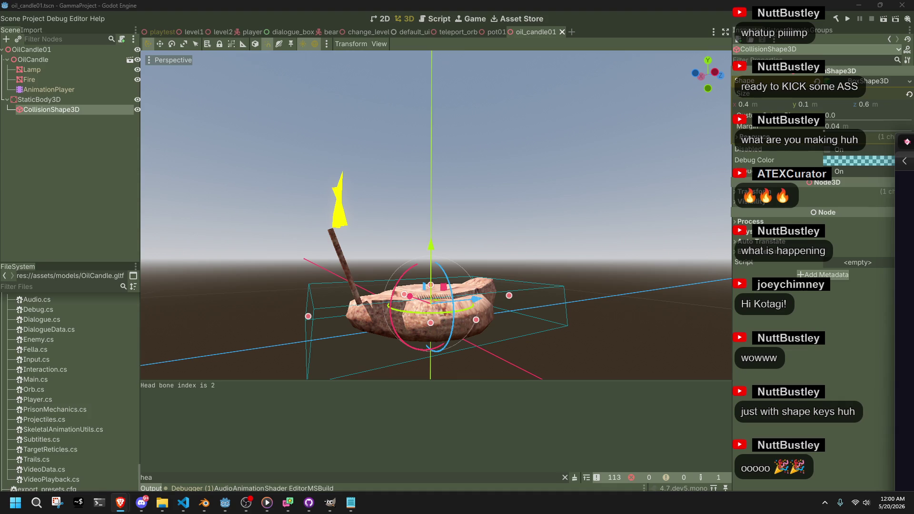
{"action": "mouse_move", "coordinate": [913, 153]}
{"action": "left_mouse_down"}
{"action": "mouse_move", "coordinate": [624, 153]}
{"action": "mouse_move", "coordinate": [508, 73]}
{"action": "mouse_move", "coordinate": [431, 38]}
{"action": "left_mouse_up"}
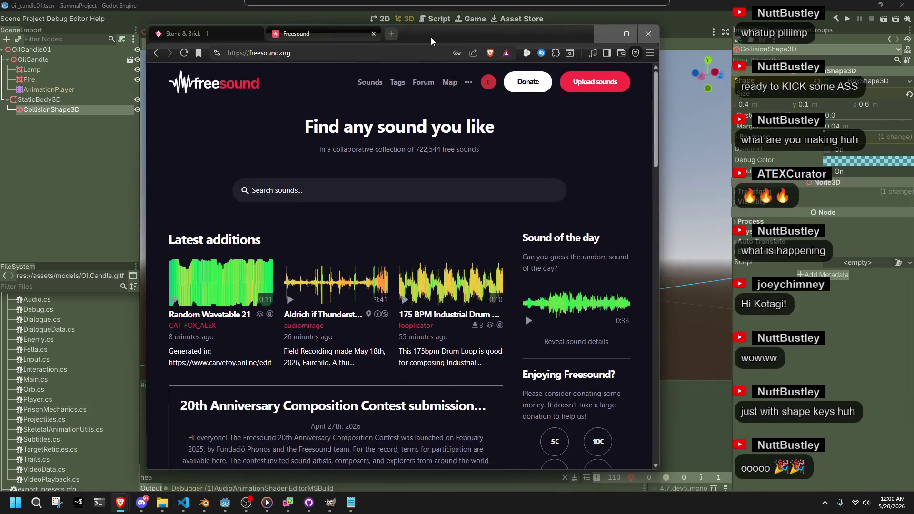
Search Freesound for 'blow' and preview blow_4 and another result.
{"action": "left_click", "coordinate": [356, 187]}
{"action": "type", "text": "blow"}
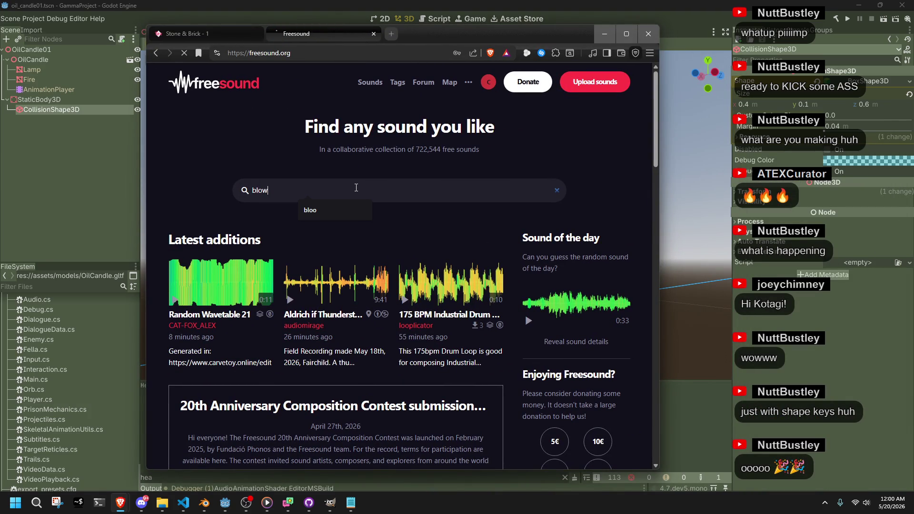
{"action": "key", "text": "Return"}
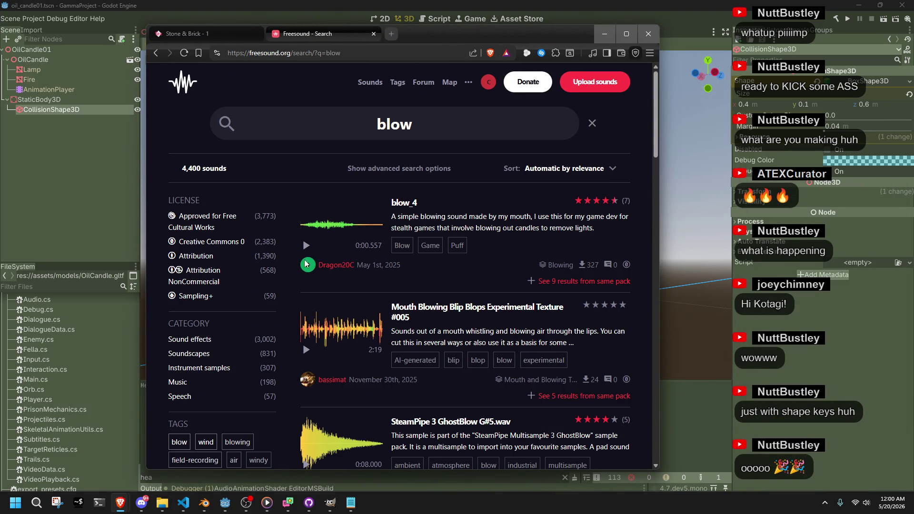
{"action": "left_click", "coordinate": [306, 249]}
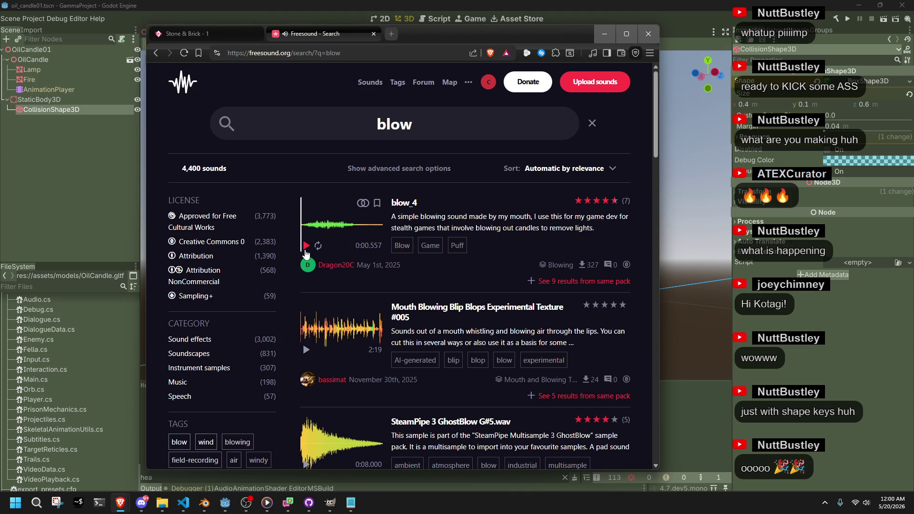
{"action": "left_click", "coordinate": [306, 351]}
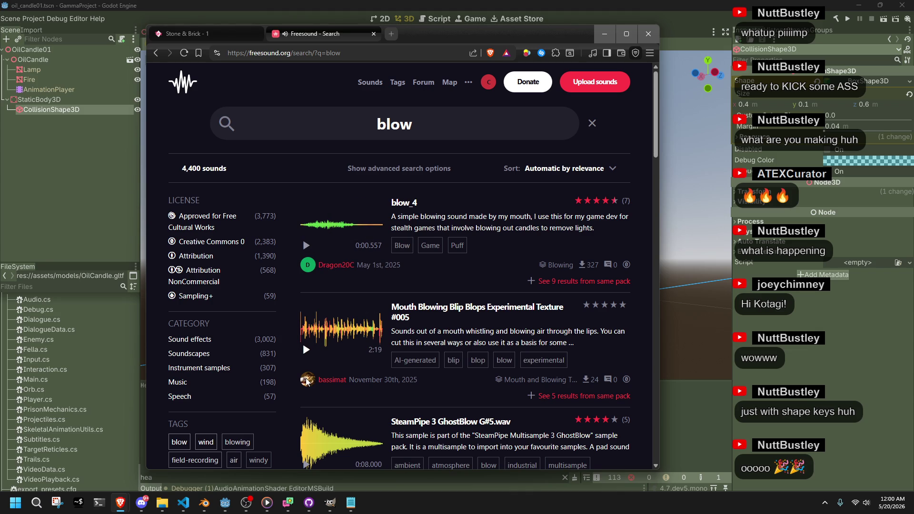
Audition the SteamPipe GhostBlow, crowd raspberries, balloon, cat blowing and fan blowing previews.
{"action": "scroll", "coordinate": [306, 380], "scroll_direction": "down", "scroll_amount": 2}
{"action": "left_click", "coordinate": [306, 372]}
{"action": "left_click", "coordinate": [306, 372]}
{"action": "scroll", "coordinate": [307, 375], "scroll_direction": "down", "scroll_amount": 5}
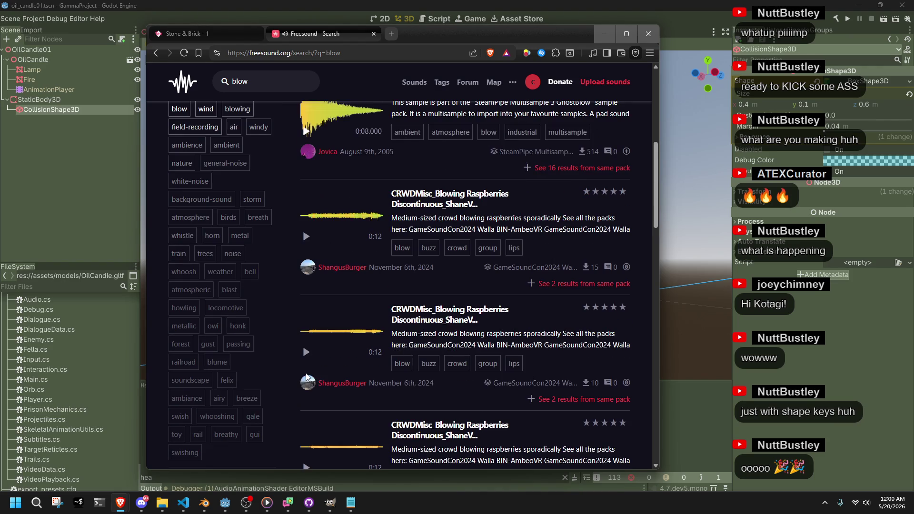
{"action": "left_click", "coordinate": [307, 352]}
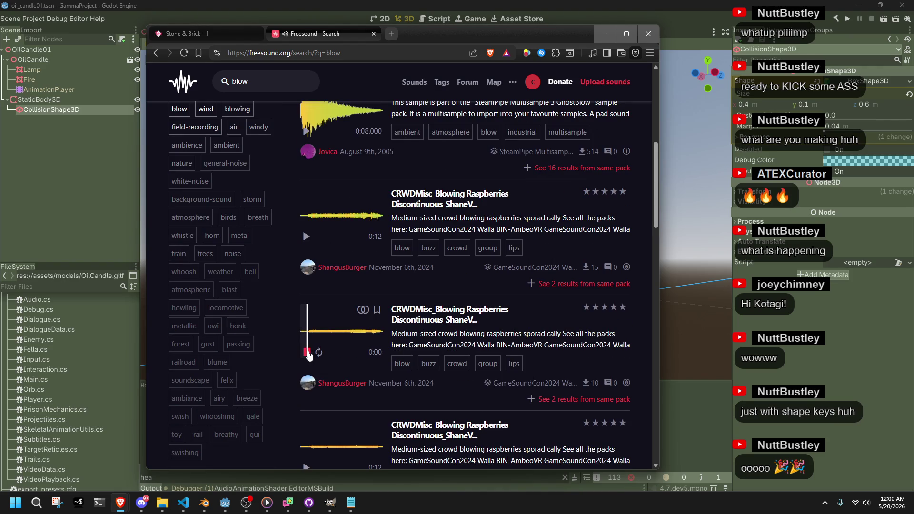
{"action": "left_click", "coordinate": [307, 352]}
{"action": "scroll", "coordinate": [309, 355], "scroll_direction": "down", "scroll_amount": 2}
{"action": "scroll", "coordinate": [308, 354], "scroll_direction": "down", "scroll_amount": 5}
{"action": "left_click", "coordinate": [306, 367]}
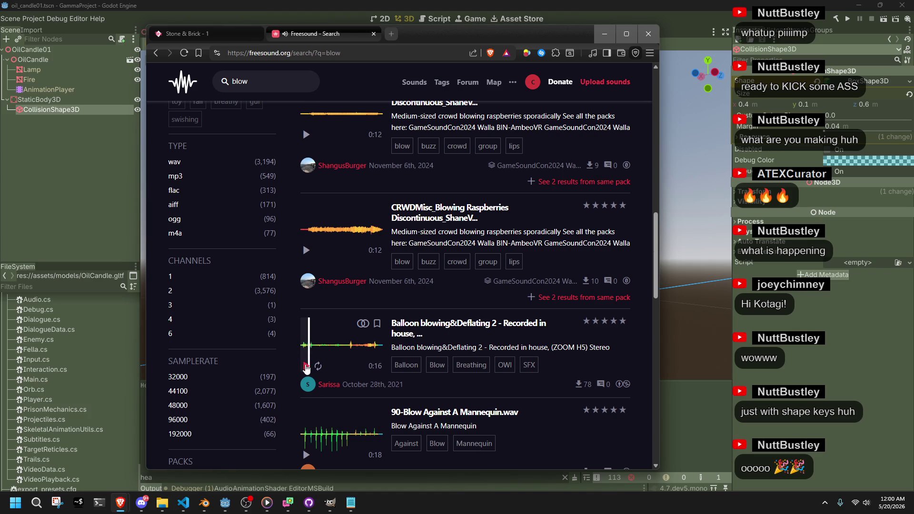
{"action": "scroll", "coordinate": [307, 368], "scroll_direction": "down", "scroll_amount": 6}
{"action": "scroll", "coordinate": [306, 368], "scroll_direction": "up", "scroll_amount": 3}
{"action": "scroll", "coordinate": [306, 368], "scroll_direction": "down", "scroll_amount": 7}
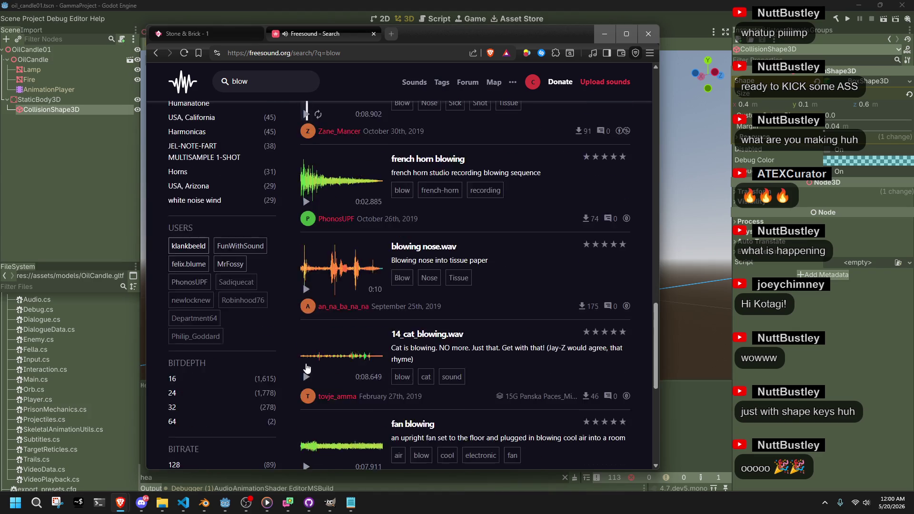
{"action": "left_click", "coordinate": [309, 329]}
{"action": "scroll", "coordinate": [309, 314], "scroll_direction": "down", "scroll_amount": 5}
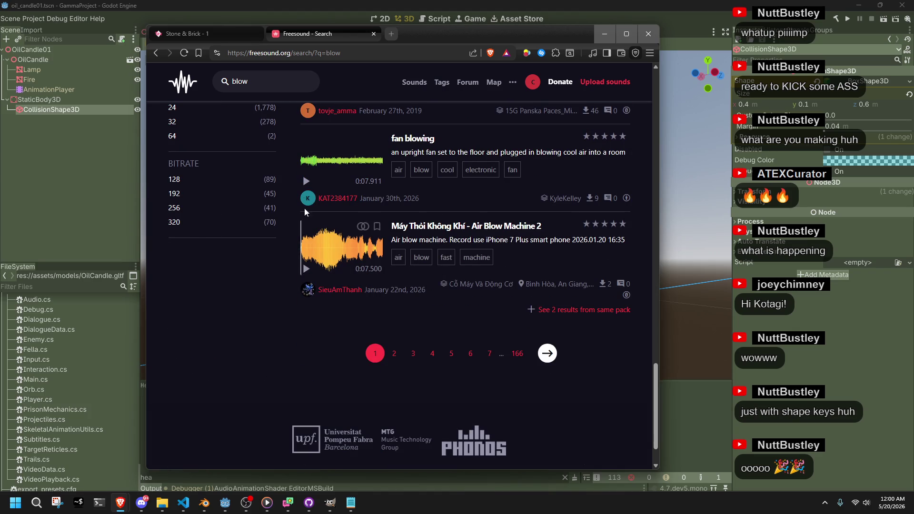
{"action": "left_click", "coordinate": [307, 182]}
{"action": "scroll", "coordinate": [324, 209], "scroll_direction": "up", "scroll_amount": 15}
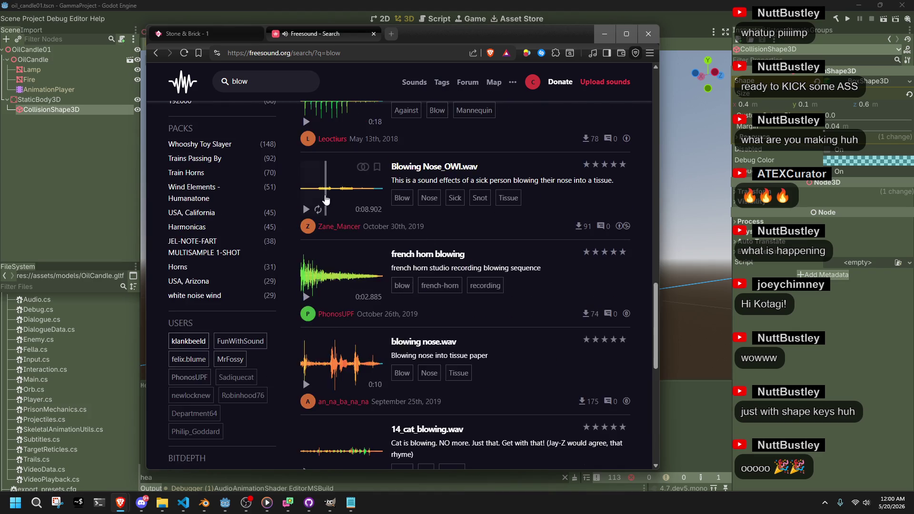
Replay blow_4 several times, opening and dismissing its bookmark dialog without saving.
{"action": "left_click", "coordinate": [306, 246]}
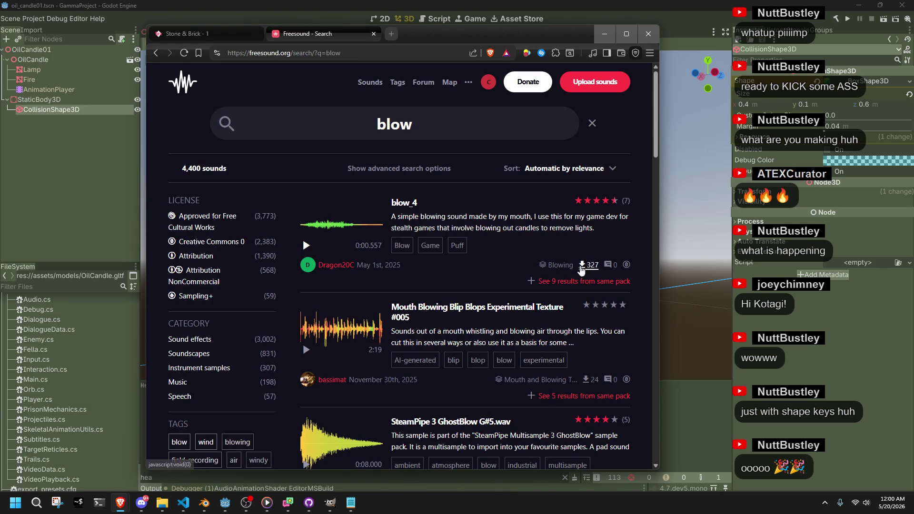
{"action": "left_click", "coordinate": [314, 233]}
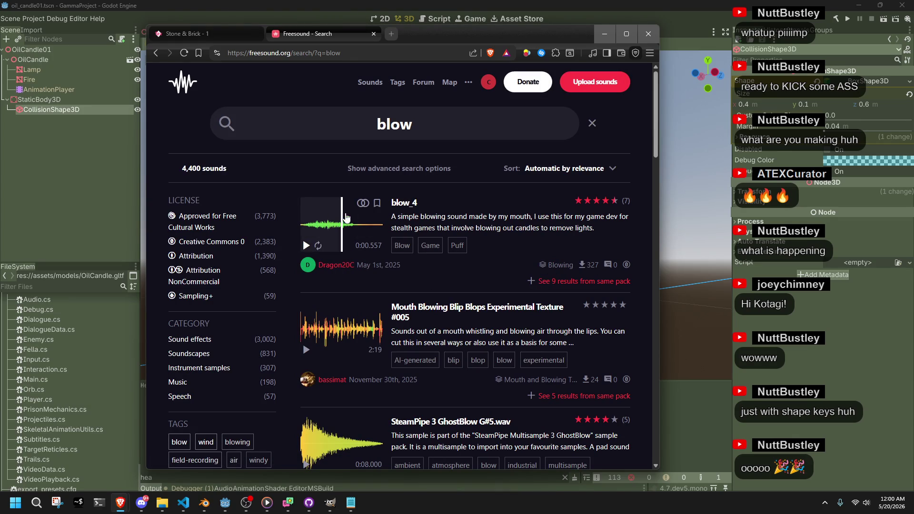
{"action": "left_click", "coordinate": [314, 233]}
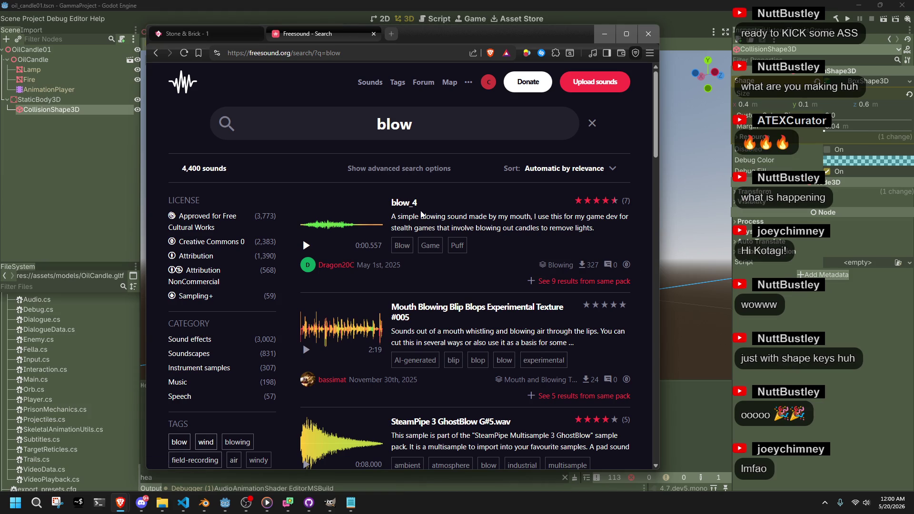
{"action": "left_click", "coordinate": [377, 203]}
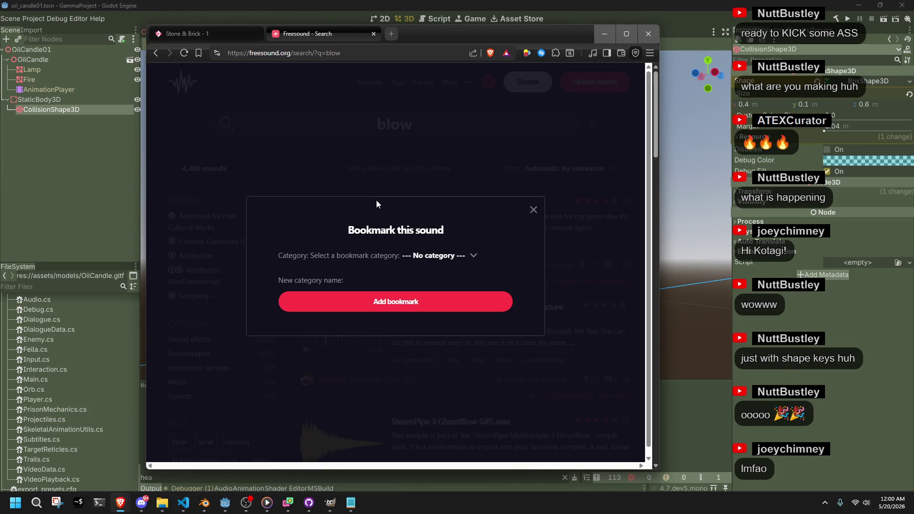
{"action": "left_click", "coordinate": [533, 209]}
{"action": "left_click", "coordinate": [309, 227]}
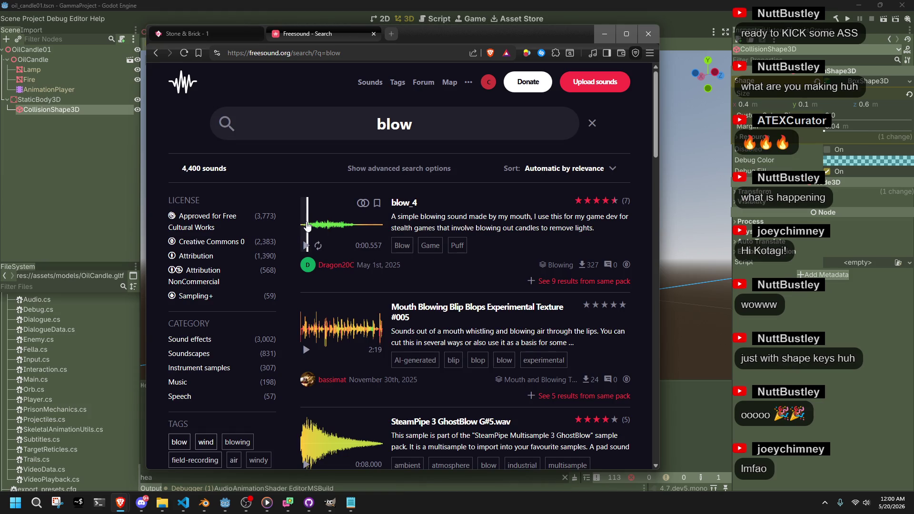